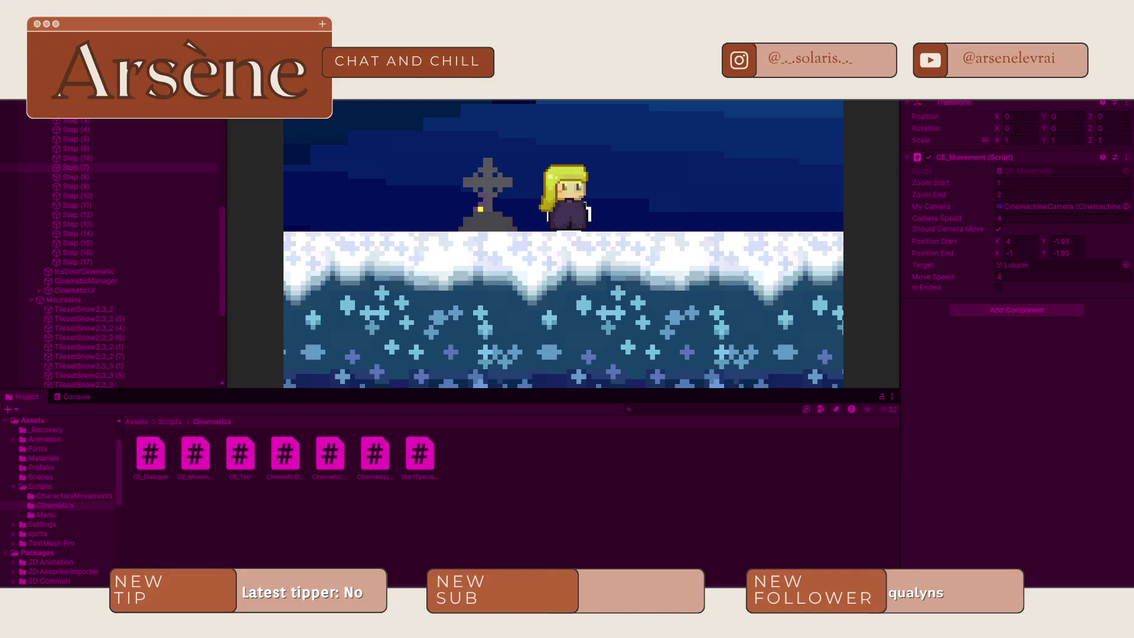
- Stop Play mode and inspect the repeated 0.3210097 print entries from CE_Movement in the Console
{"action": "key", "text": "ctrl+p"}
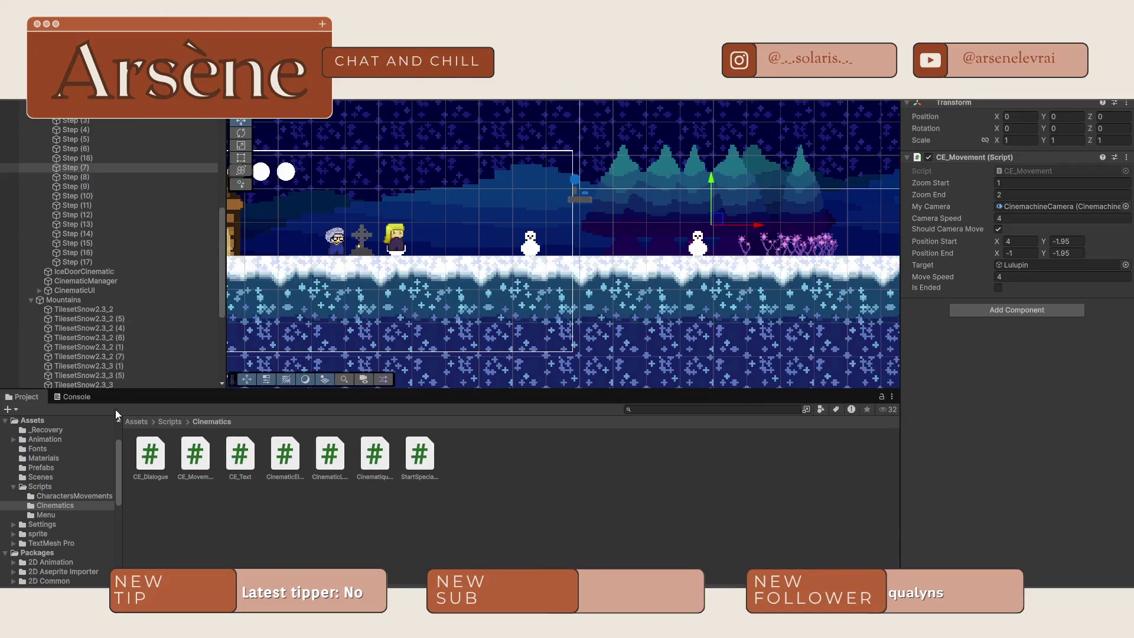
{"action": "left_click", "coordinate": [72, 397]}
{"action": "left_click", "coordinate": [198, 534]}
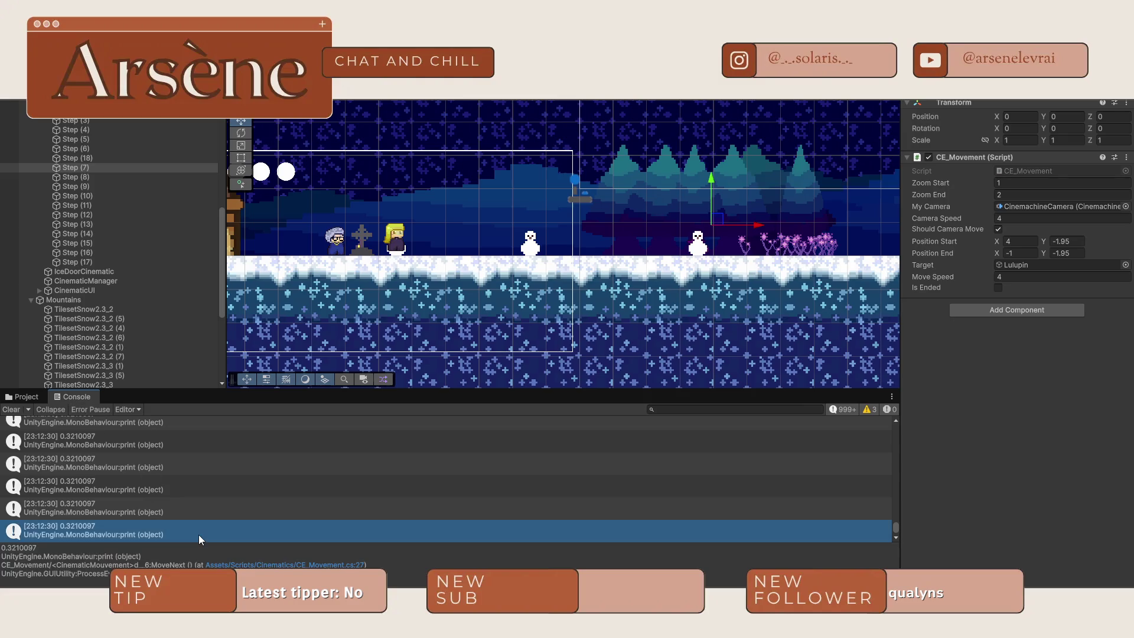
{"action": "left_click", "coordinate": [174, 508]}
{"action": "scroll", "coordinate": [184, 510], "scroll_direction": "down", "scroll_amount": 3}
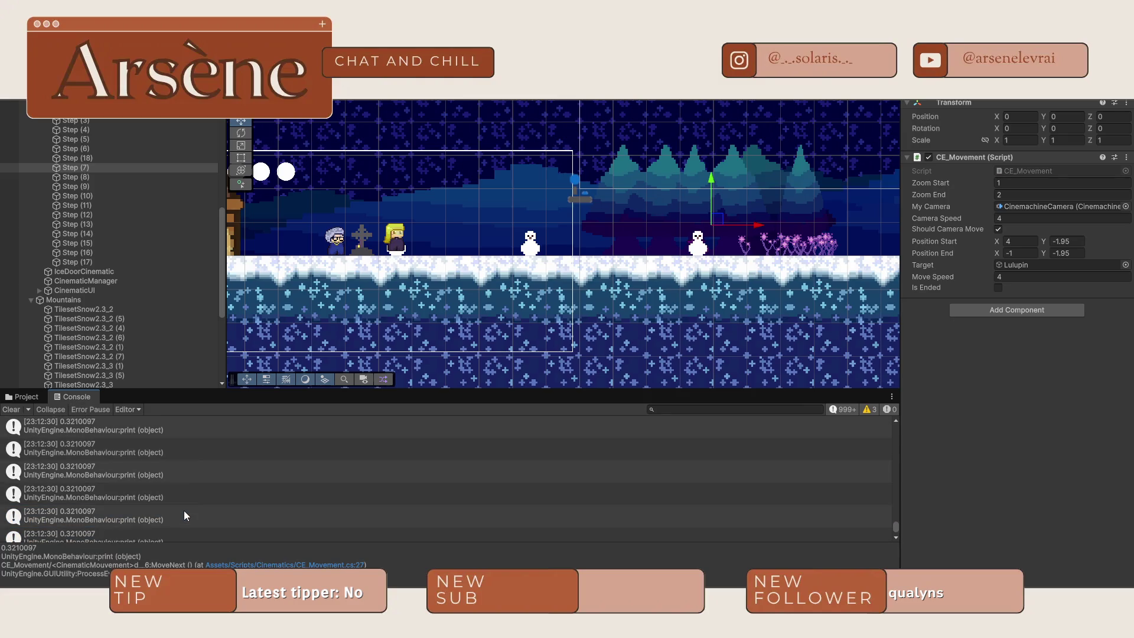
{"action": "left_click", "coordinate": [183, 511]}
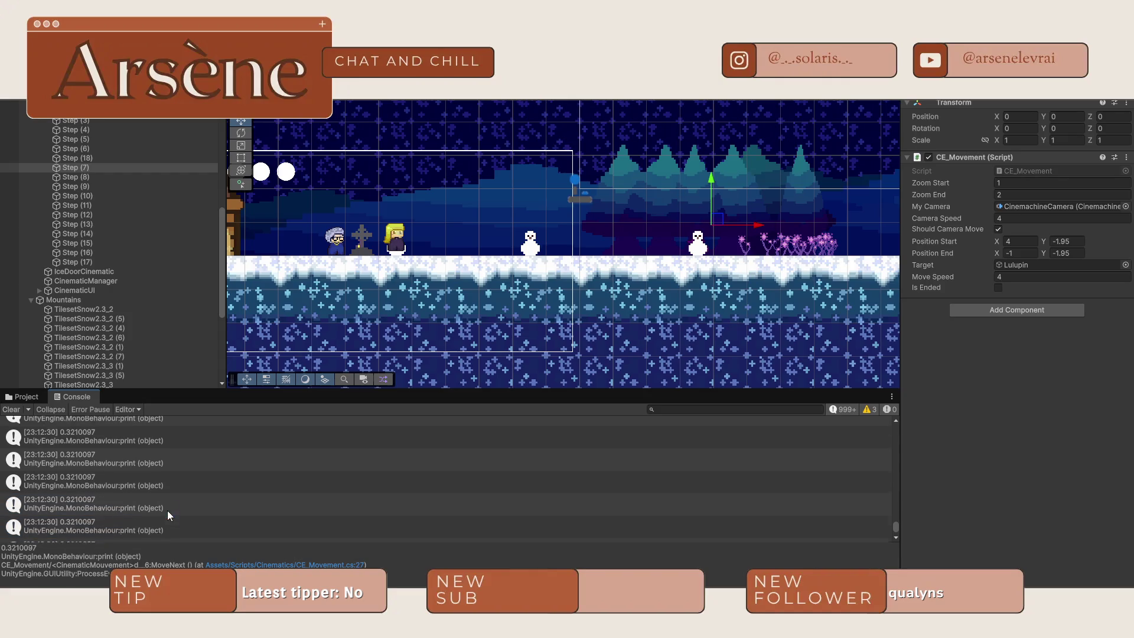
{"action": "scroll", "coordinate": [165, 512], "scroll_direction": "down", "scroll_amount": 1}
{"action": "scroll", "coordinate": [160, 514], "scroll_direction": "up", "scroll_amount": 1}
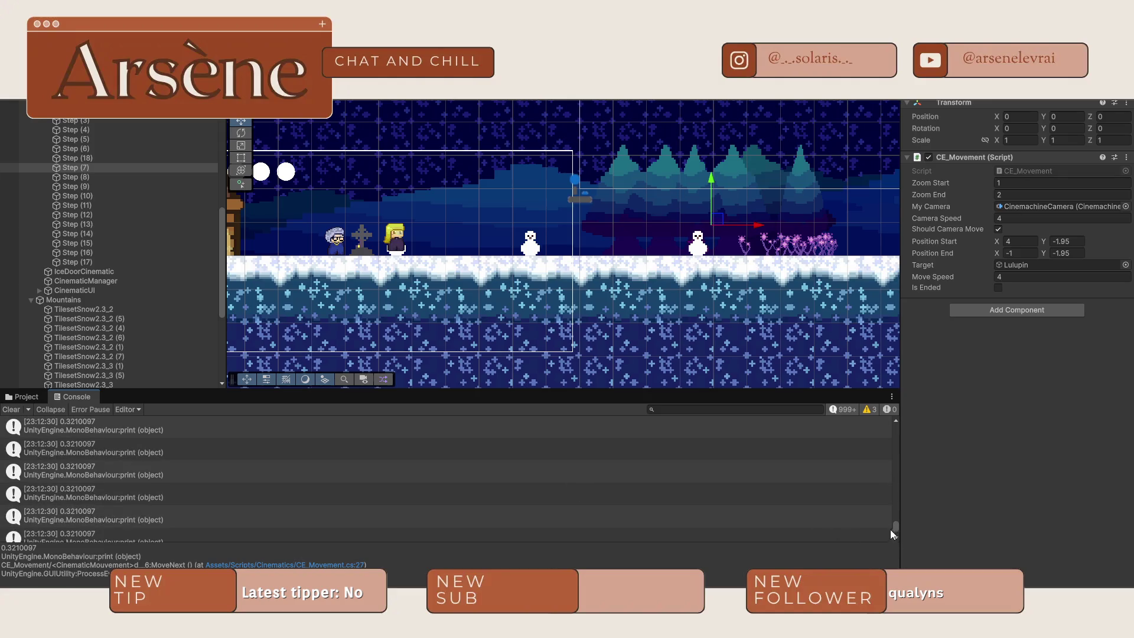
{"action": "left_click", "coordinate": [866, 408]}
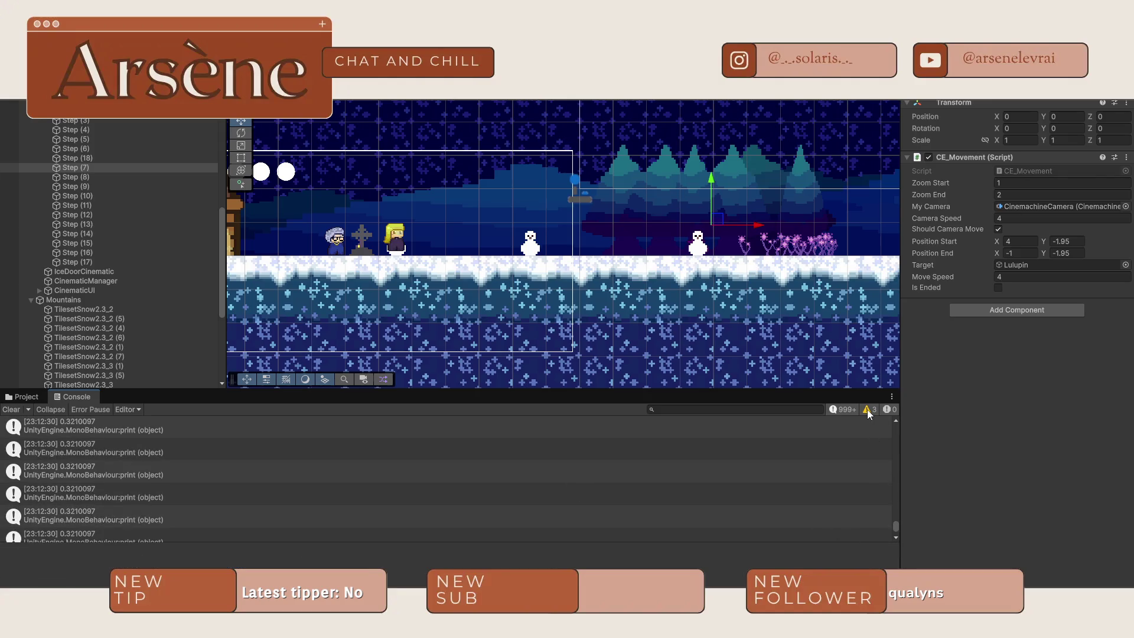
- Filter the Console to warnings only and trace the missing-script warnings to their objects, including IceDoorCinematic
{"action": "left_click", "coordinate": [847, 410]}
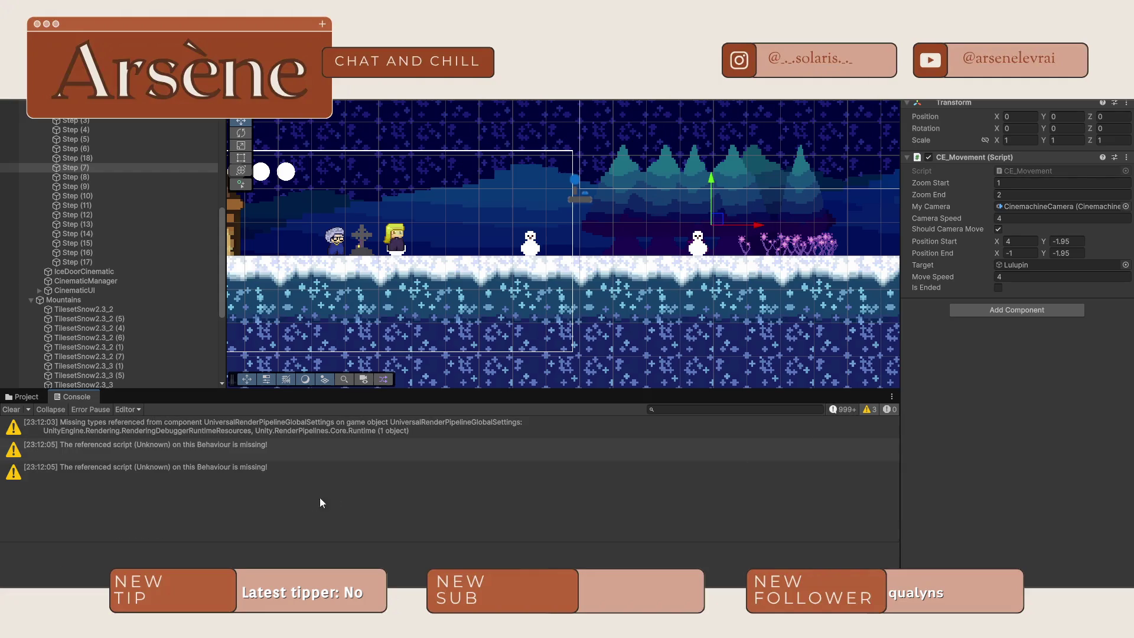
{"action": "left_click", "coordinate": [263, 480]}
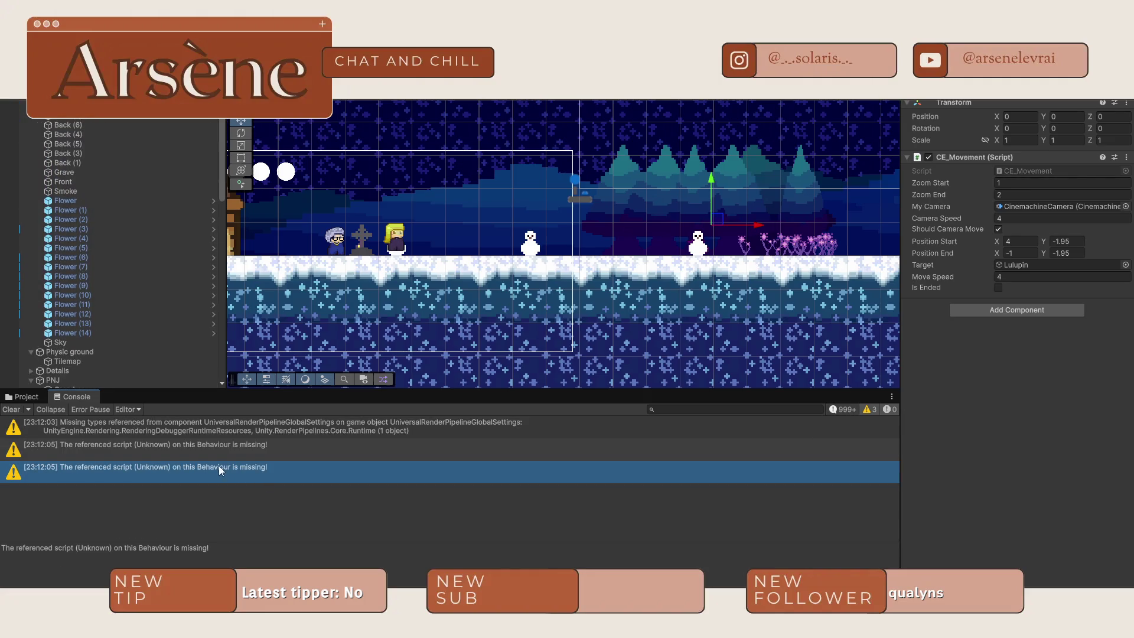
{"action": "left_click", "coordinate": [188, 433]}
{"action": "left_click", "coordinate": [150, 452]}
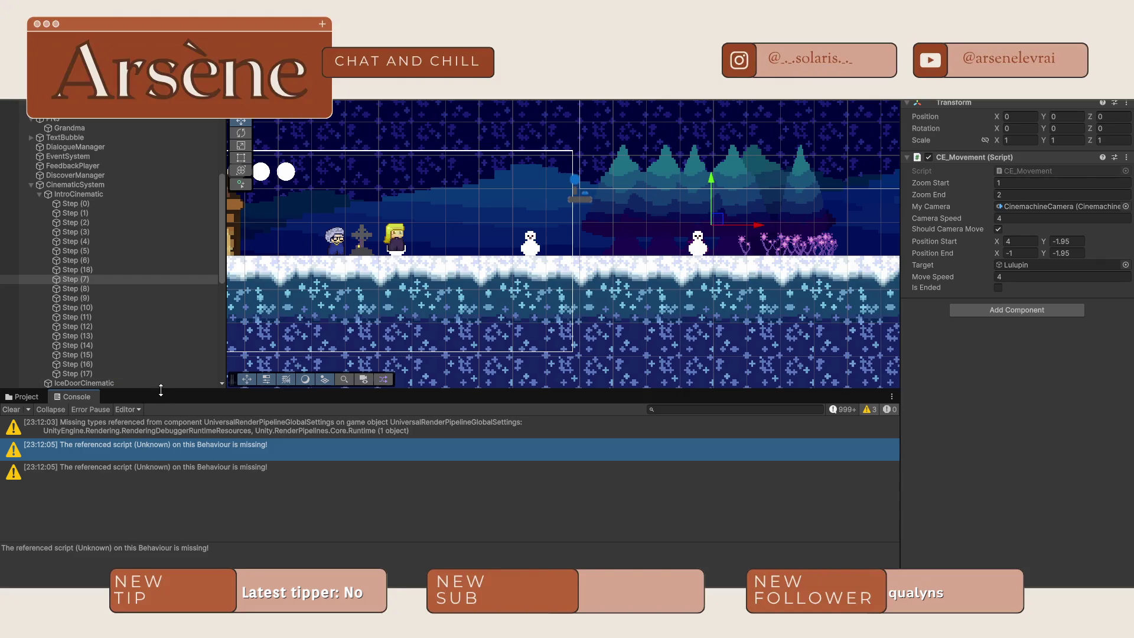
{"action": "left_click", "coordinate": [79, 384]}
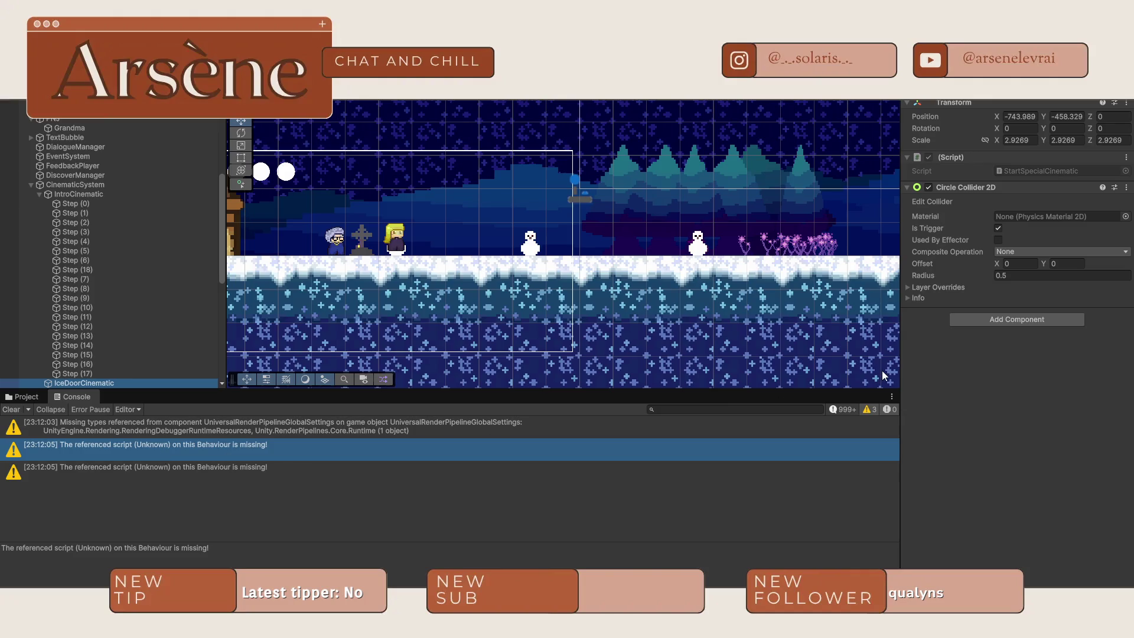
{"action": "left_click", "coordinate": [150, 465]}
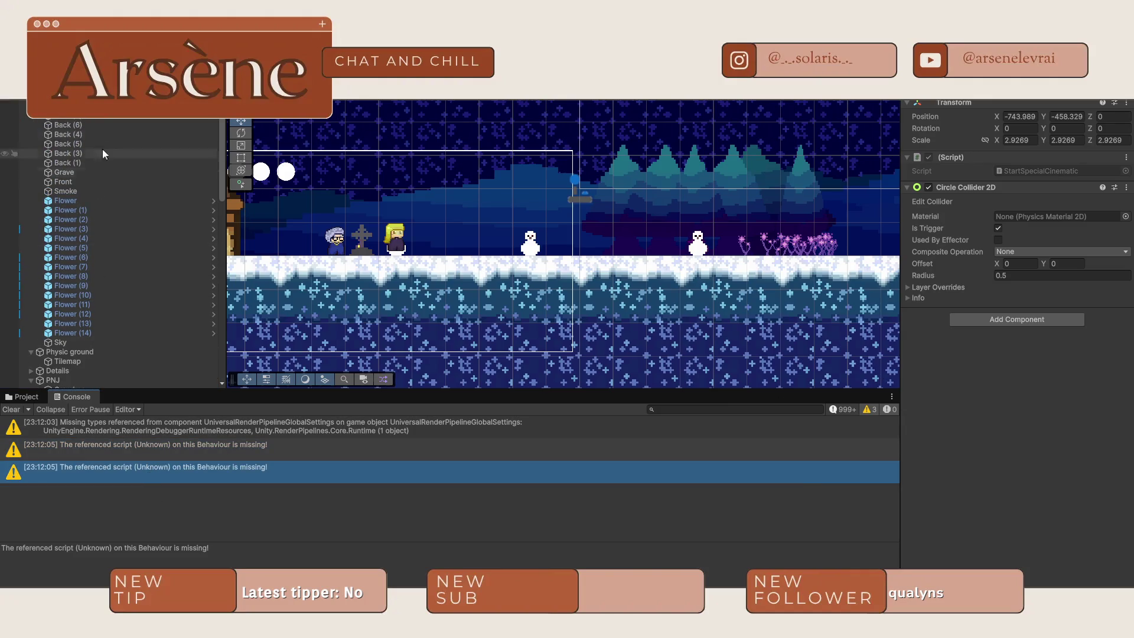
{"action": "scroll", "coordinate": [84, 197], "scroll_direction": "up", "scroll_amount": 1}
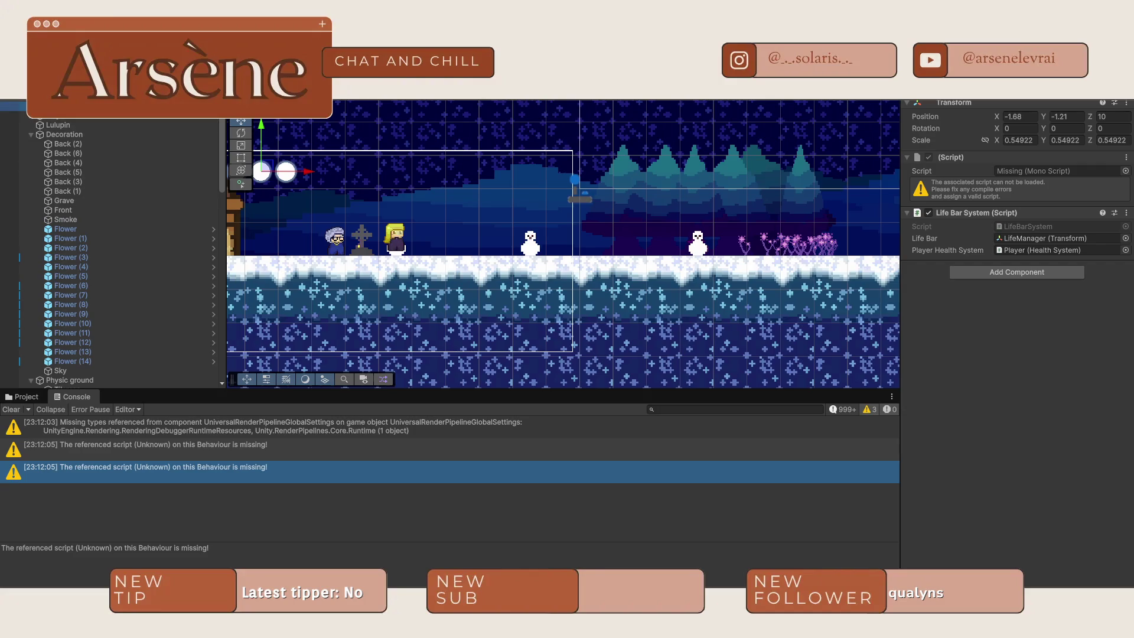
{"action": "scroll", "coordinate": [112, 248], "scroll_direction": "up", "scroll_amount": 1}
{"action": "scroll", "coordinate": [112, 248], "scroll_direction": "down", "scroll_amount": 1}
- Assign LifeBarSystem to the missing script slot and remove the duplicate Life Bar System component
{"action": "left_click", "coordinate": [1125, 172]}
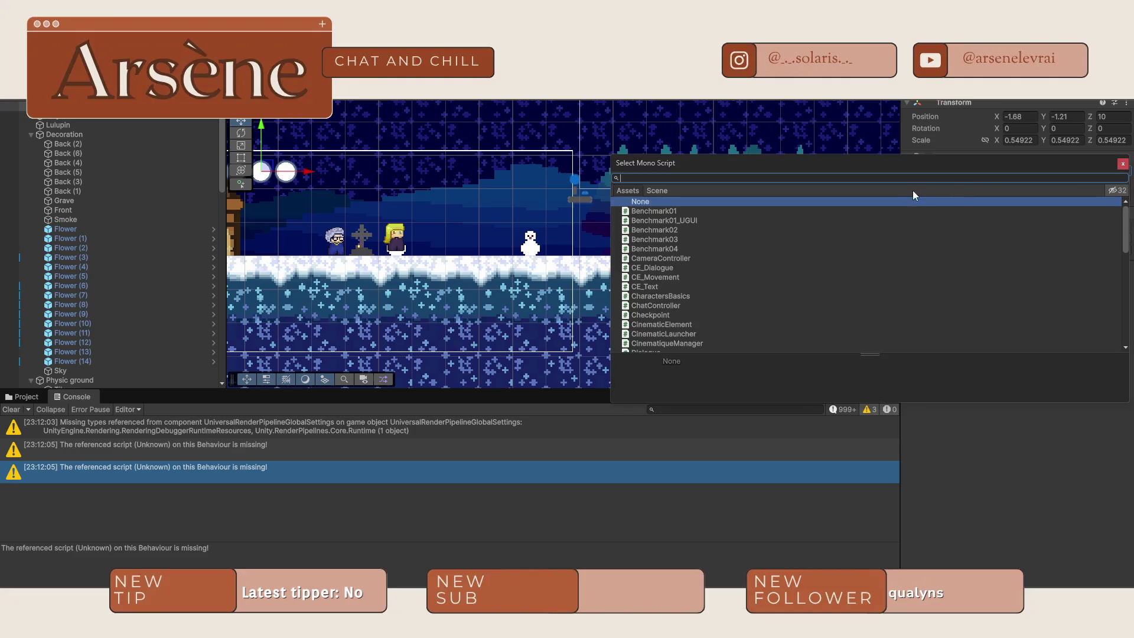
{"action": "type", "text": "lif"}
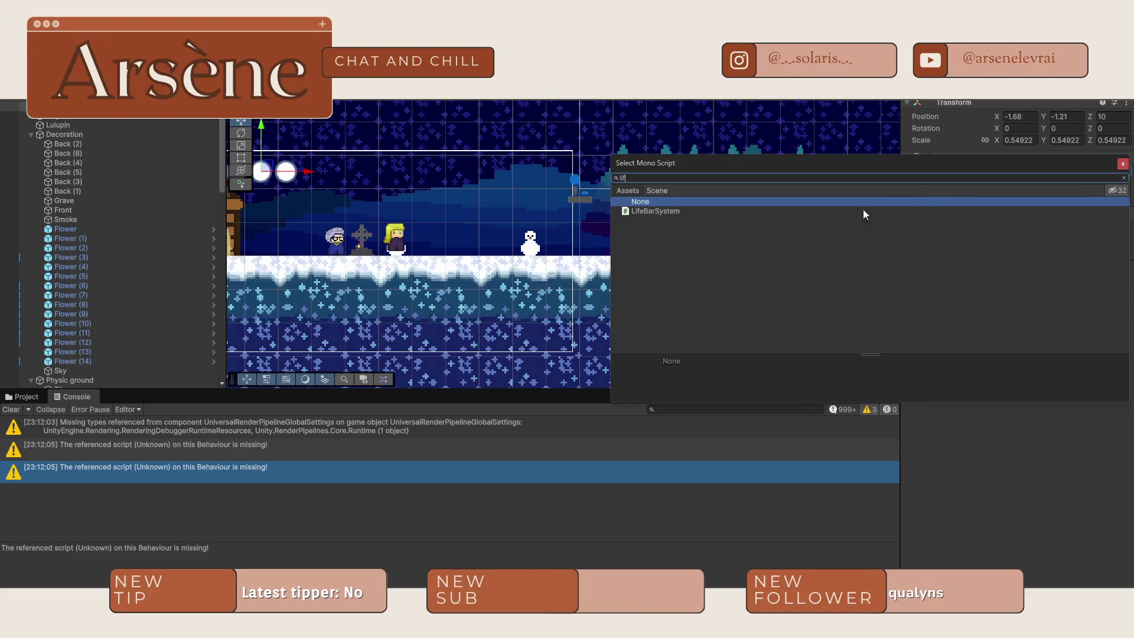
{"action": "double_click", "coordinate": [664, 213]}
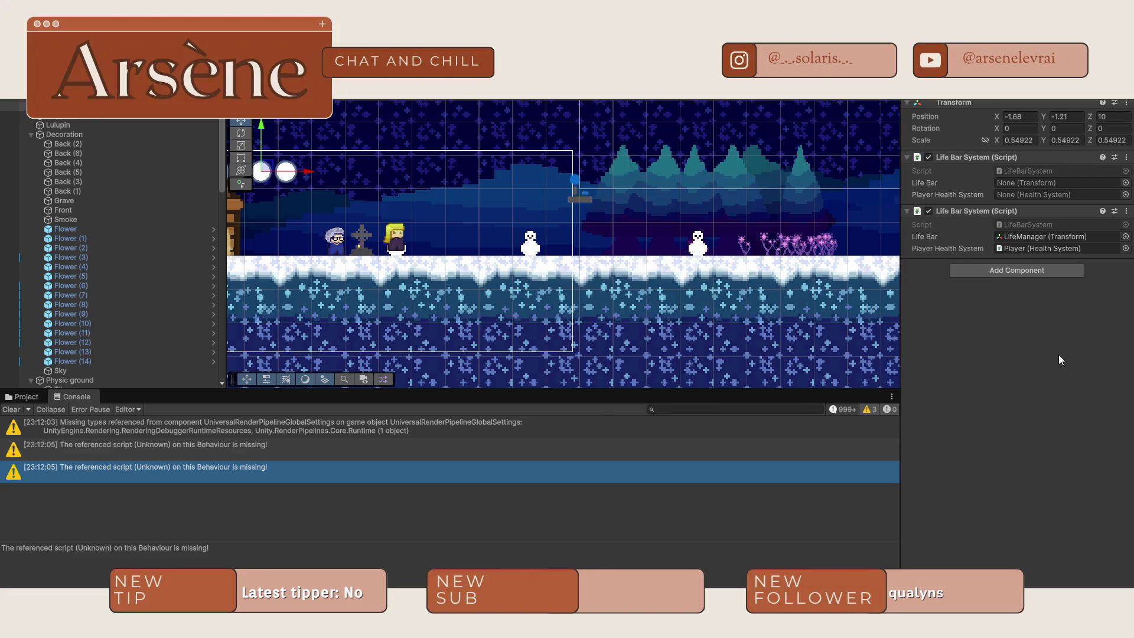
{"action": "left_click", "coordinate": [1126, 157]}
{"action": "left_click", "coordinate": [1049, 187]}
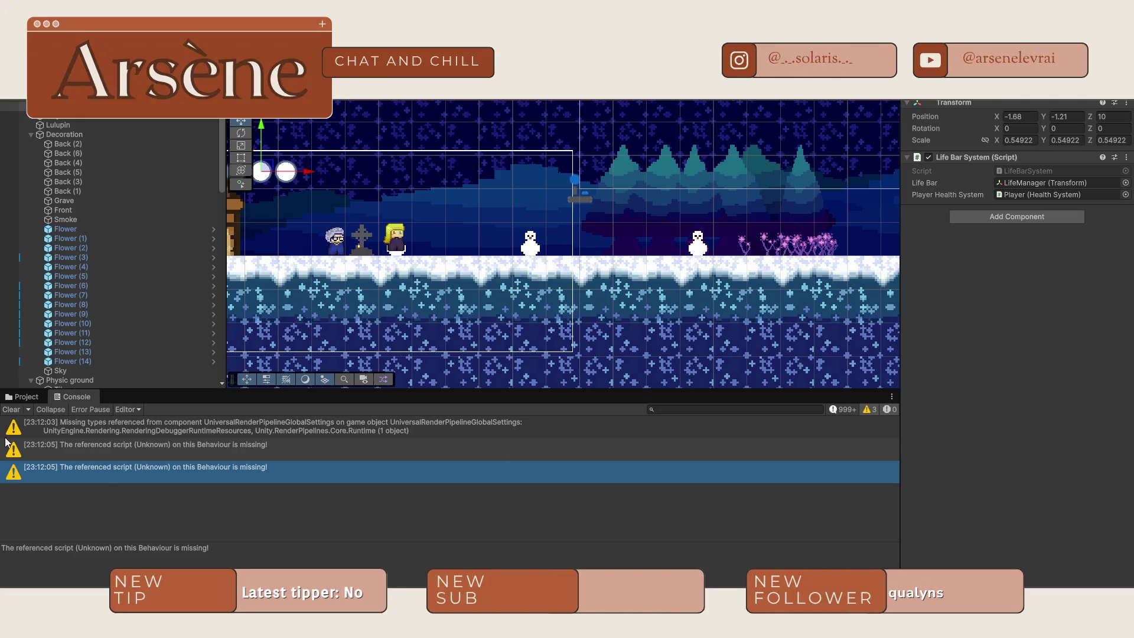
{"action": "left_click", "coordinate": [129, 447]}
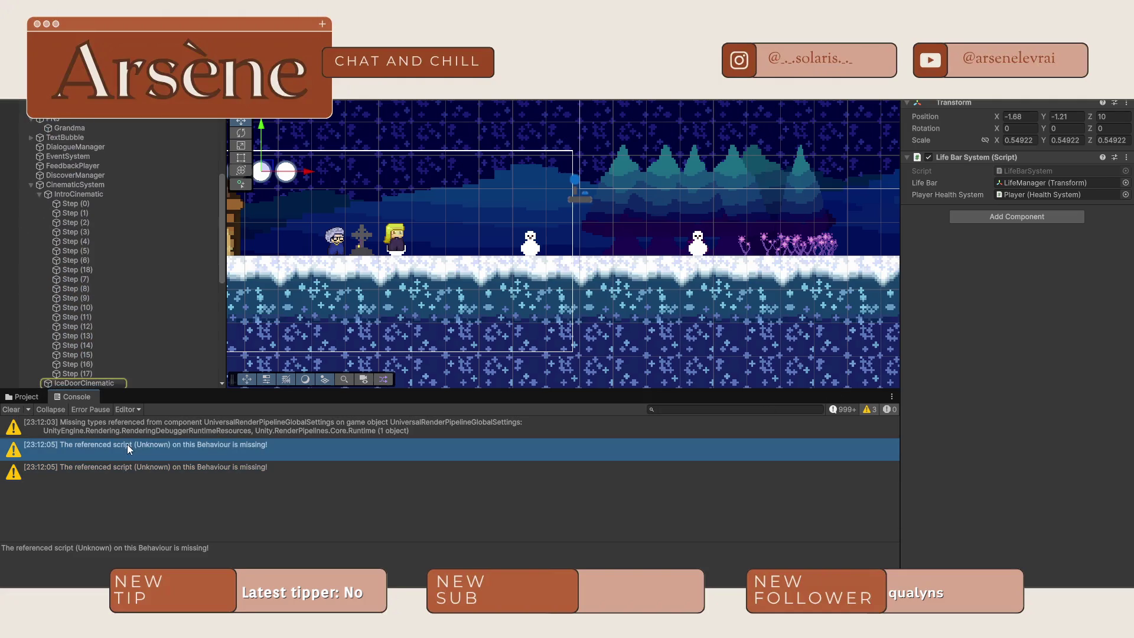
- Check the IceDoorCinematic warning and switch off Should Camera Move on Step (7)
{"action": "left_click", "coordinate": [82, 383]}
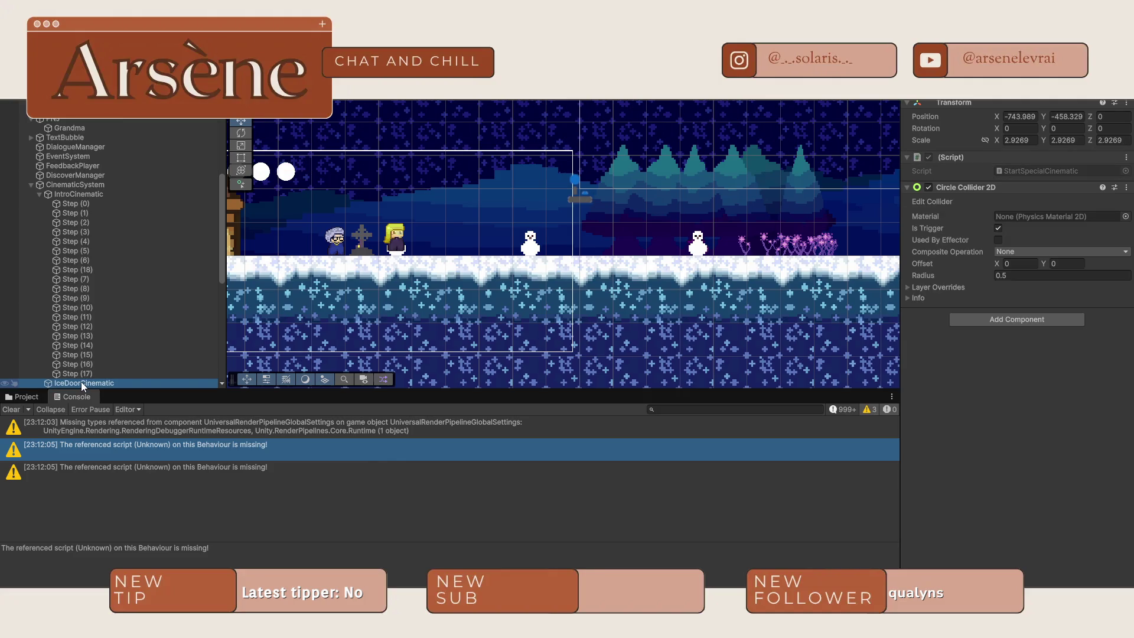
{"action": "left_click", "coordinate": [146, 424]}
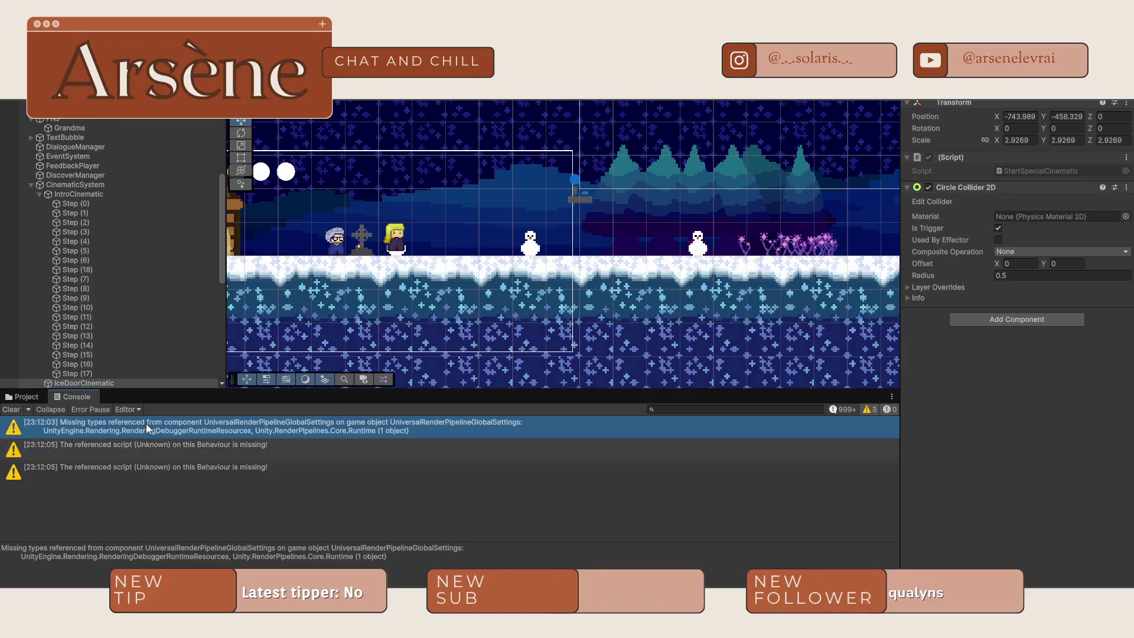
{"action": "left_click", "coordinate": [105, 281]}
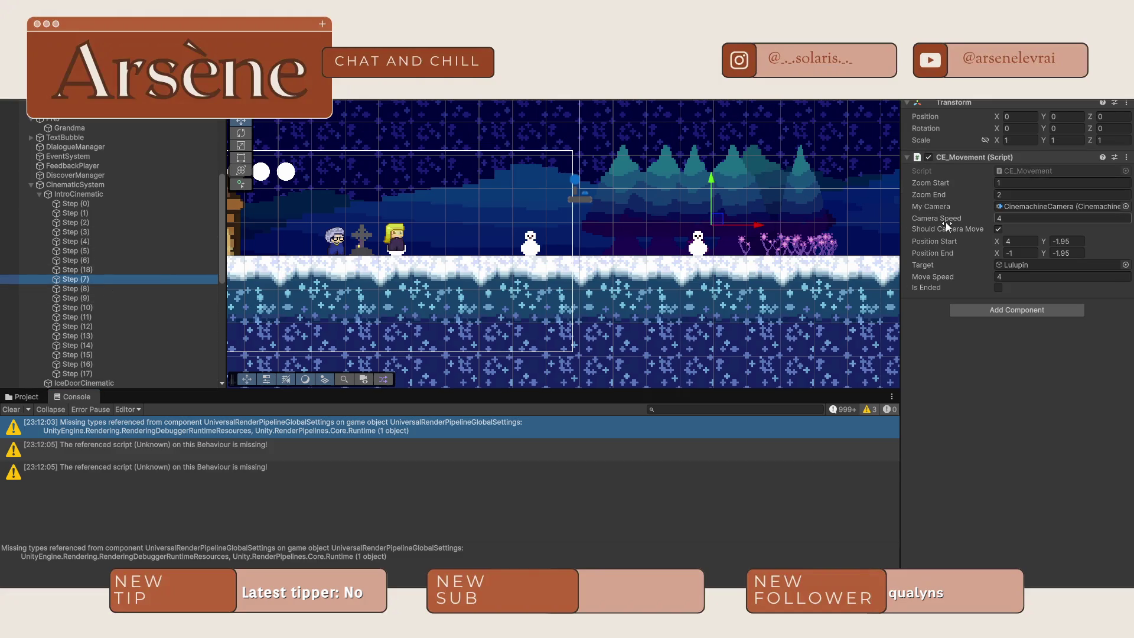
{"action": "left_click", "coordinate": [998, 229]}
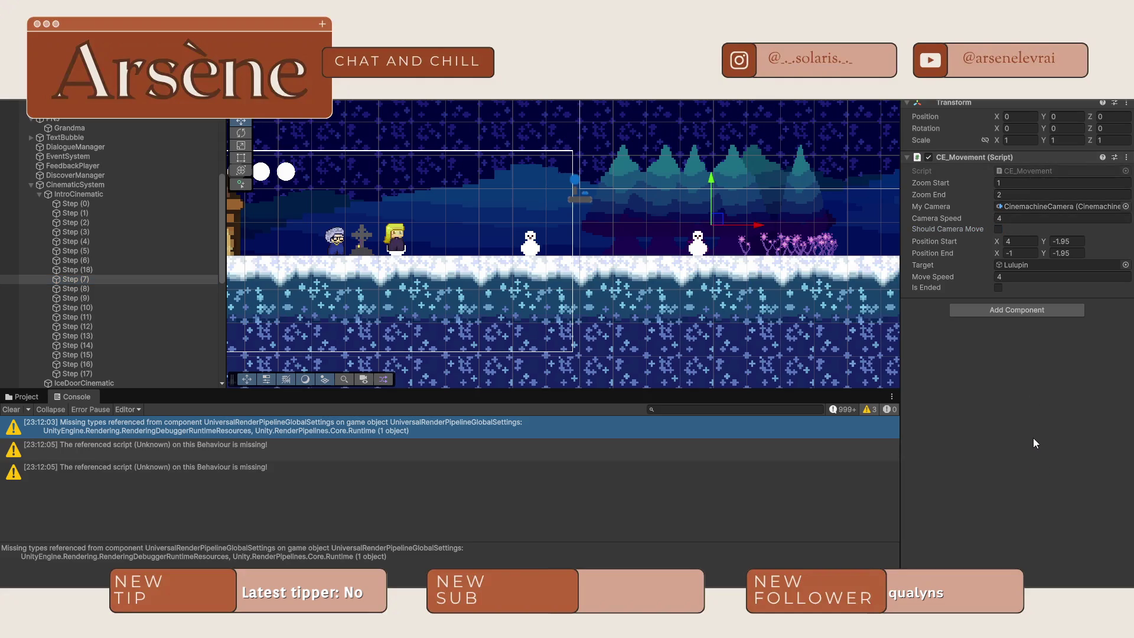
- Compare with Step (18), re-enable Step (7)'s camera movement, and start the game
{"action": "left_click", "coordinate": [119, 269]}
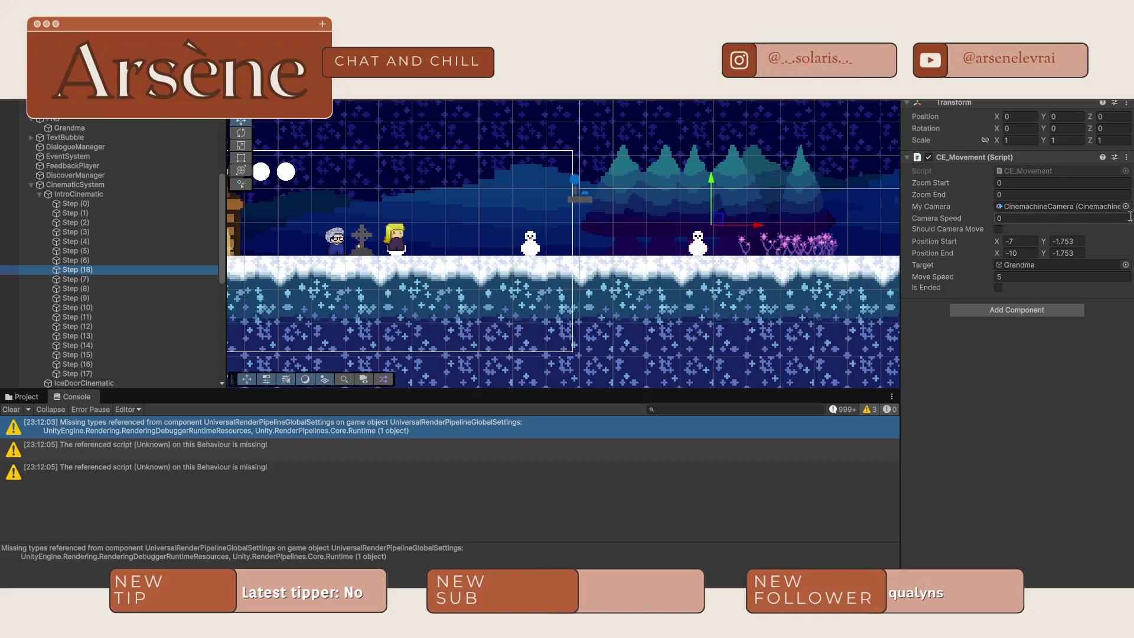
{"action": "left_click", "coordinate": [87, 278]}
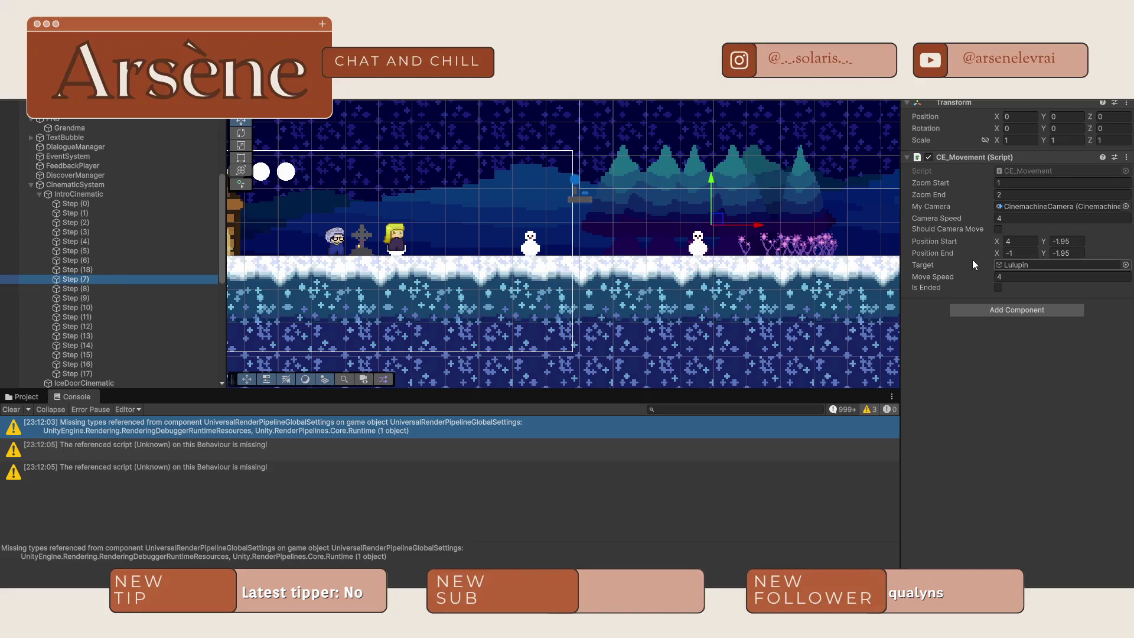
{"action": "left_click", "coordinate": [997, 229]}
{"action": "left_click", "coordinate": [117, 267]}
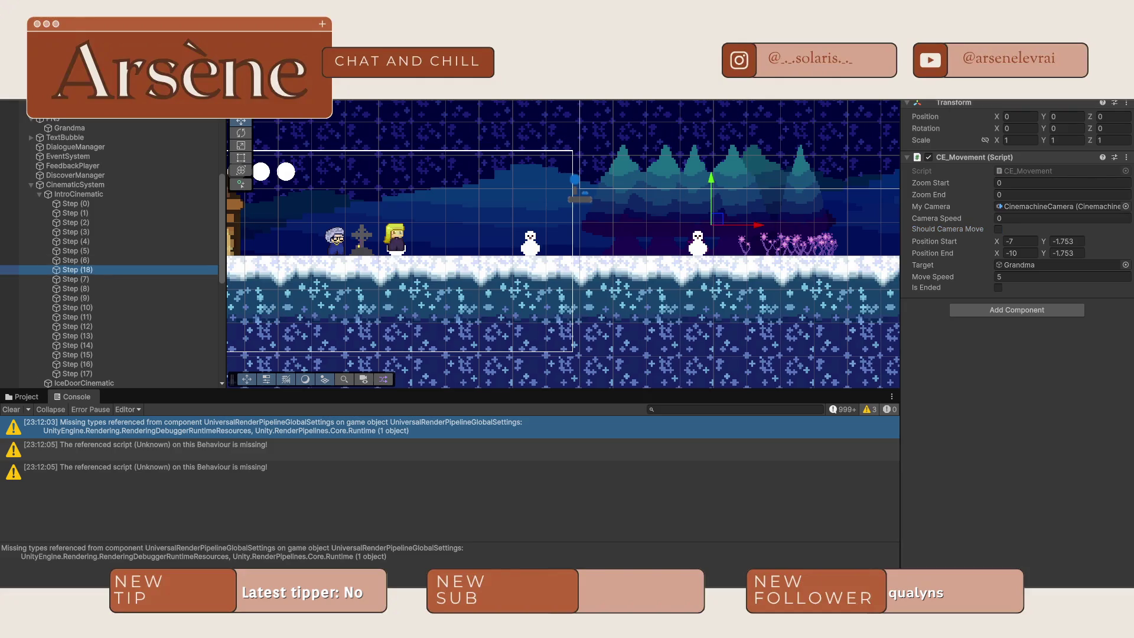
{"action": "key", "text": "ctrl+p"}
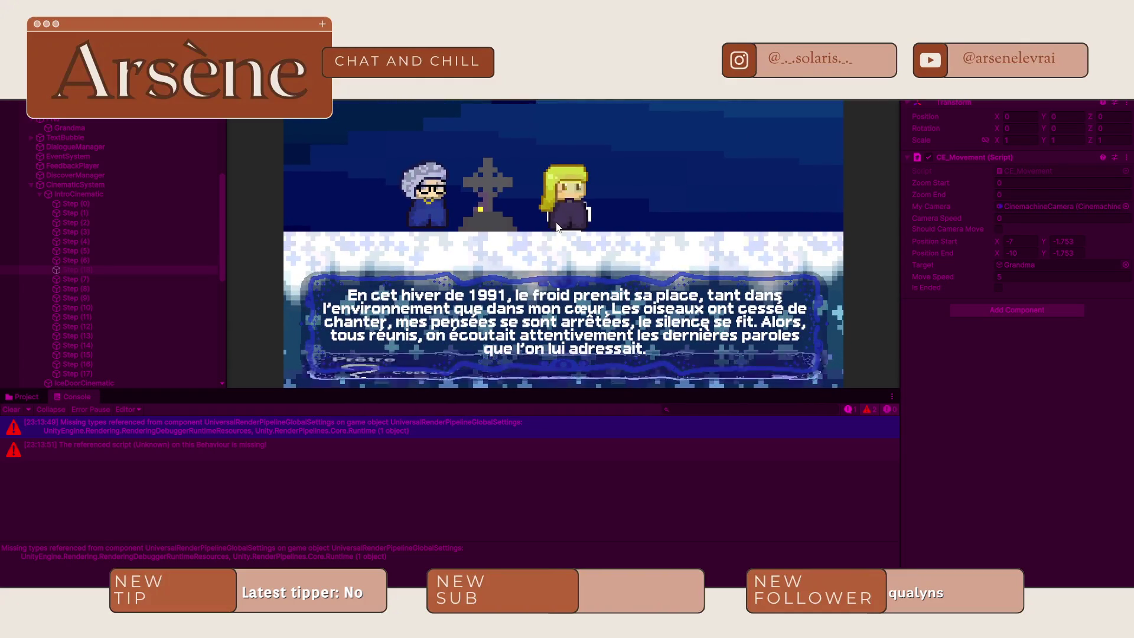
- Advance the graveyard dialogue to the fox's 'Pourquoi tu pleure ?' line, then switch to the Scene view
{"action": "key", "text": "space"}
{"action": "key", "text": "space"}
{"action": "key", "text": "space"}
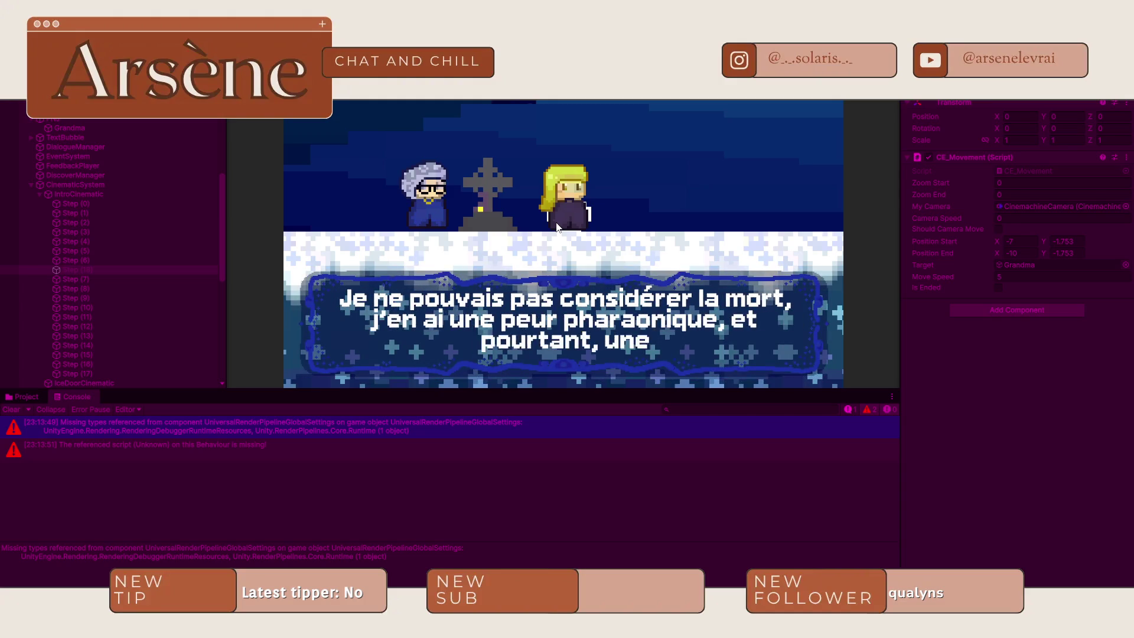
{"action": "key", "text": "space"}
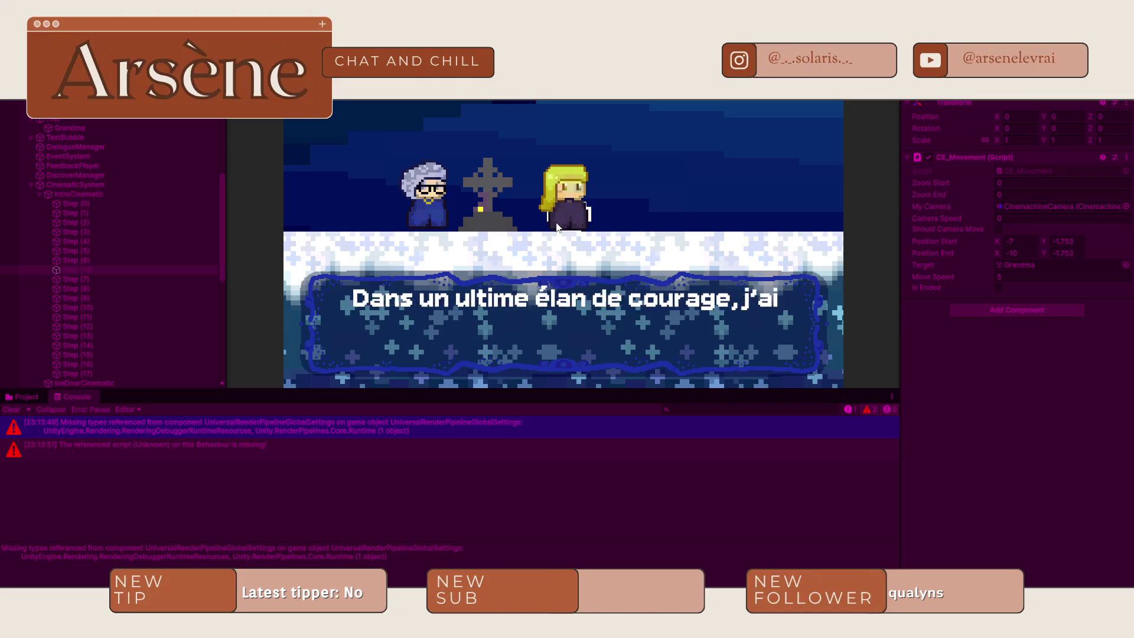
{"action": "key", "text": "space"}
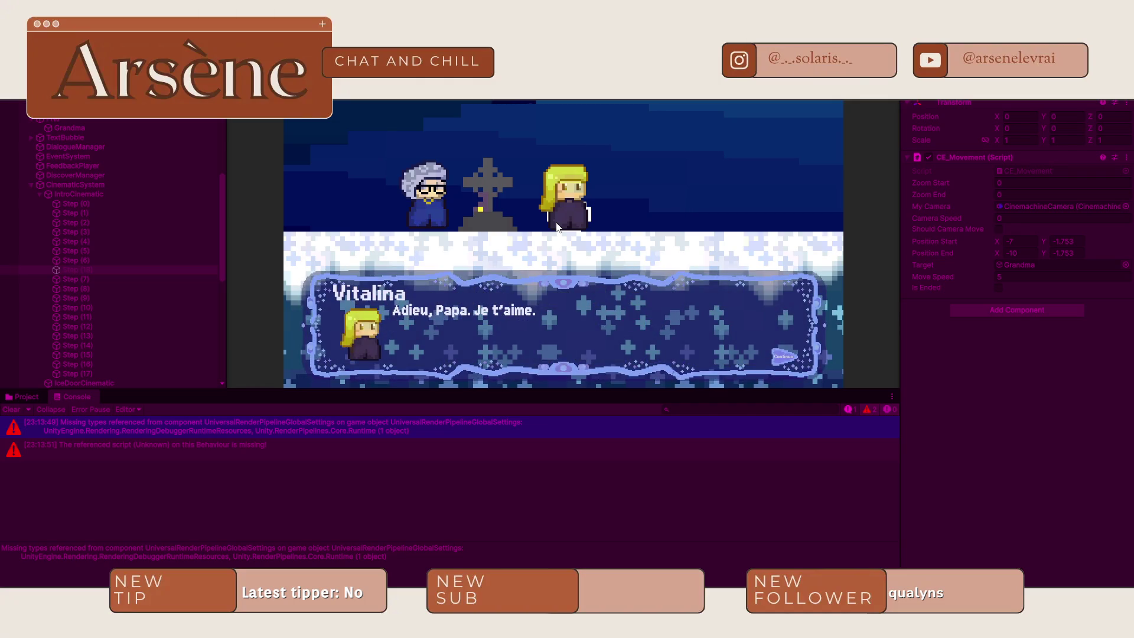
{"action": "key", "text": "space"}
{"action": "key", "text": "space"}
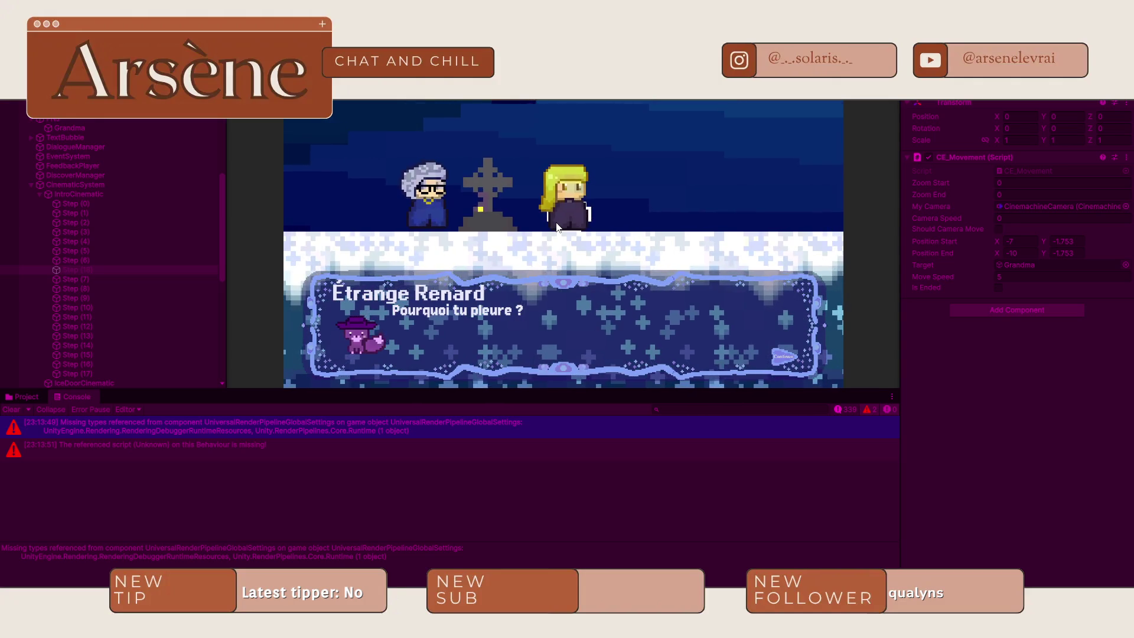
{"action": "key", "text": "ctrl+1"}
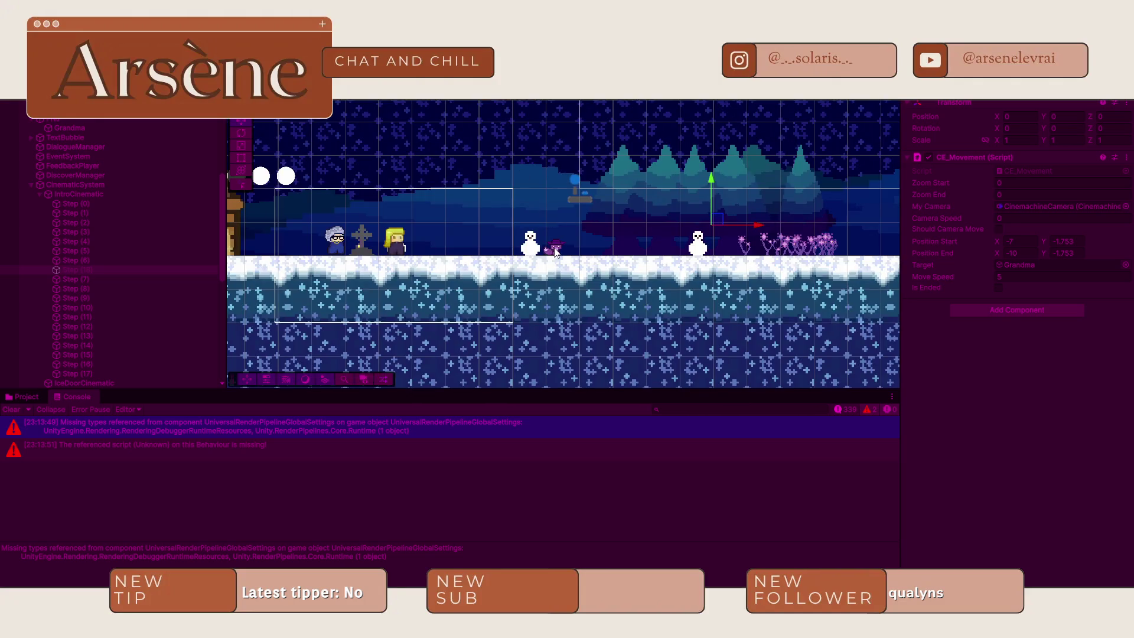
- Drag the purple fox to about X -4.53 during play, then stop the test
{"action": "left_click", "coordinate": [555, 250]}
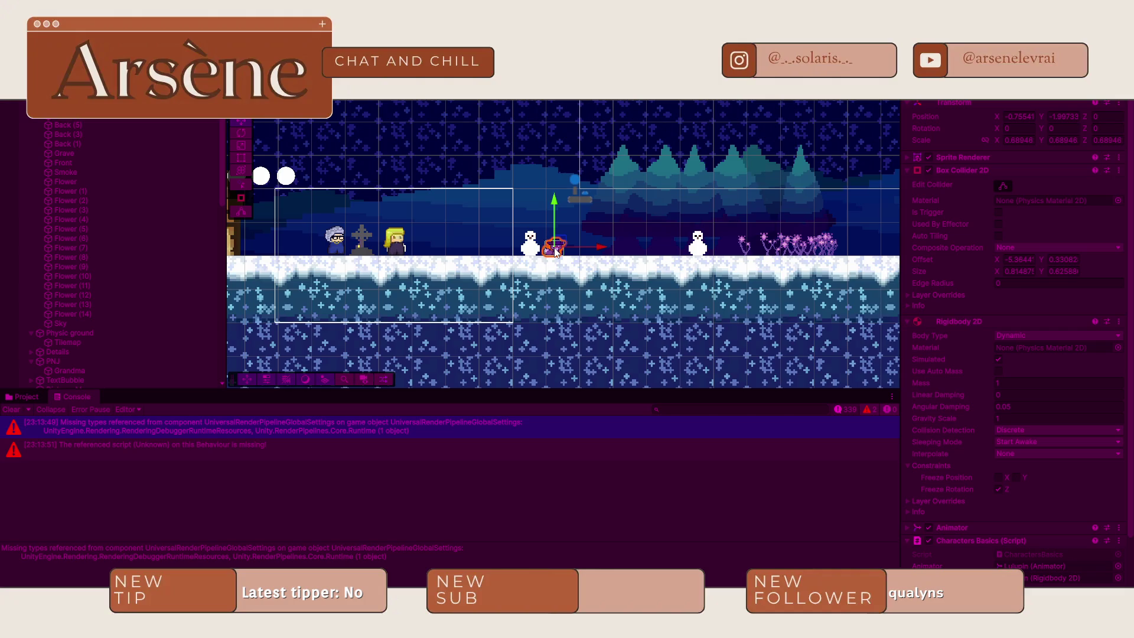
{"action": "left_click_drag", "start_coordinate": [589, 249], "coordinate": [468, 250]}
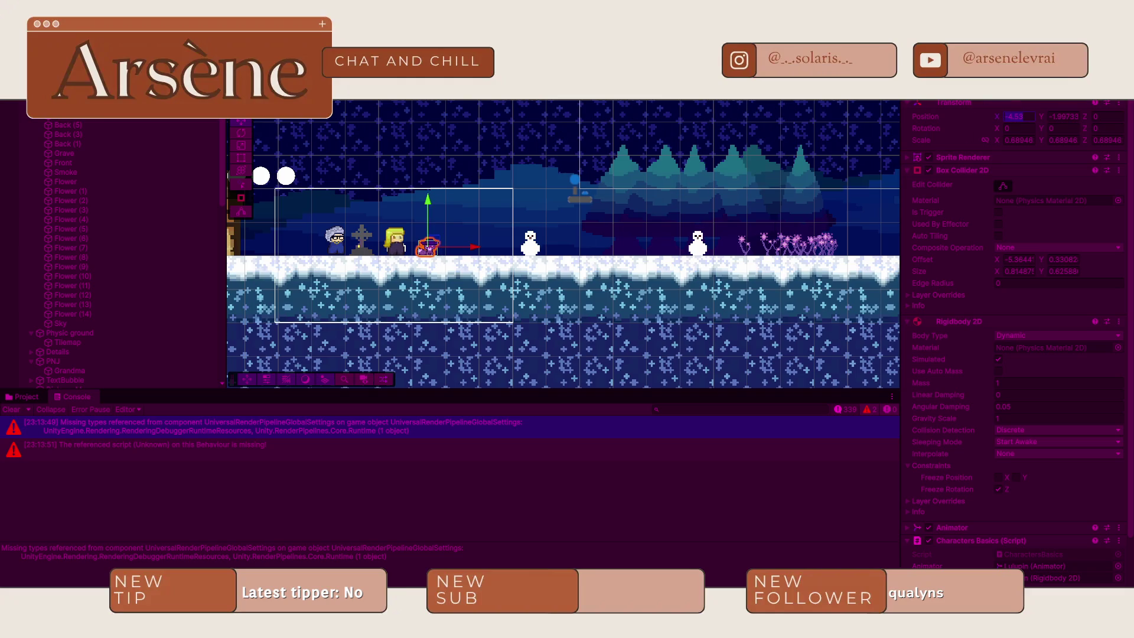
{"action": "key", "text": "ctrl+p"}
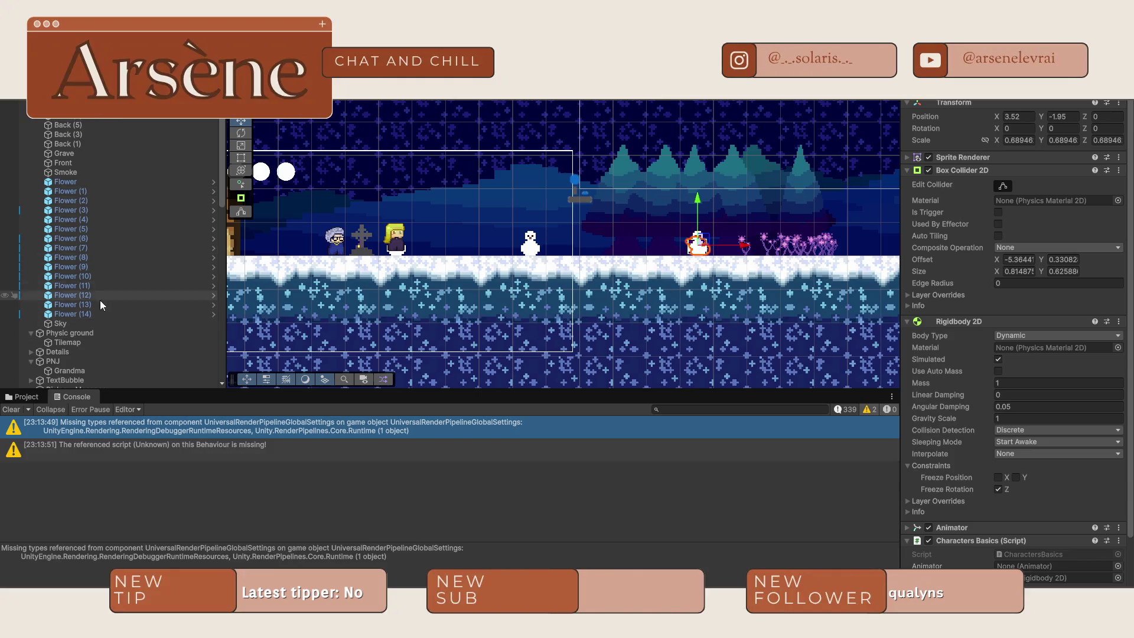
- Set Step (7)'s CE_Movement Position End X to -4.53 and play the scene again
{"action": "scroll", "coordinate": [118, 236], "scroll_direction": "down", "scroll_amount": 10}
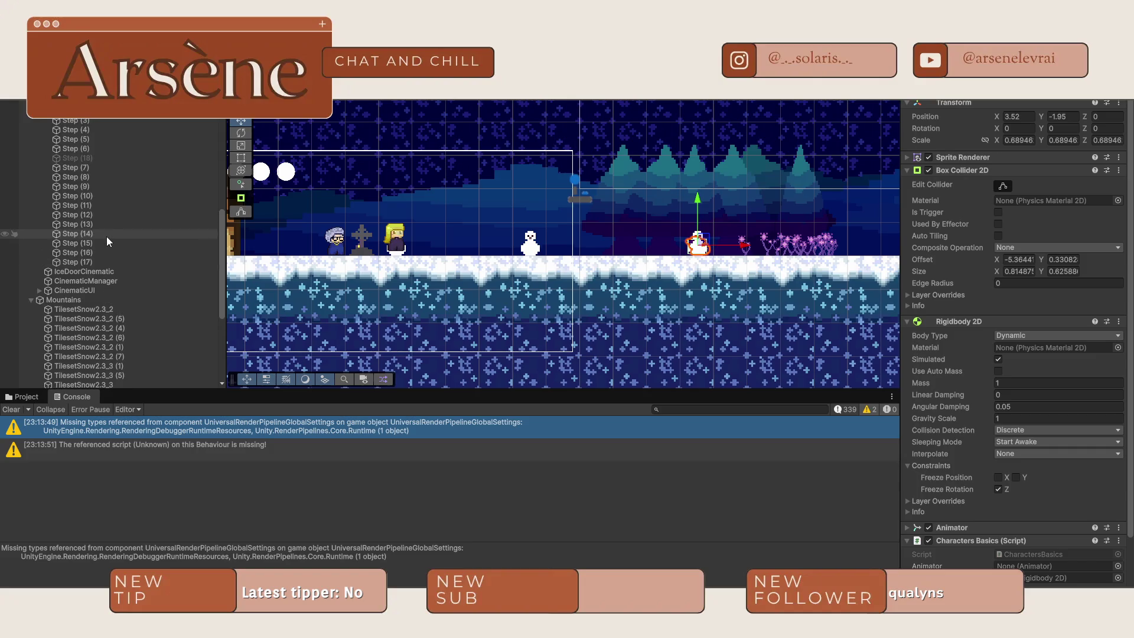
{"action": "scroll", "coordinate": [107, 237], "scroll_direction": "up", "scroll_amount": 3}
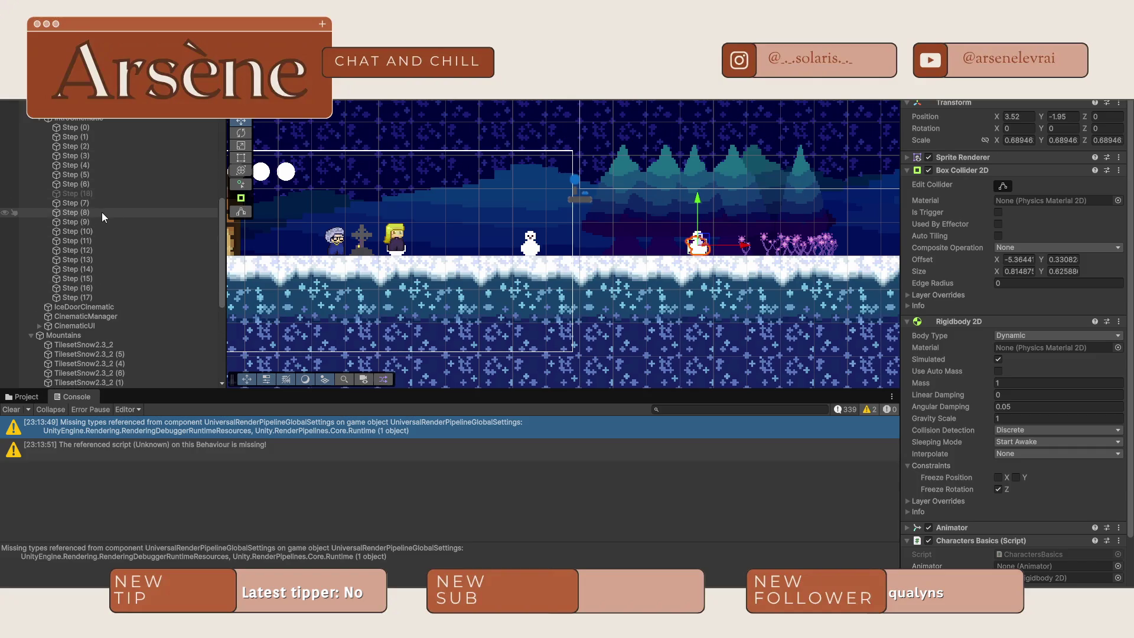
{"action": "left_click", "coordinate": [102, 211]}
{"action": "left_click", "coordinate": [96, 203]}
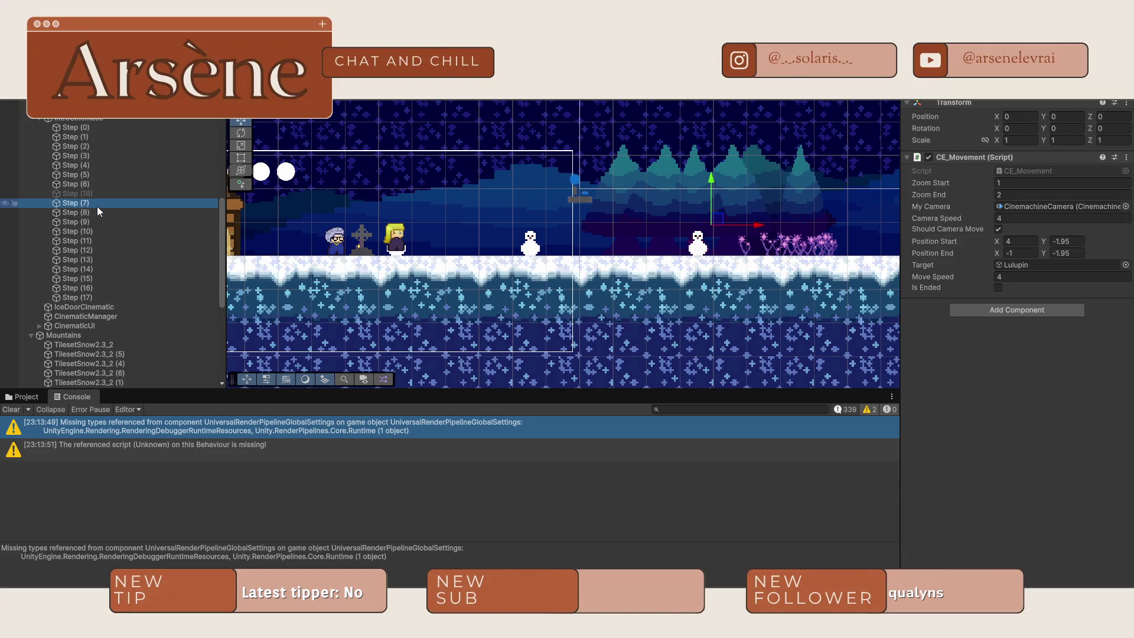
{"action": "left_click", "coordinate": [1032, 252]}
{"action": "type", "text": "-4.53"}
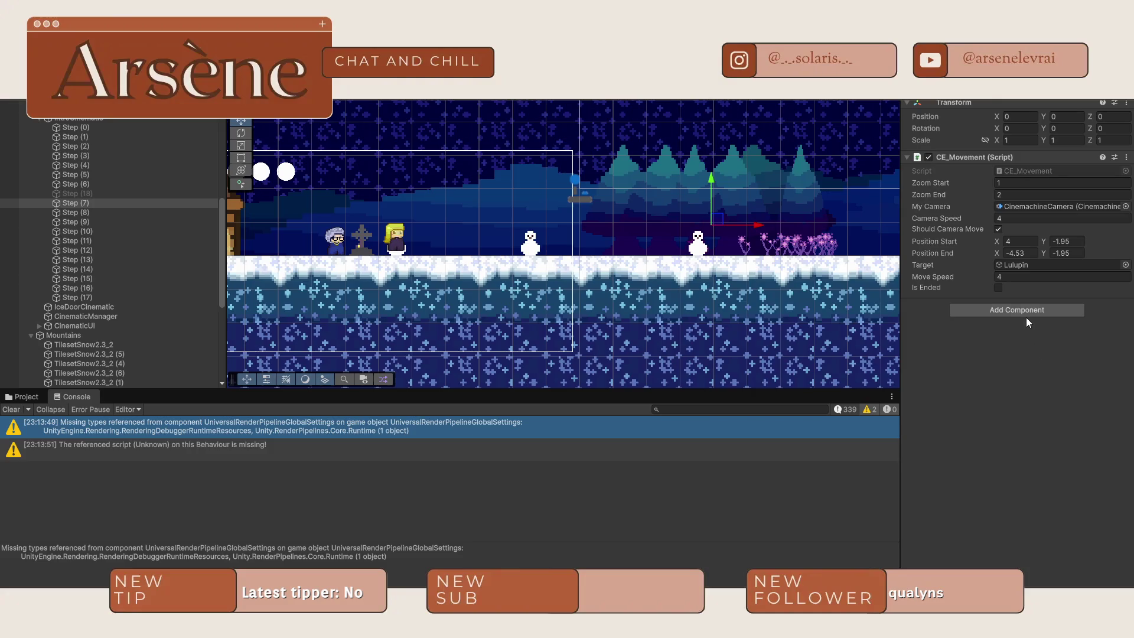
{"action": "key", "text": "ctrl+p"}
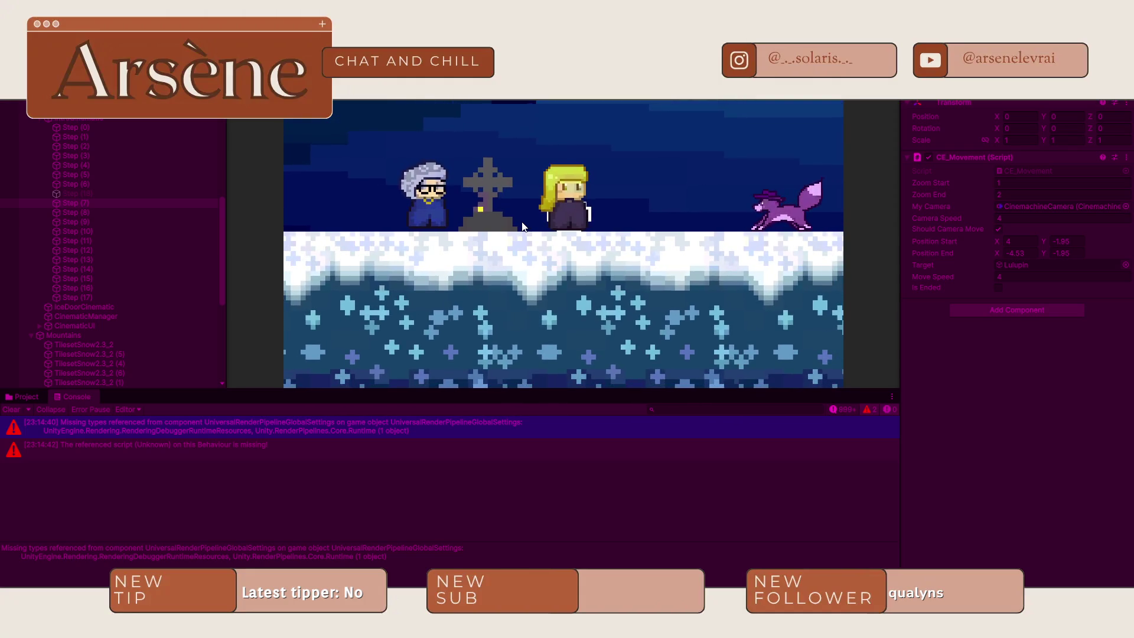
- Nudge the purple fox slightly left in the Scene view, then return to the Game view
{"action": "key", "text": "ctrl+p"}
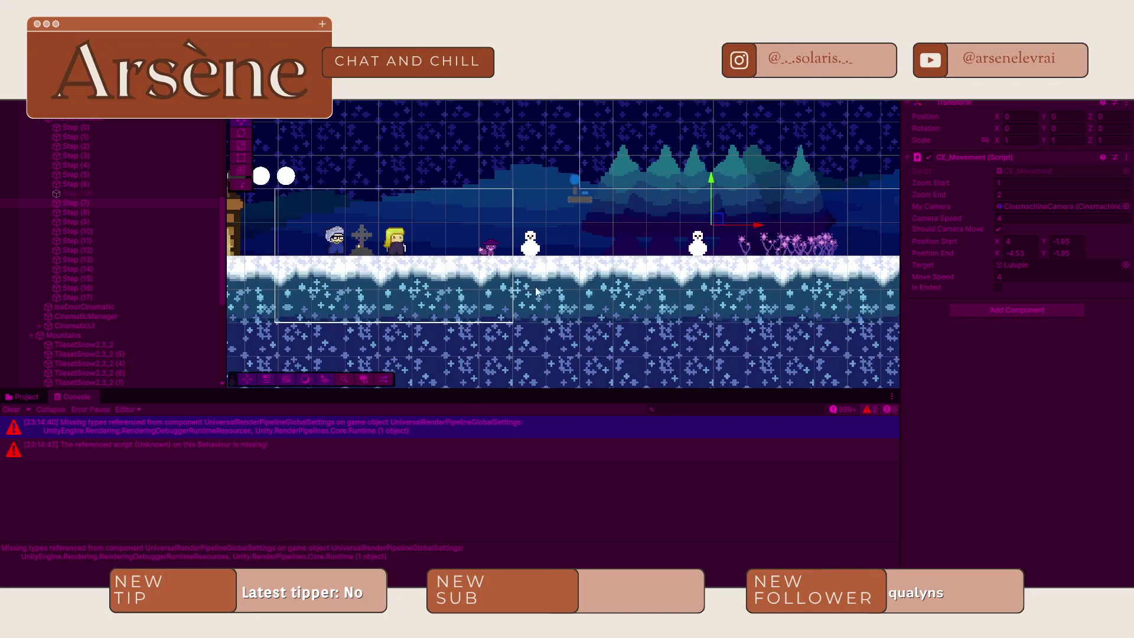
{"action": "scroll", "coordinate": [535, 286], "scroll_direction": "up", "scroll_amount": 5}
{"action": "left_click", "coordinate": [545, 229]}
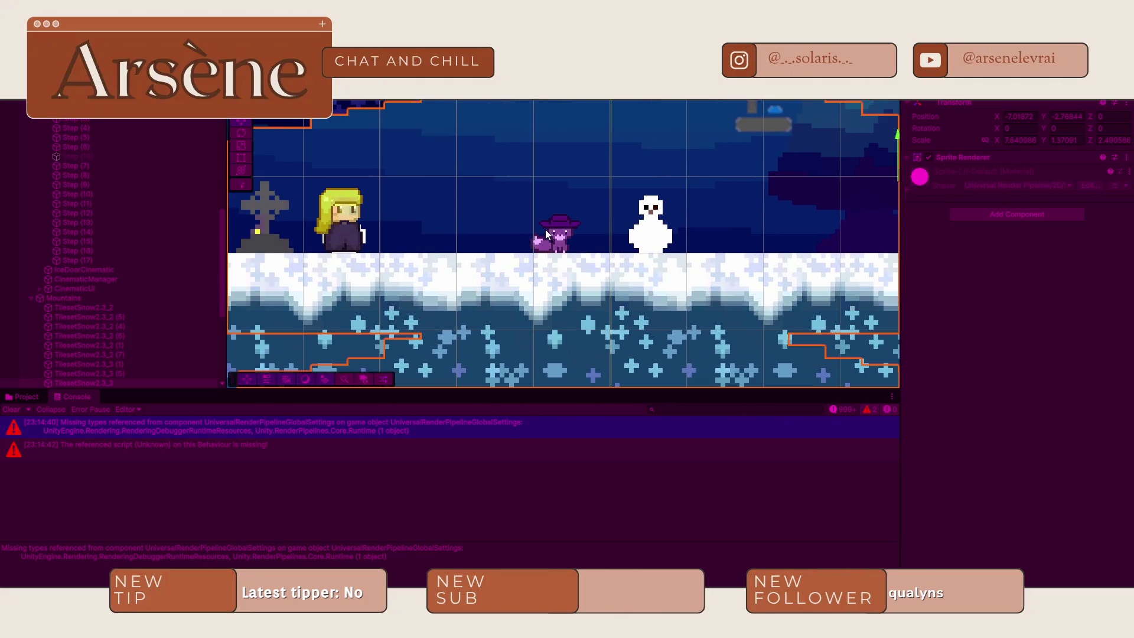
{"action": "left_click", "coordinate": [544, 229]}
{"action": "mouse_move", "coordinate": [555, 219]}
{"action": "left_mouse_down"}
{"action": "mouse_move", "coordinate": [554, 180]}
{"action": "mouse_move", "coordinate": [546, 217]}
{"action": "left_mouse_up"}
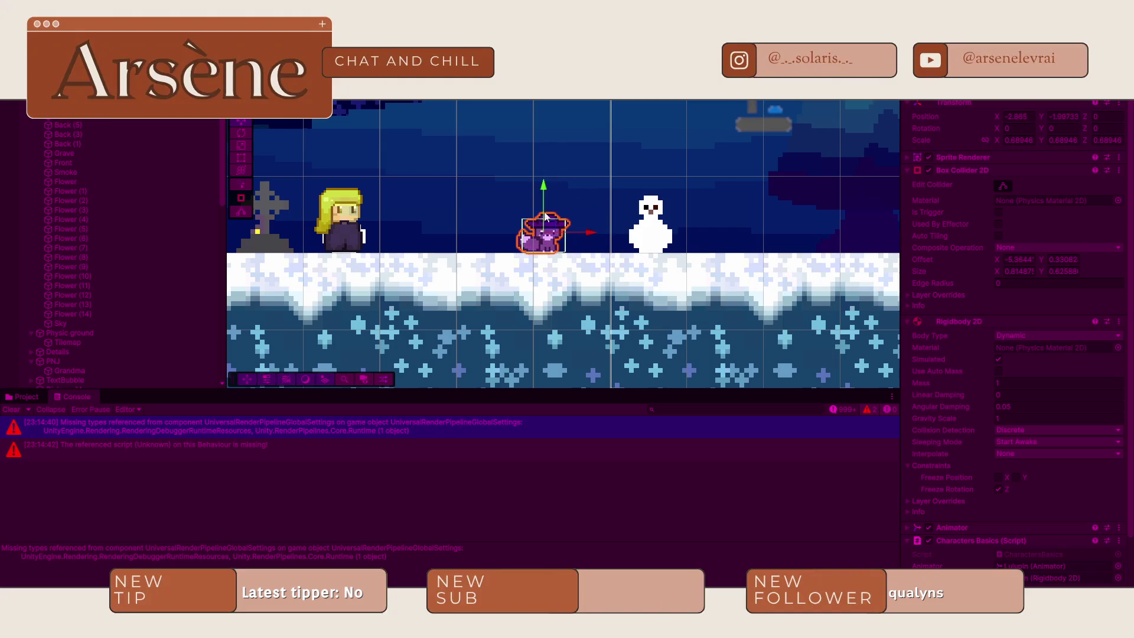
{"action": "key", "text": "ctrl+2"}
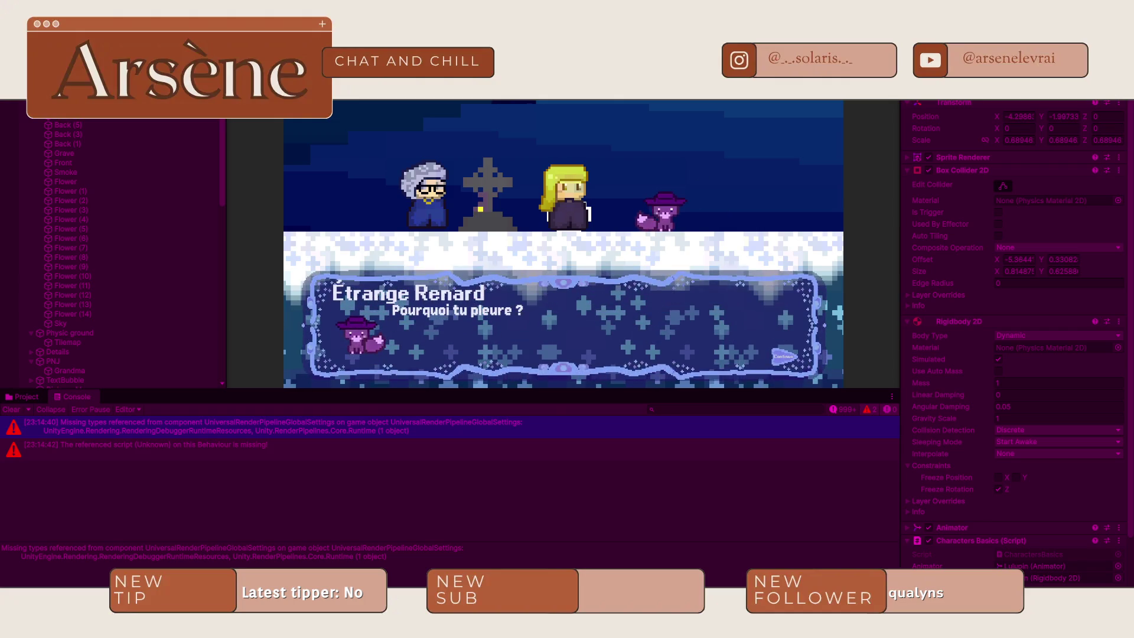
{"action": "key", "text": "ctrl+1"}
{"action": "key", "text": "ctrl+2"}
- Advance the dialogue through Lulupin's introduction and Vitalina's replies to the 'Suivez Lulupin' objective
{"action": "left_click", "coordinate": [477, 295]}
{"action": "left_click", "coordinate": [478, 295]}
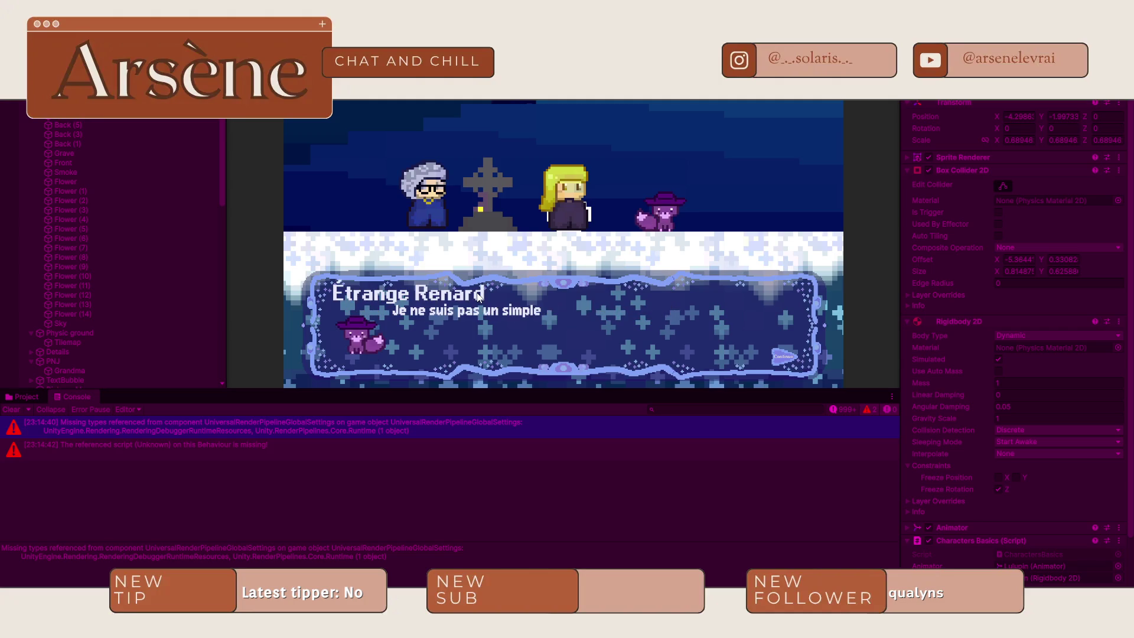
{"action": "left_click", "coordinate": [478, 297]}
{"action": "left_click", "coordinate": [478, 297]}
{"action": "left_click", "coordinate": [478, 297]}
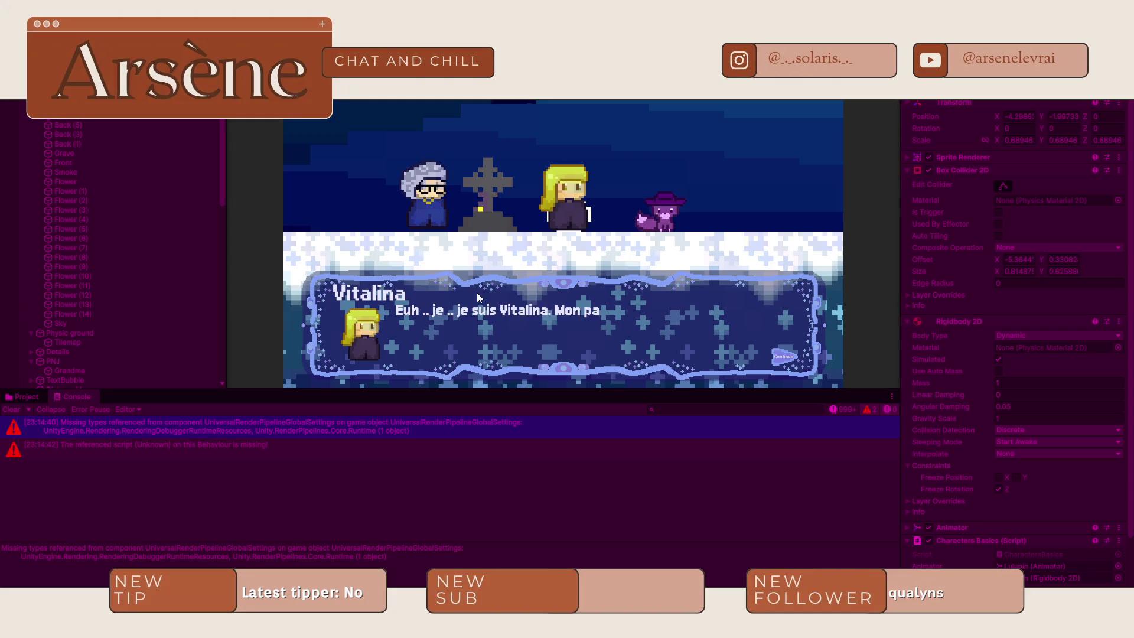
{"action": "left_click", "coordinate": [477, 292]}
{"action": "left_click", "coordinate": [477, 292]}
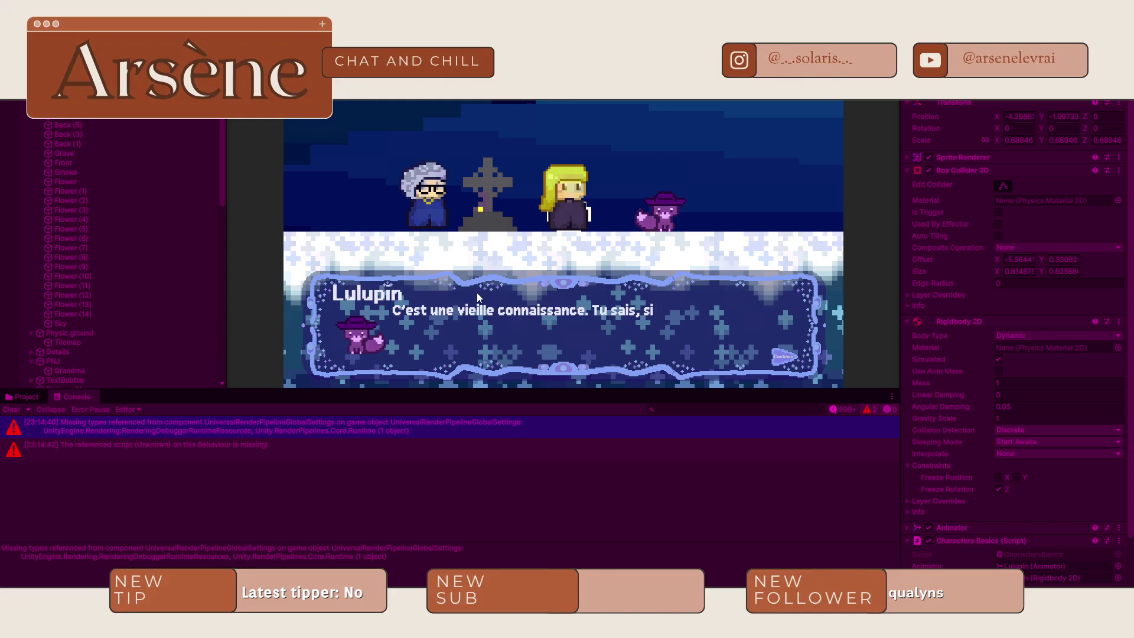
{"action": "left_click", "coordinate": [476, 292]}
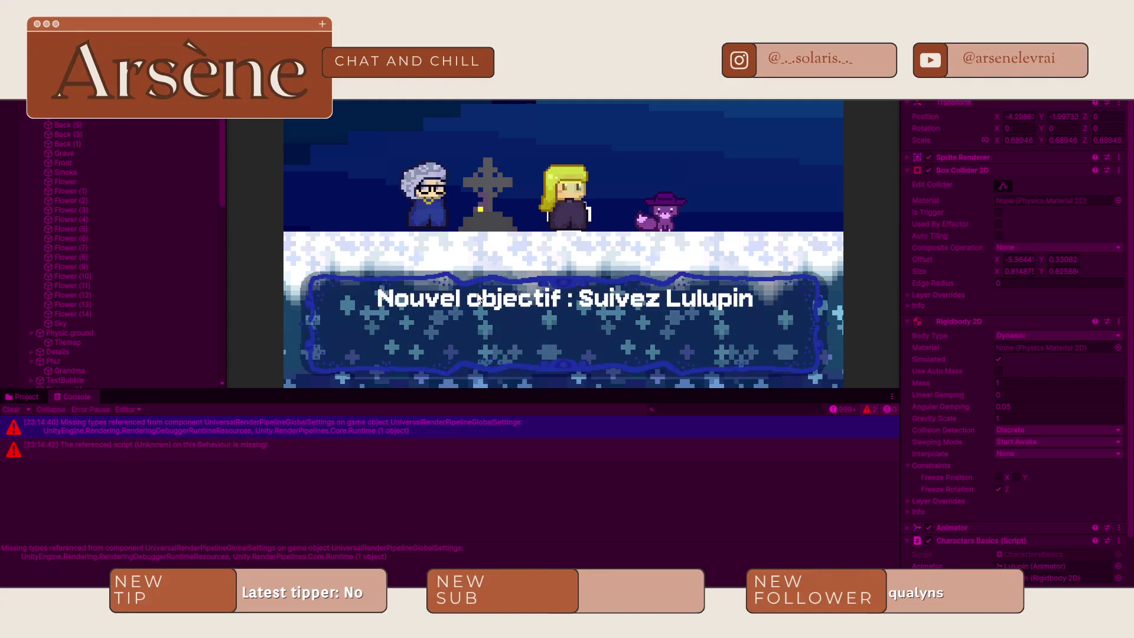
- Walk the player right and back left toward Grandma, then stop the play test
{"action": "key", "text": "Right"}
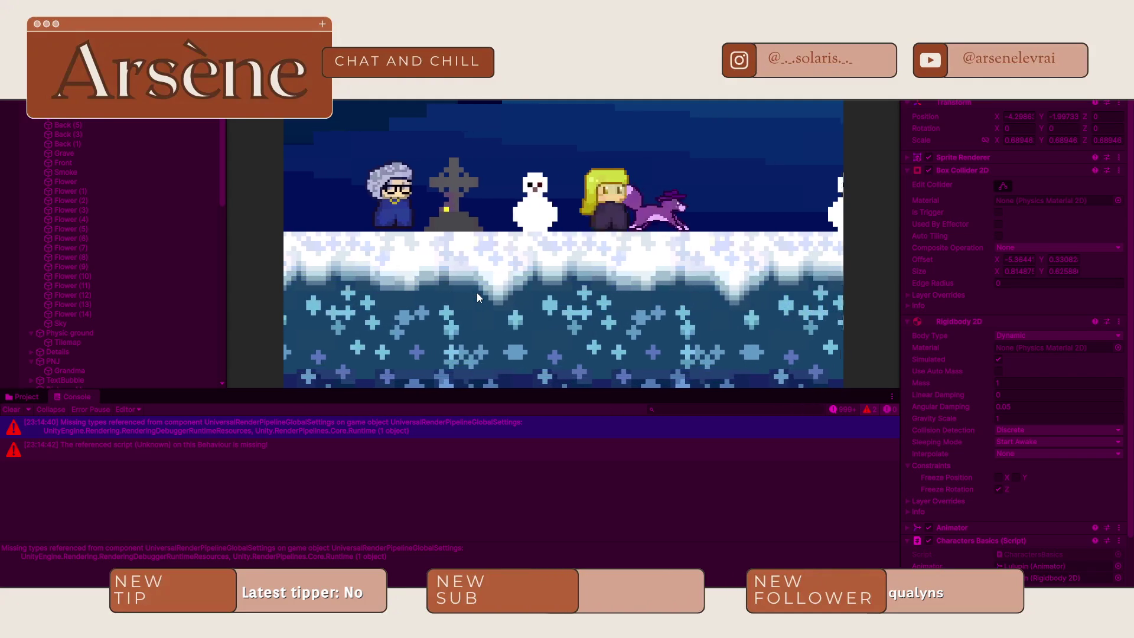
{"action": "key", "text": "Left"}
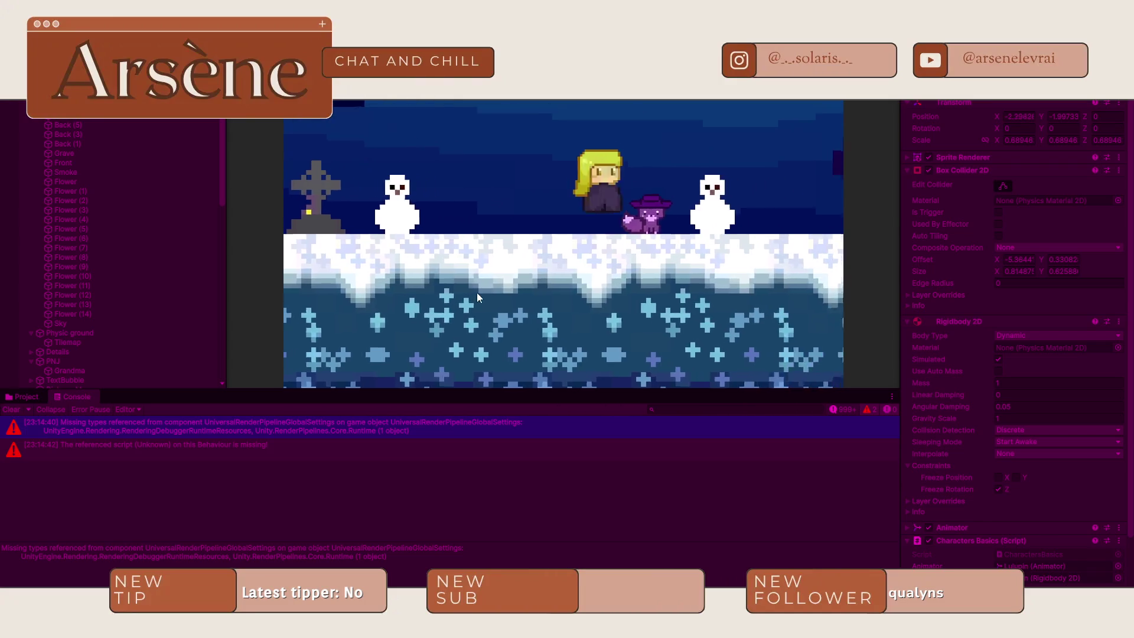
{"action": "key", "text": "Left"}
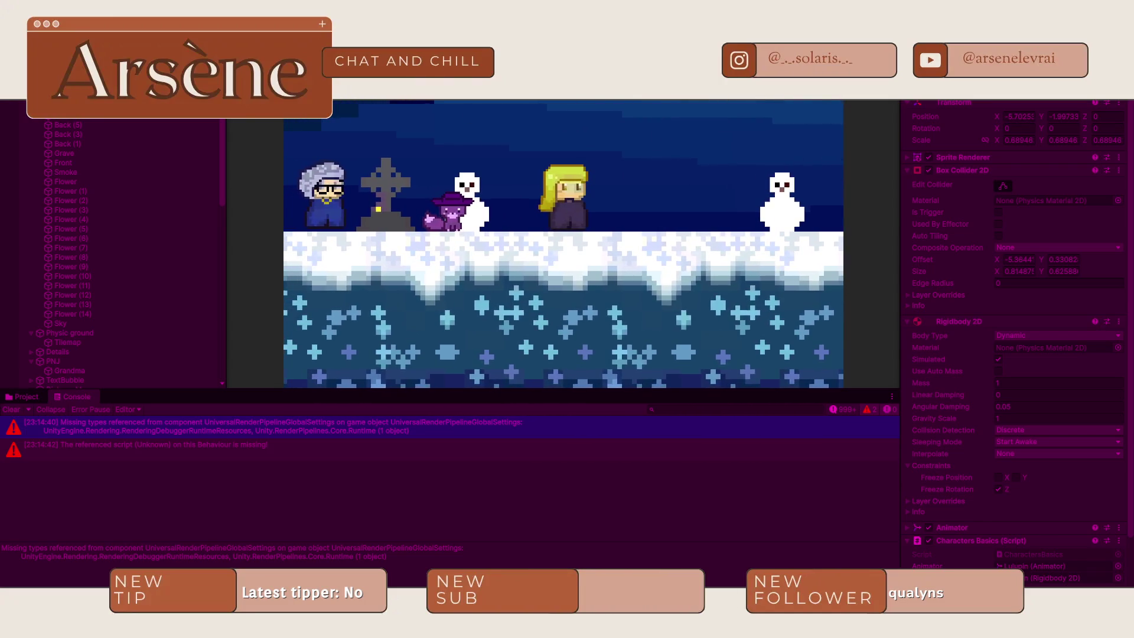
{"action": "key", "text": "ctrl+p"}
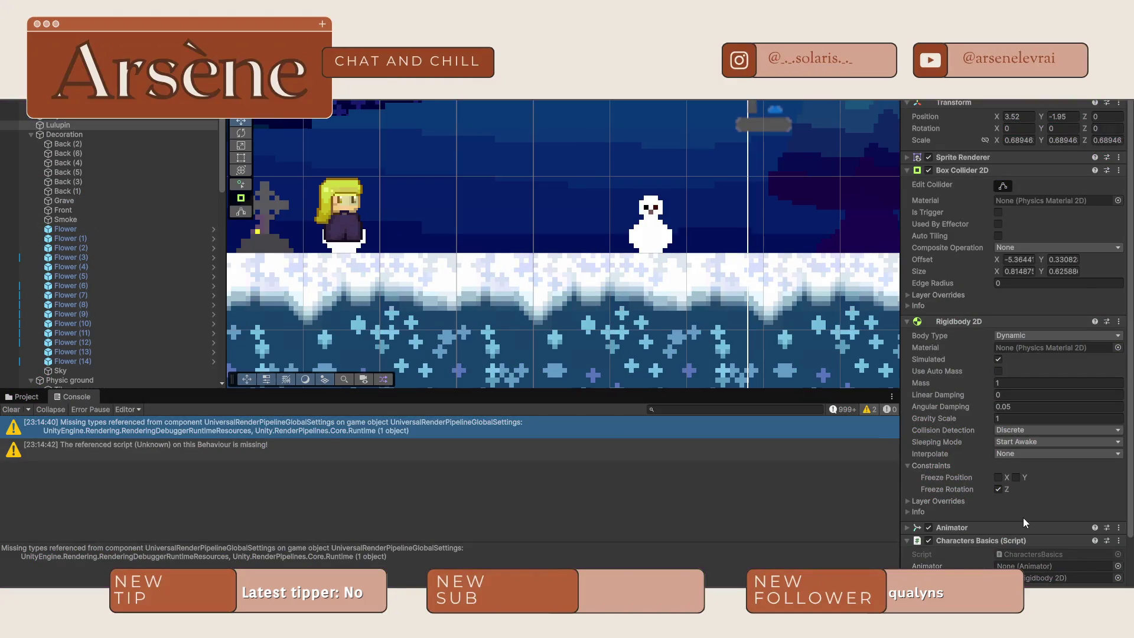
- Select and frame Lulupin, then add a Circle Collider 2D component
{"action": "scroll", "coordinate": [1023, 517], "scroll_direction": "down", "scroll_amount": 3}
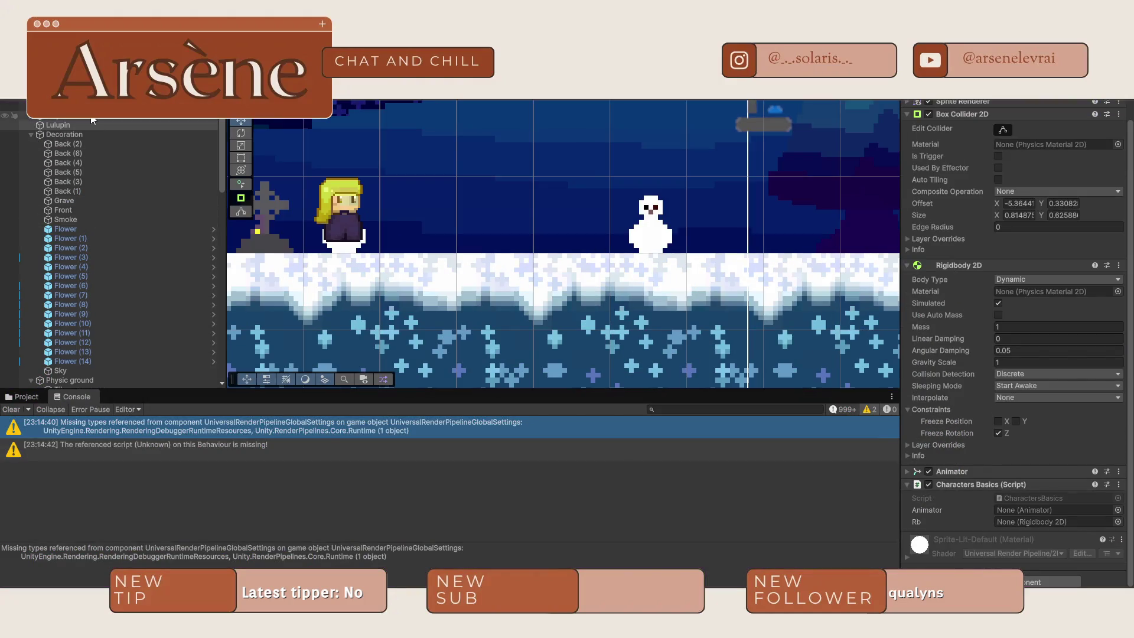
{"action": "left_click", "coordinate": [66, 126]}
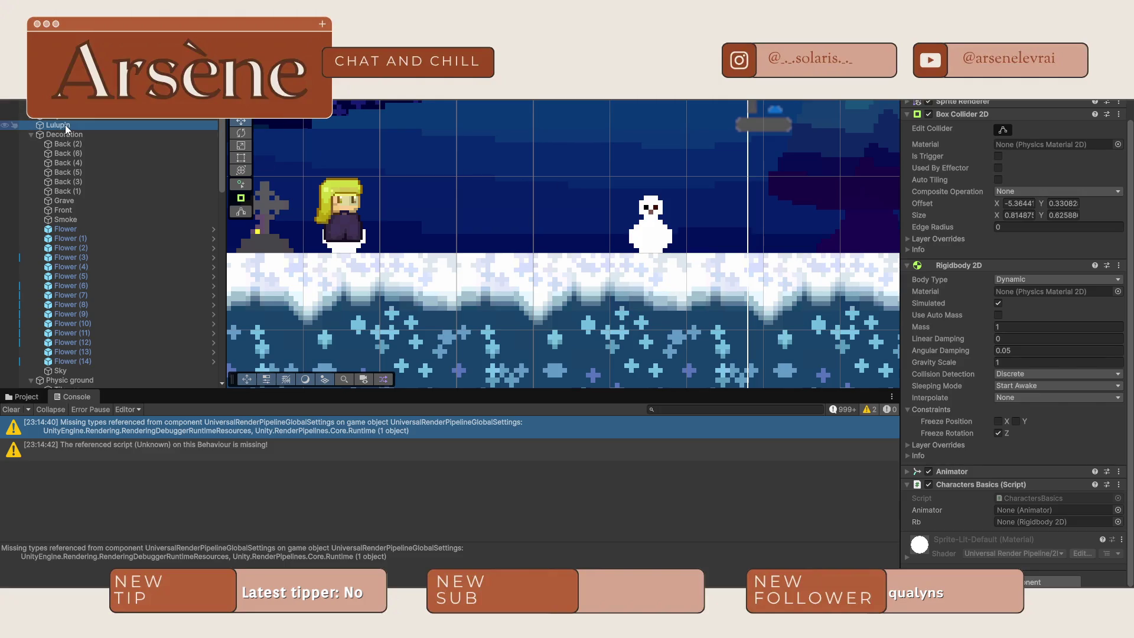
{"action": "double_click", "coordinate": [67, 126]}
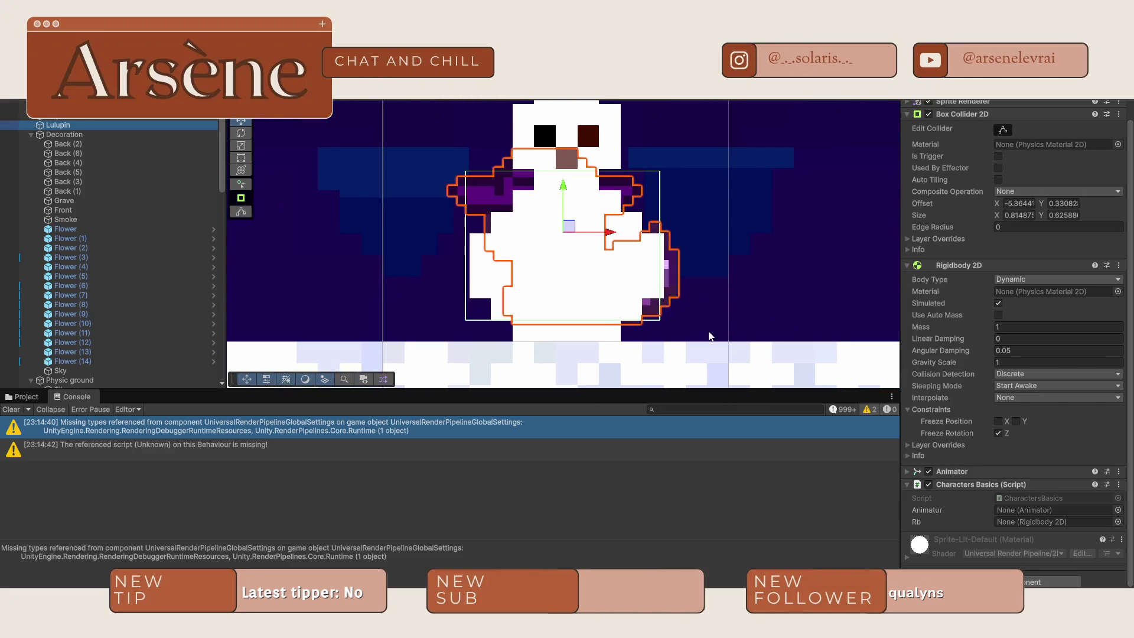
{"action": "scroll", "coordinate": [605, 267], "scroll_direction": "down", "scroll_amount": 3}
{"action": "scroll", "coordinate": [604, 267], "scroll_direction": "up", "scroll_amount": 2}
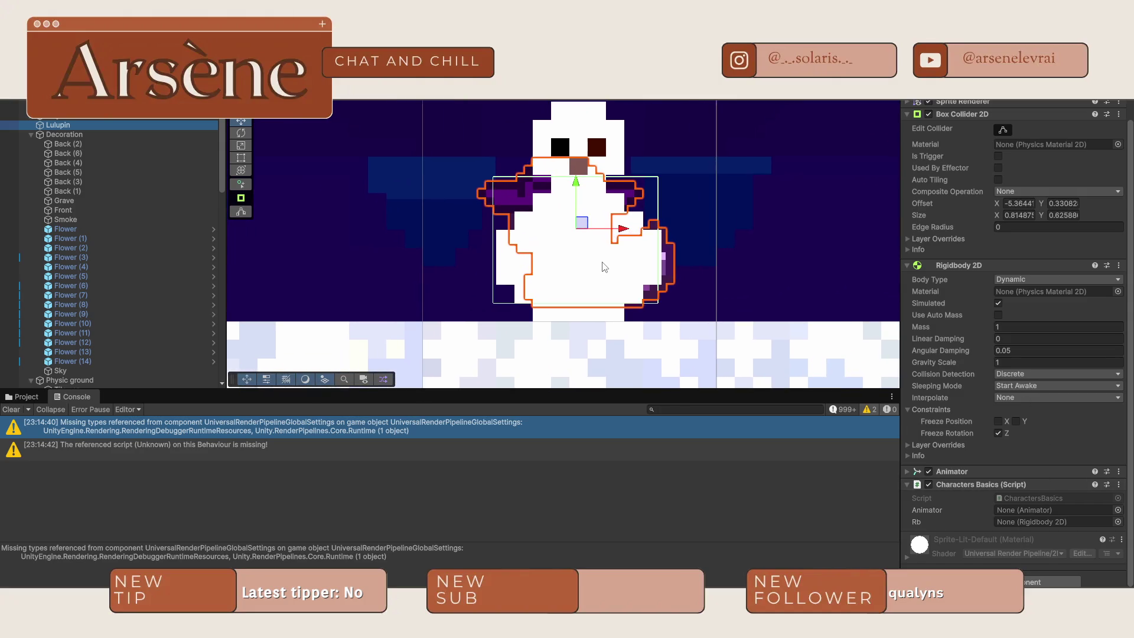
{"action": "left_click", "coordinate": [1051, 582]}
{"action": "type", "text": "collid"}
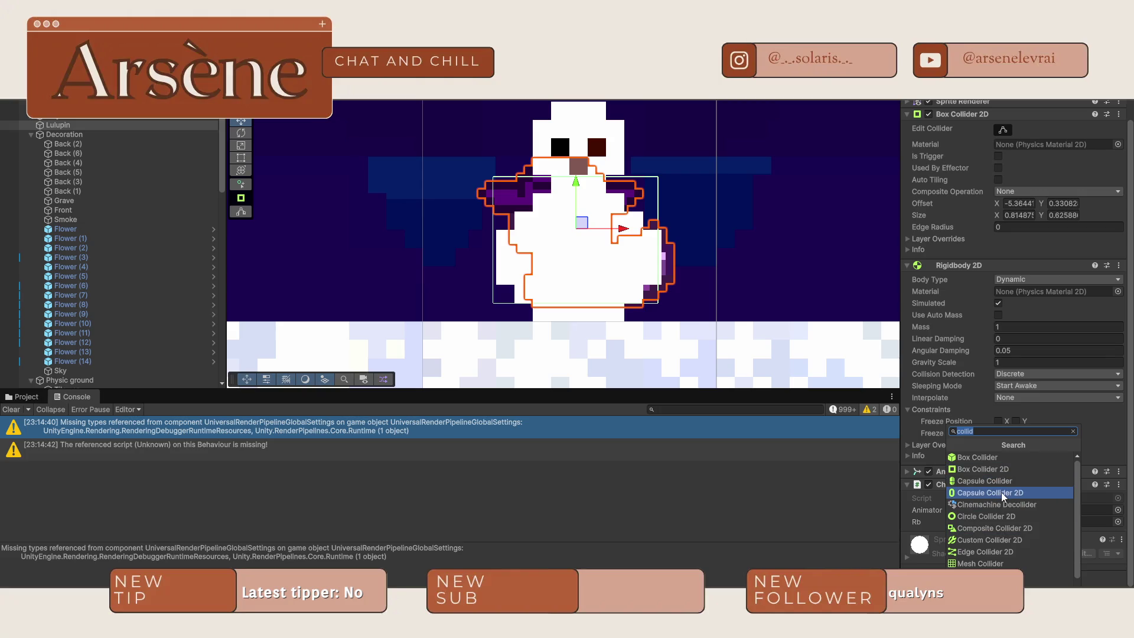
{"action": "left_click", "coordinate": [1003, 518]}
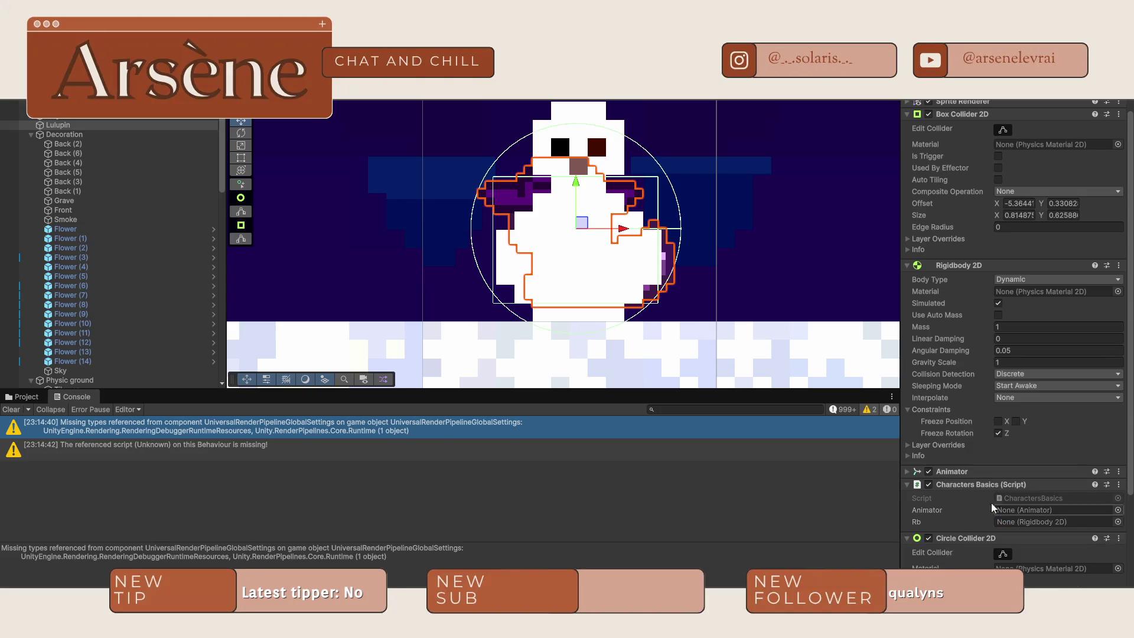
- Shrink the circle collider to a radius of about 0.31 around Lulupin
{"action": "scroll", "coordinate": [952, 485], "scroll_direction": "down", "scroll_amount": 4}
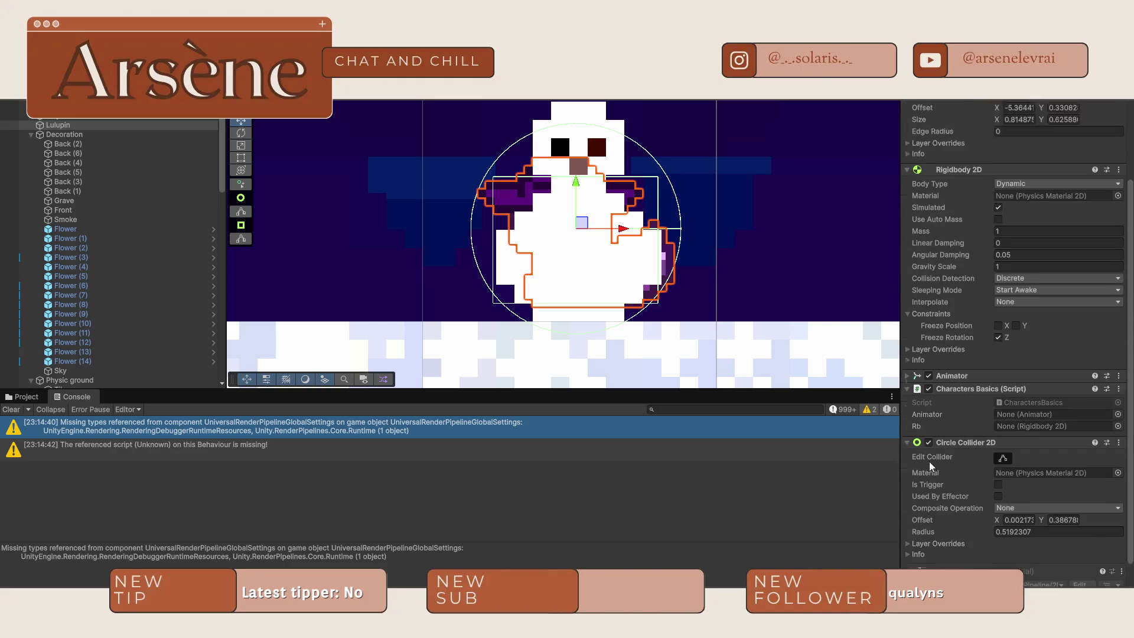
{"action": "left_click", "coordinate": [1003, 426]}
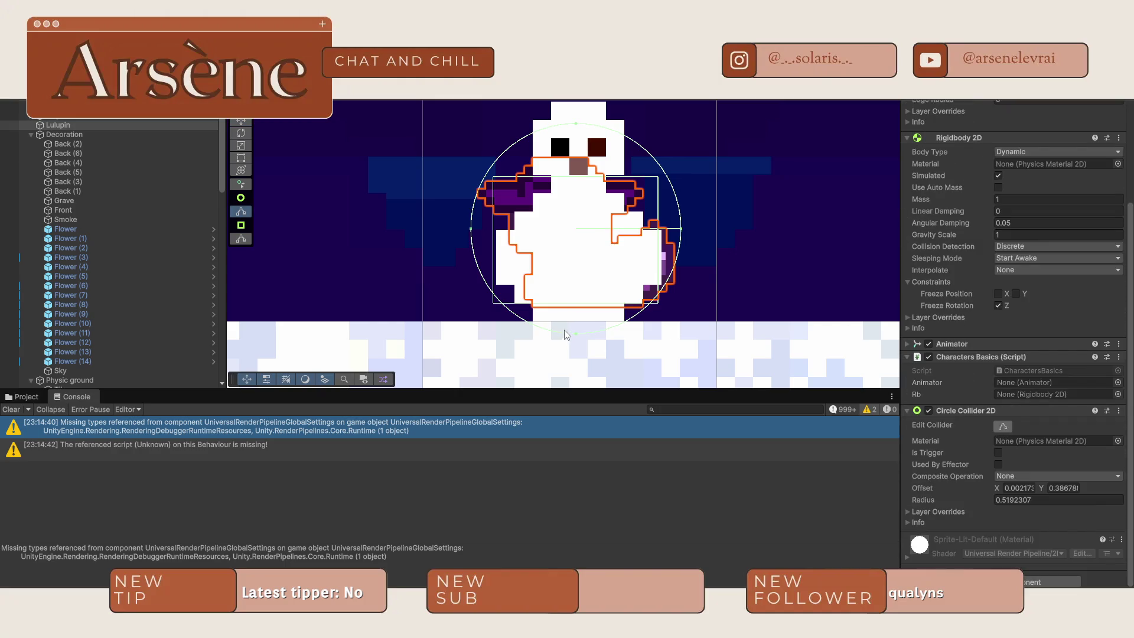
{"action": "left_click_drag", "start_coordinate": [577, 324], "coordinate": [579, 303]}
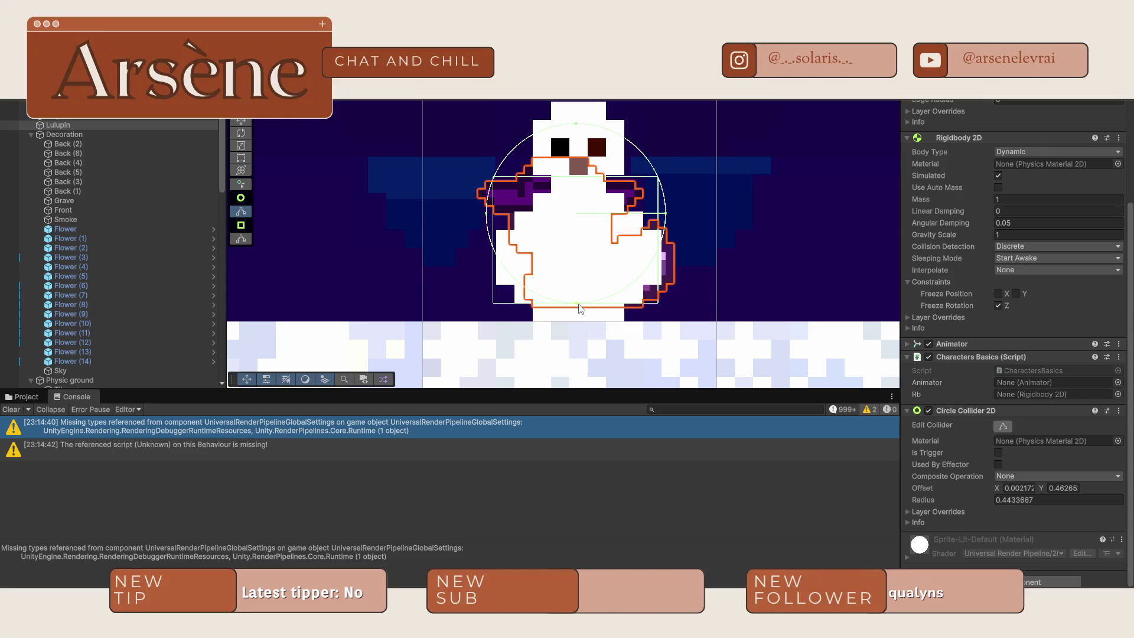
{"action": "left_click_drag", "start_coordinate": [576, 125], "coordinate": [582, 179]}
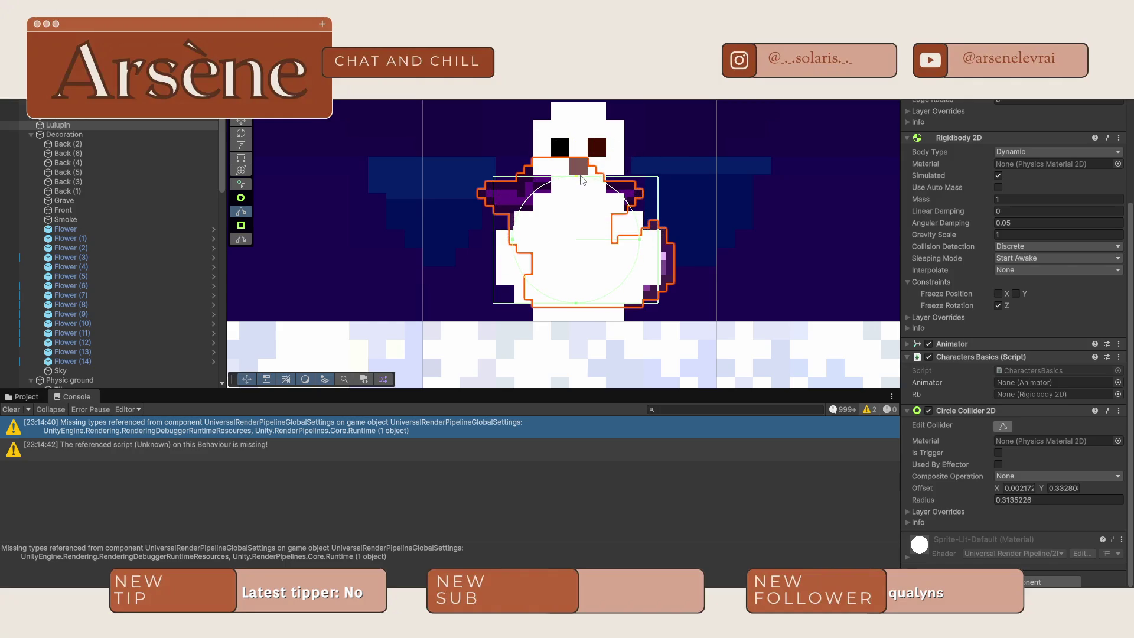
- Raise the box collider's bottom edge slightly, to size Y 0.59870
{"action": "scroll", "coordinate": [987, 450], "scroll_direction": "up", "scroll_amount": 3}
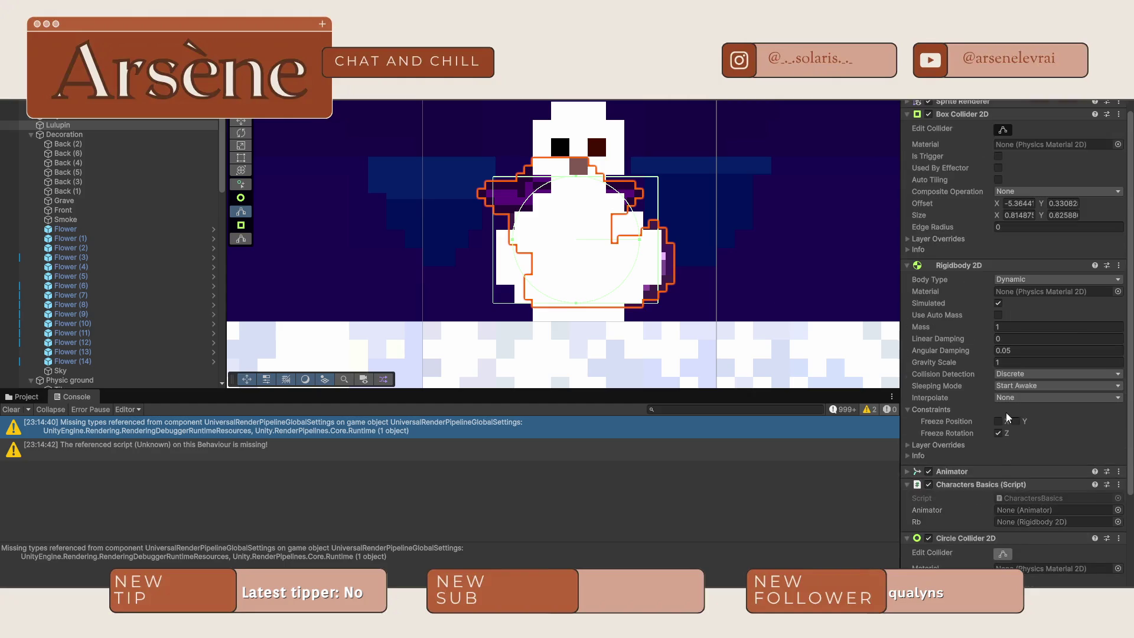
{"action": "scroll", "coordinate": [982, 277], "scroll_direction": "up", "scroll_amount": 1}
{"action": "left_click", "coordinate": [1003, 186]}
{"action": "left_click_drag", "start_coordinate": [576, 304], "coordinate": [576, 298]}
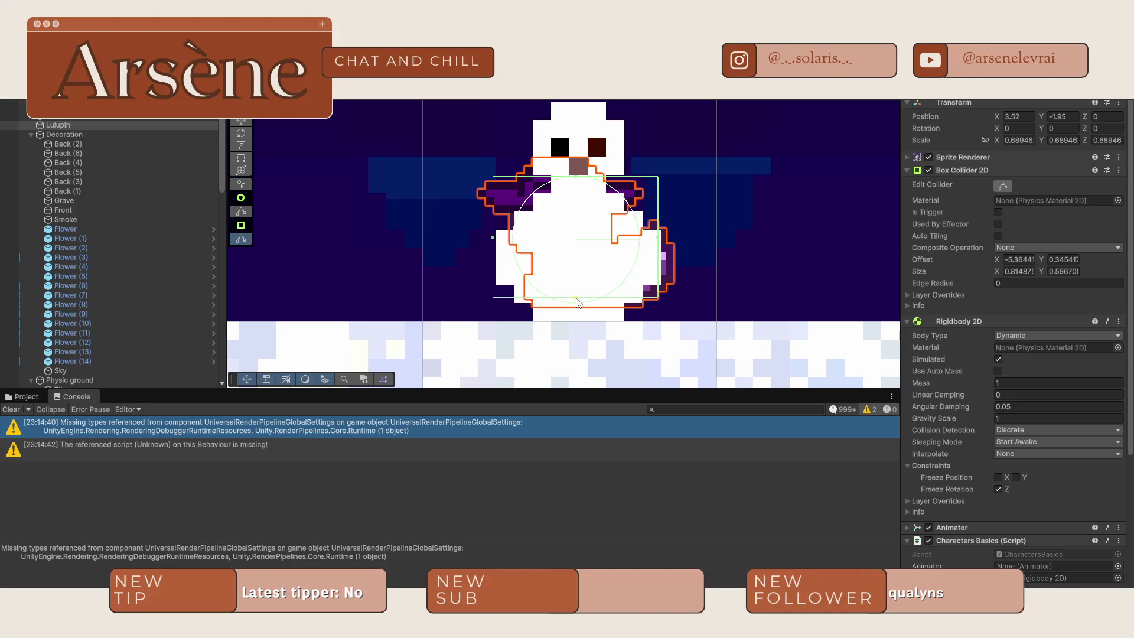
{"action": "left_click", "coordinate": [742, 290]}
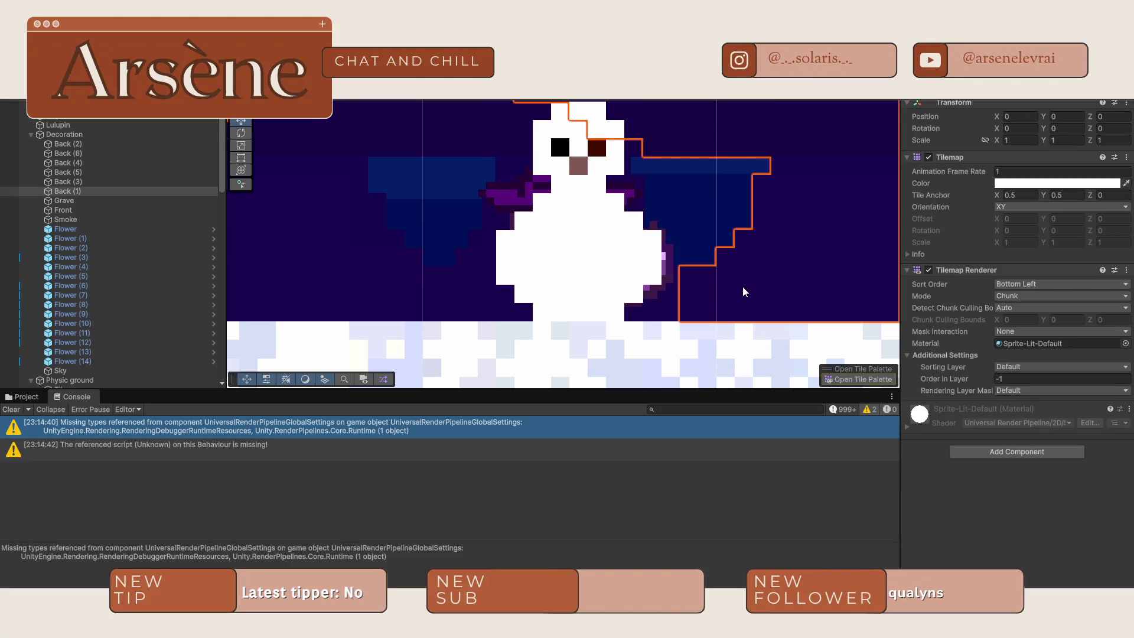
- Lower the blonde character slightly so she stands on the snow
{"action": "scroll", "coordinate": [572, 241], "scroll_direction": "down", "scroll_amount": 2}
{"action": "scroll", "coordinate": [568, 307], "scroll_direction": "down", "scroll_amount": 4}
{"action": "scroll", "coordinate": [676, 223], "scroll_direction": "up", "scroll_amount": 4}
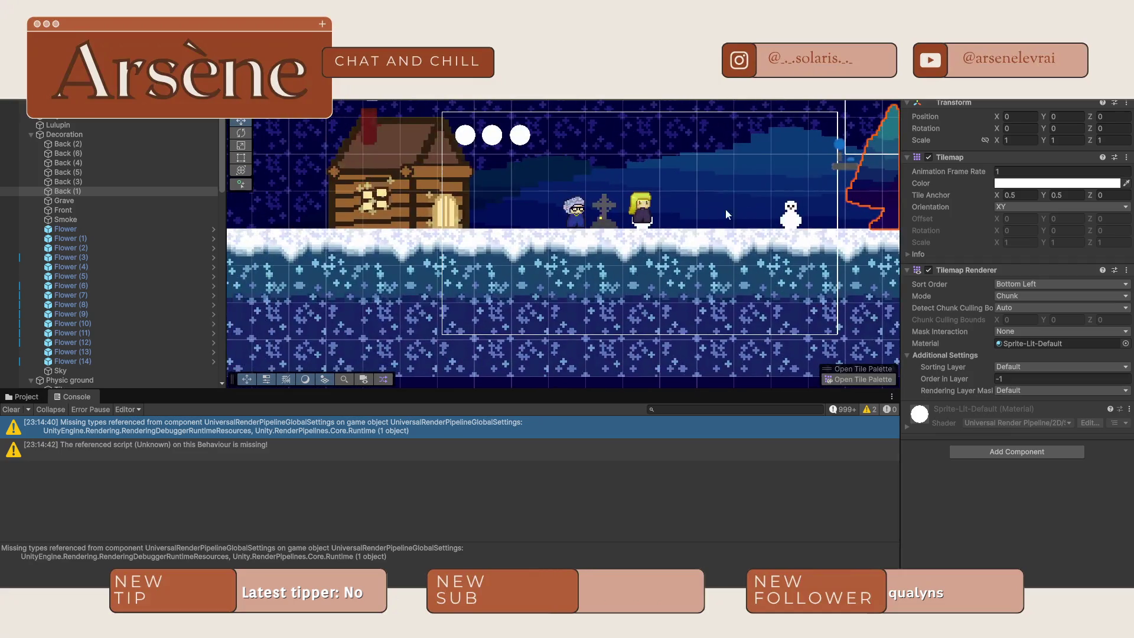
{"action": "scroll", "coordinate": [676, 223], "scroll_direction": "up", "scroll_amount": 3}
{"action": "left_click", "coordinate": [656, 210]}
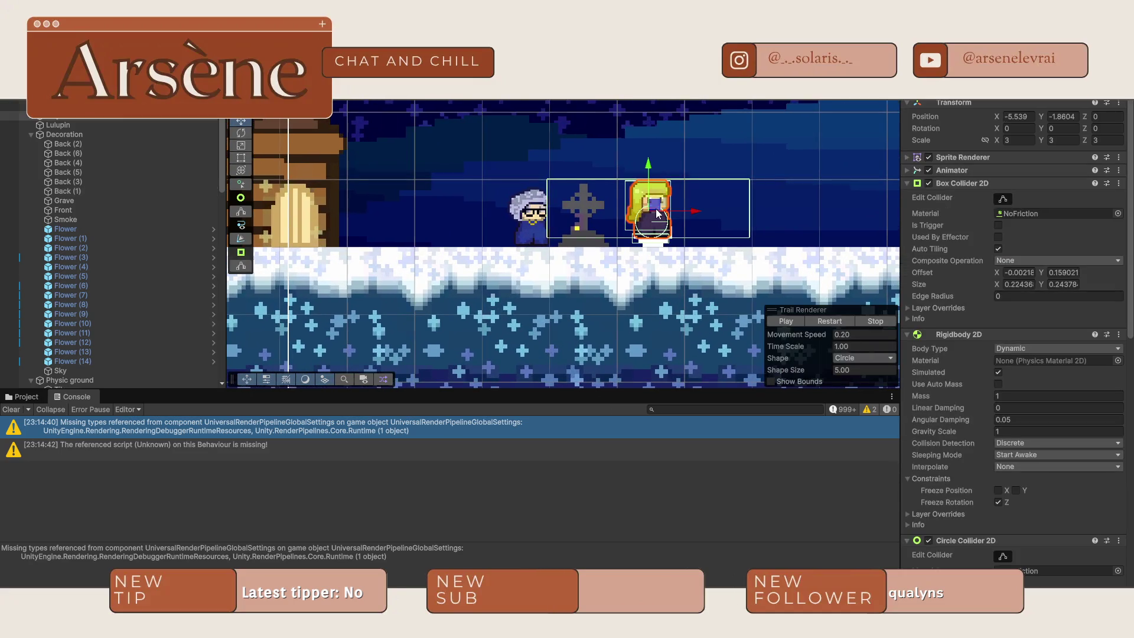
{"action": "left_click_drag", "start_coordinate": [652, 185], "coordinate": [649, 205]}
- Test-play the intro cinematic, stop it, and open Step (18)'s Grandma movement settings
{"action": "scroll", "coordinate": [536, 223], "scroll_direction": "up", "scroll_amount": 2}
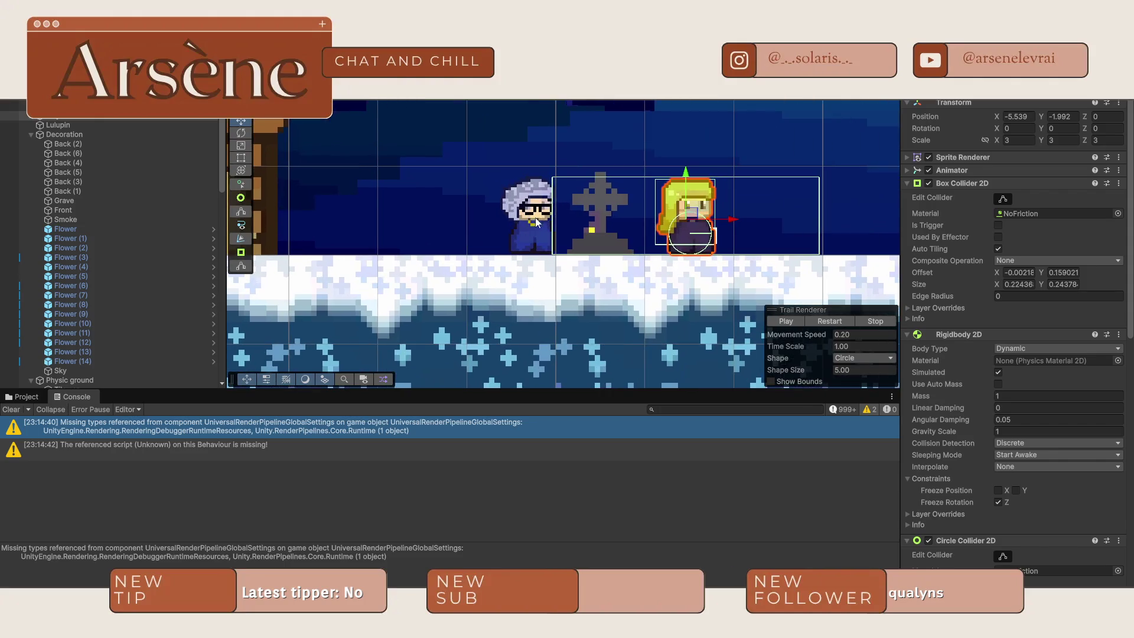
{"action": "key", "text": "ctrl+p"}
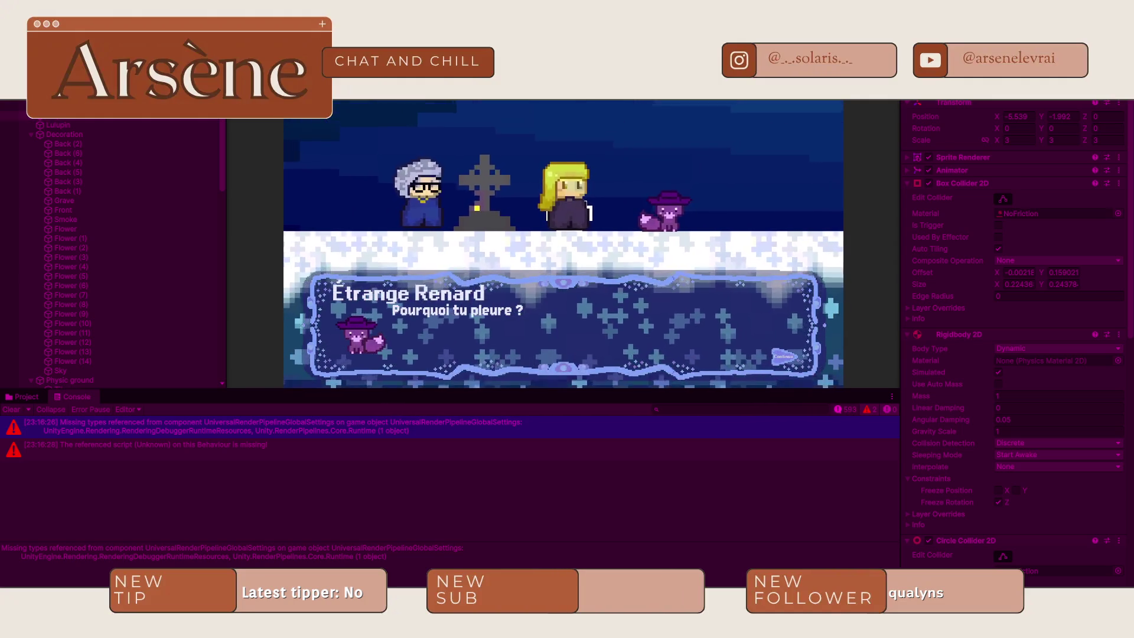
{"action": "key", "text": "ctrl+p"}
{"action": "scroll", "coordinate": [94, 286], "scroll_direction": "up", "scroll_amount": 5}
{"action": "left_click", "coordinate": [82, 214]}
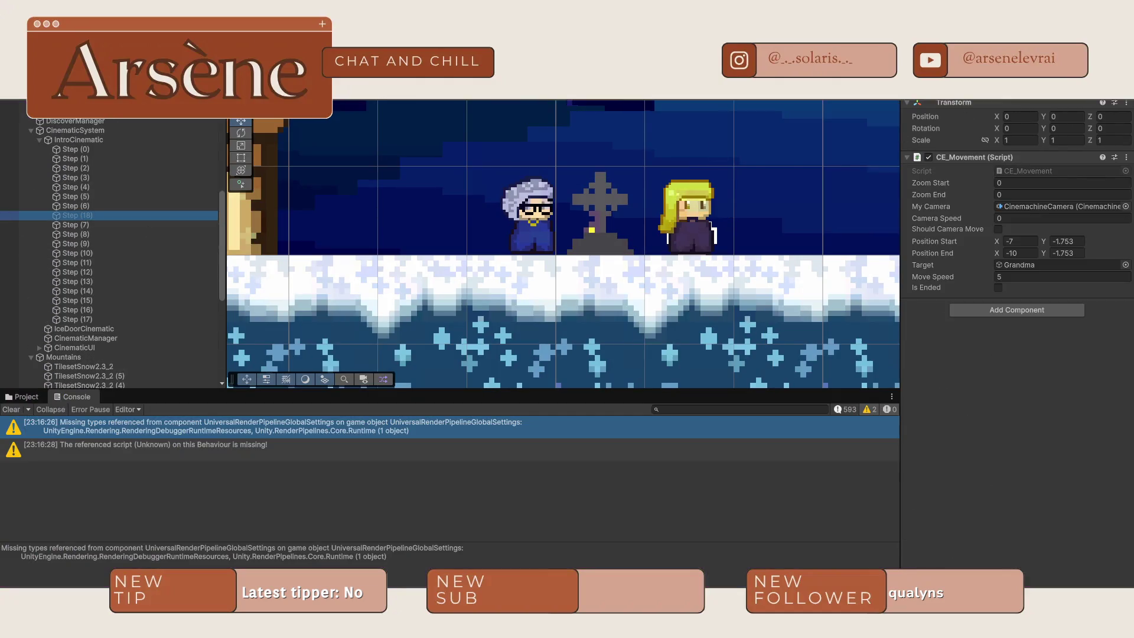
- Set Step (7)'s CE_Movement Zoom Start to 2 and Zoom End to 1
{"action": "left_click", "coordinate": [86, 224]}
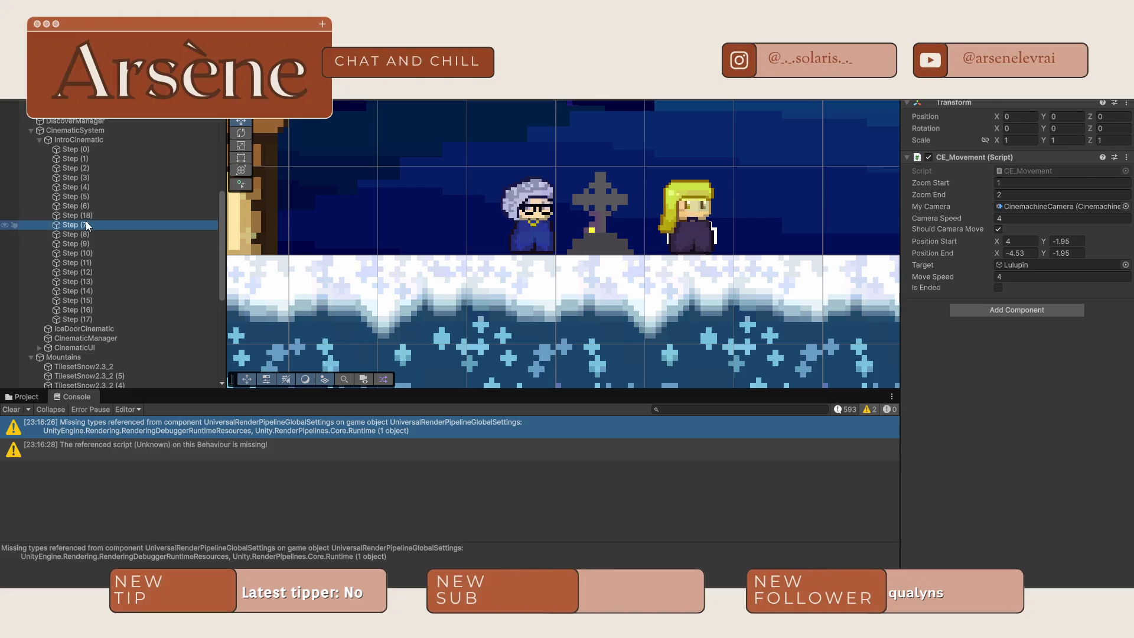
{"action": "left_click", "coordinate": [1010, 193]}
{"action": "type", "text": "0"}
{"action": "left_click", "coordinate": [1013, 184]}
{"action": "left_click", "coordinate": [1001, 193]}
{"action": "left_click", "coordinate": [1005, 437]}
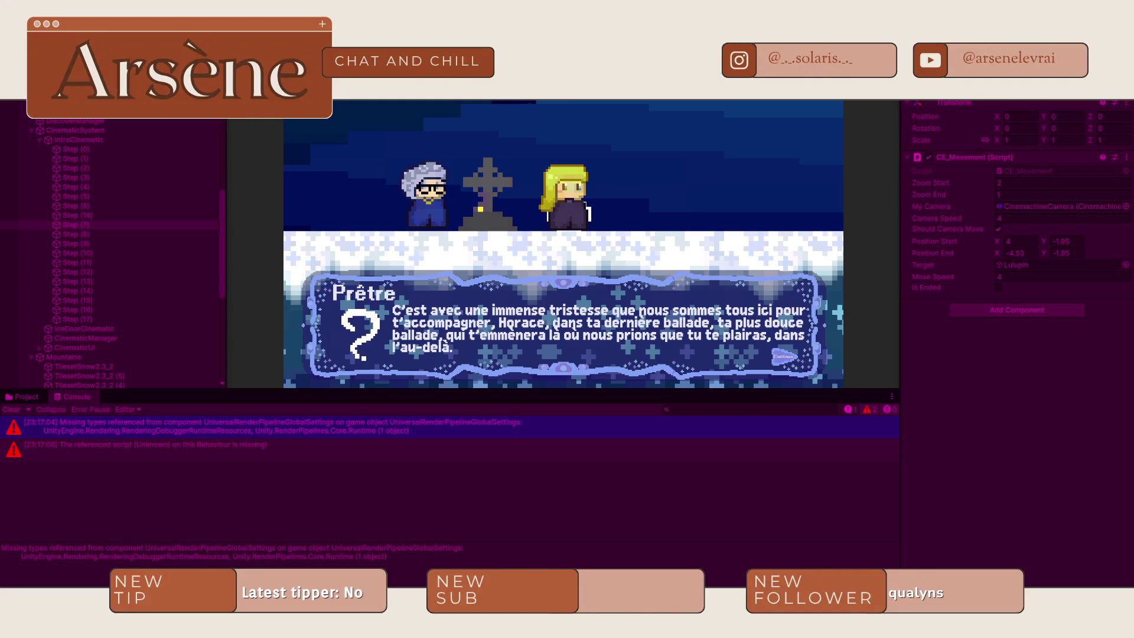
- Advance the narration through Vitalina's 'Adieu, Papa. Je t'aime.' and Grandma's exit
{"action": "key", "text": "space"}
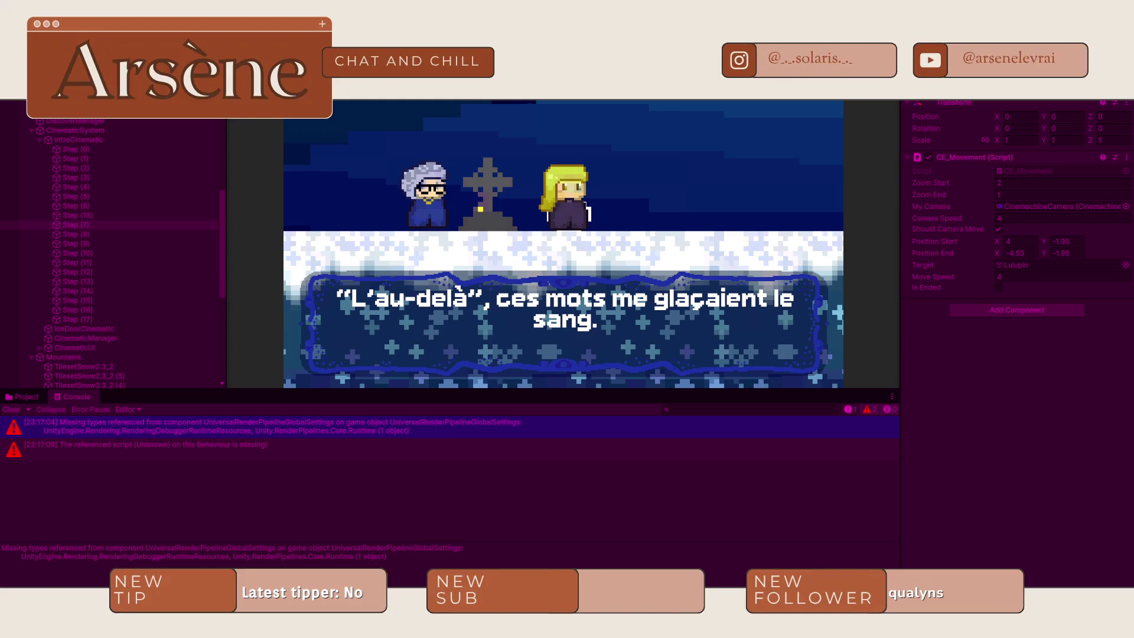
{"action": "key", "text": "space"}
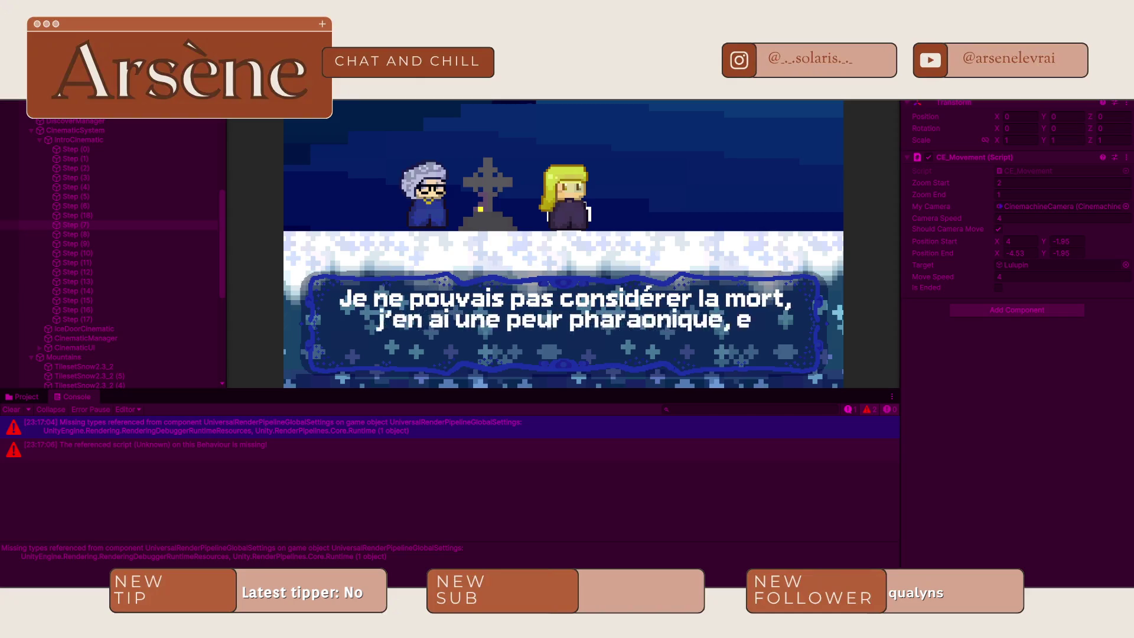
{"action": "key", "text": "space"}
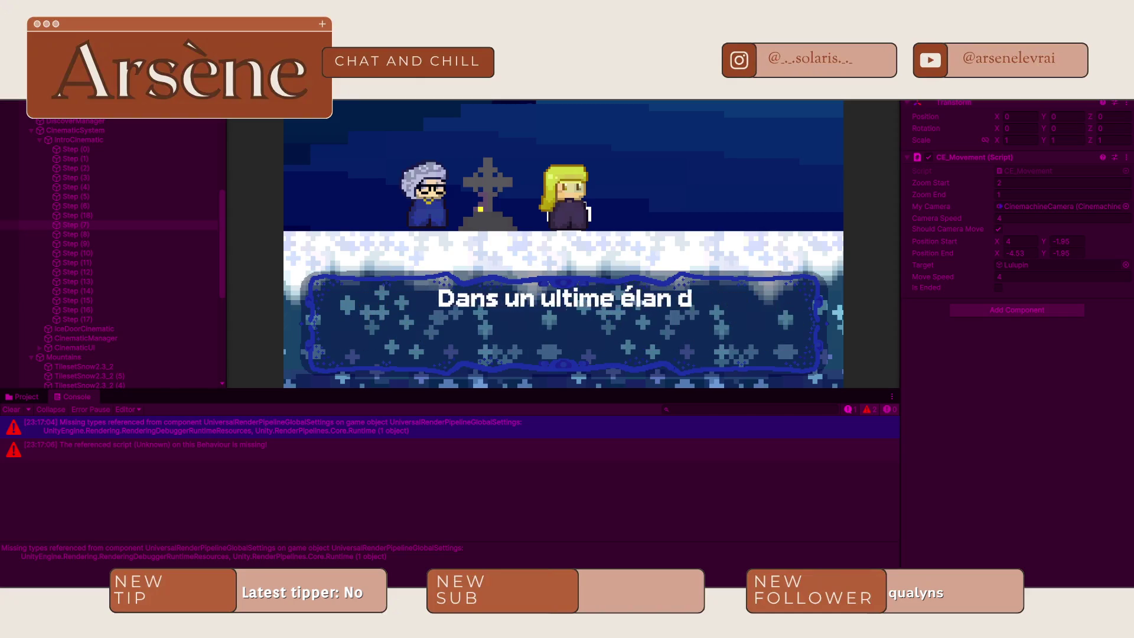
{"action": "key", "text": "space"}
{"action": "key", "text": "space"}
{"action": "key", "text": "space"}
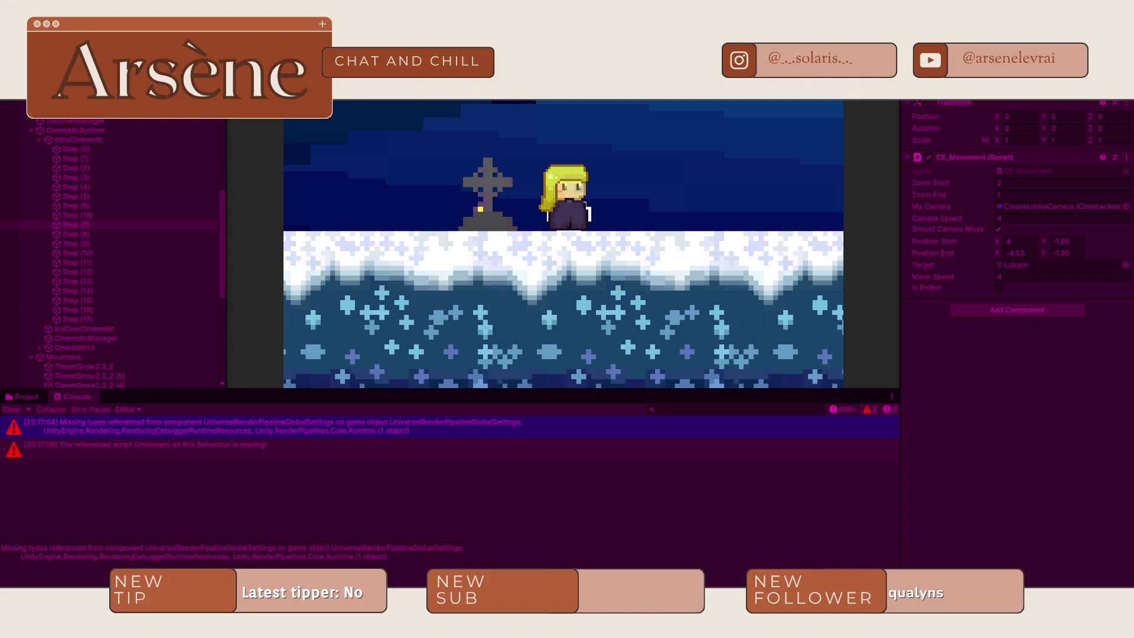
- Stop the test and bring up Step (18)'s movement settings
{"action": "key", "text": "ctrl+p"}
{"action": "left_click", "coordinate": [78, 216]}
{"action": "left_click", "coordinate": [1057, 116]}
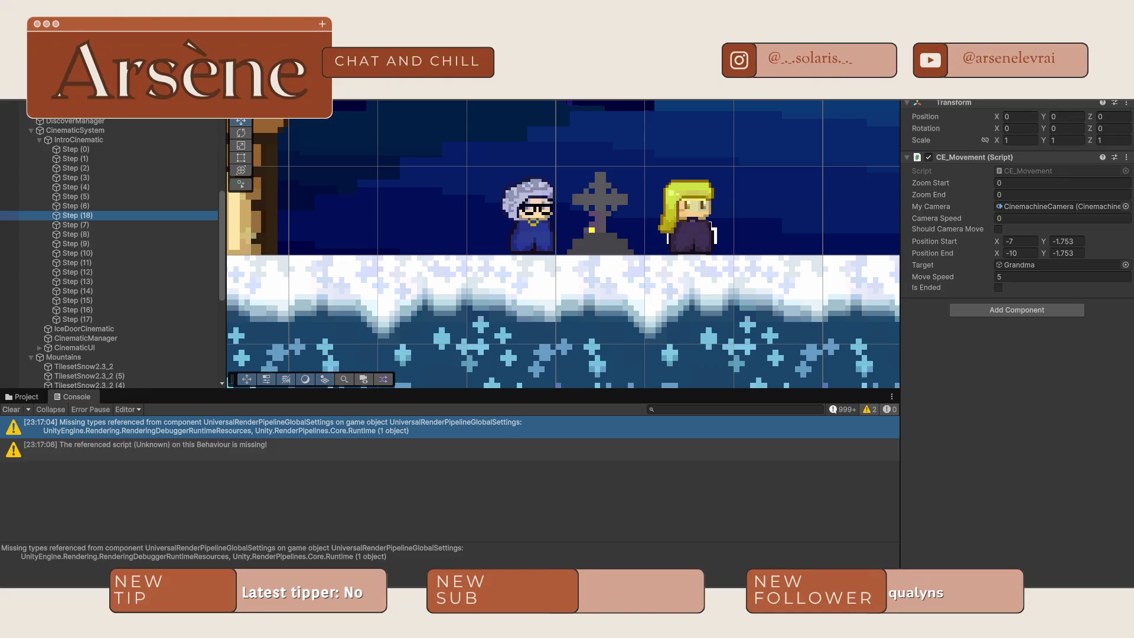
- Place Step (18) below Step (17) in the Hierarchy and select IntroCinematic
{"action": "left_click_drag", "start_coordinate": [93, 215], "coordinate": [90, 325]}
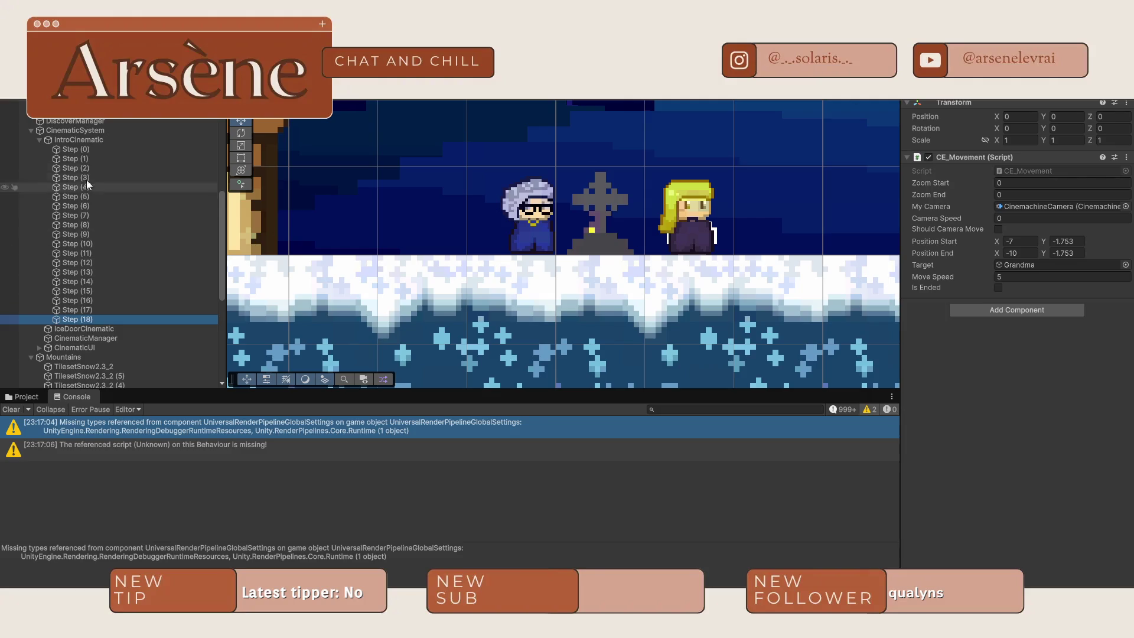
{"action": "left_click", "coordinate": [90, 149]}
{"action": "left_click", "coordinate": [92, 141]}
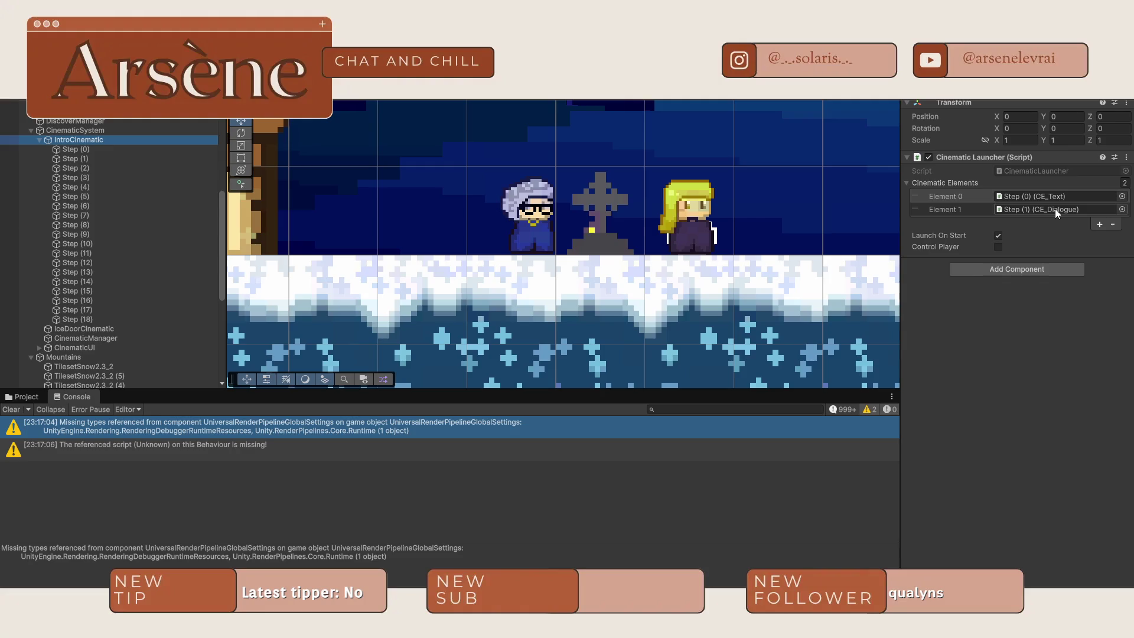
{"action": "left_click", "coordinate": [83, 319]}
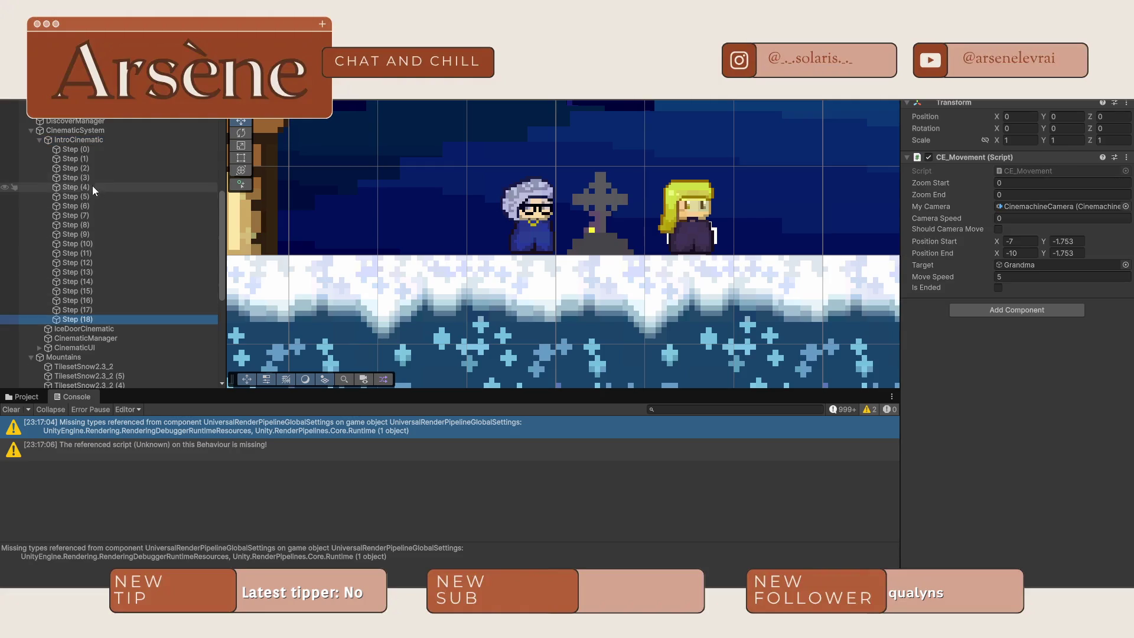
{"action": "left_click", "coordinate": [91, 152], "text": "shift"}
{"action": "left_click", "coordinate": [86, 143]}
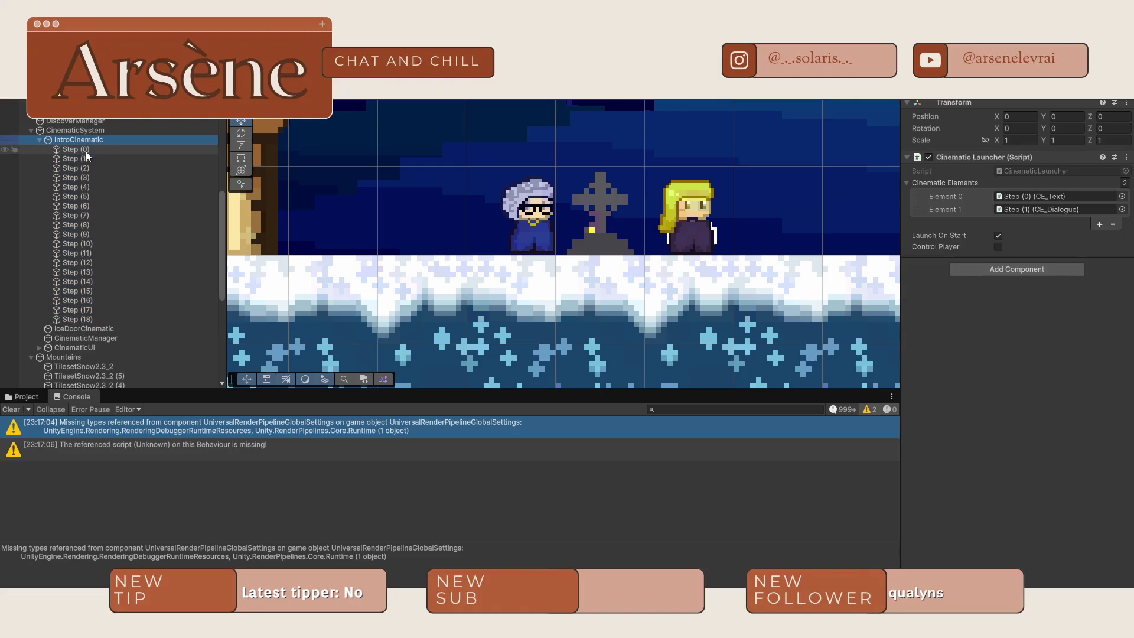
- Select Step (0) through Step (18) together in the Hierarchy
{"action": "left_click", "coordinate": [86, 152], "text": "shift"}
{"action": "left_click", "coordinate": [83, 319], "text": "shift"}
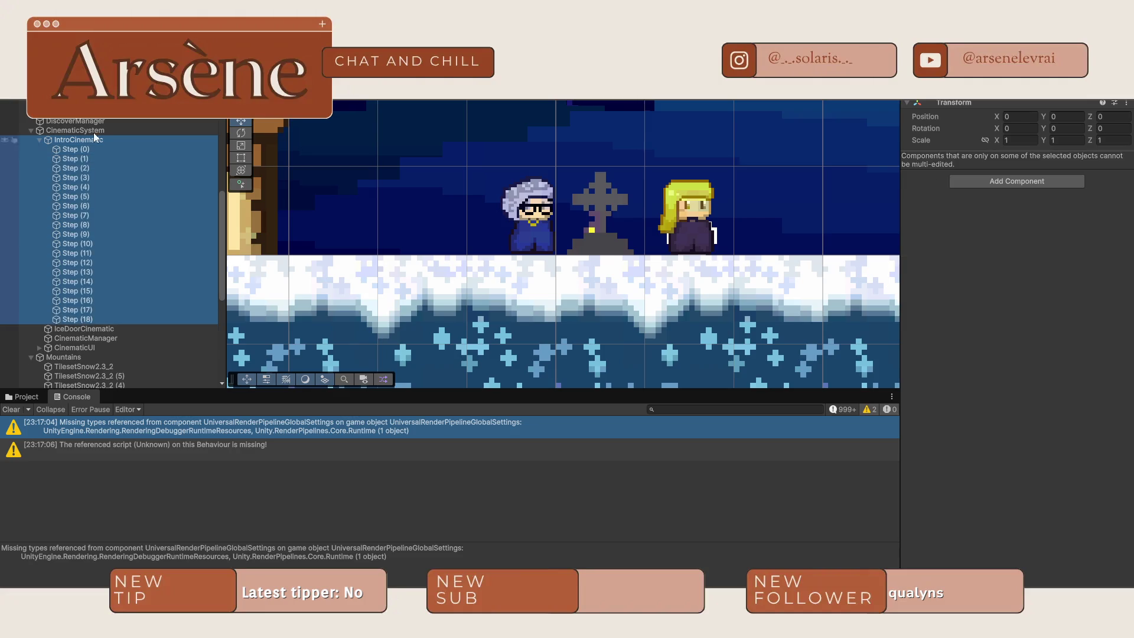
{"action": "left_click", "coordinate": [92, 141]}
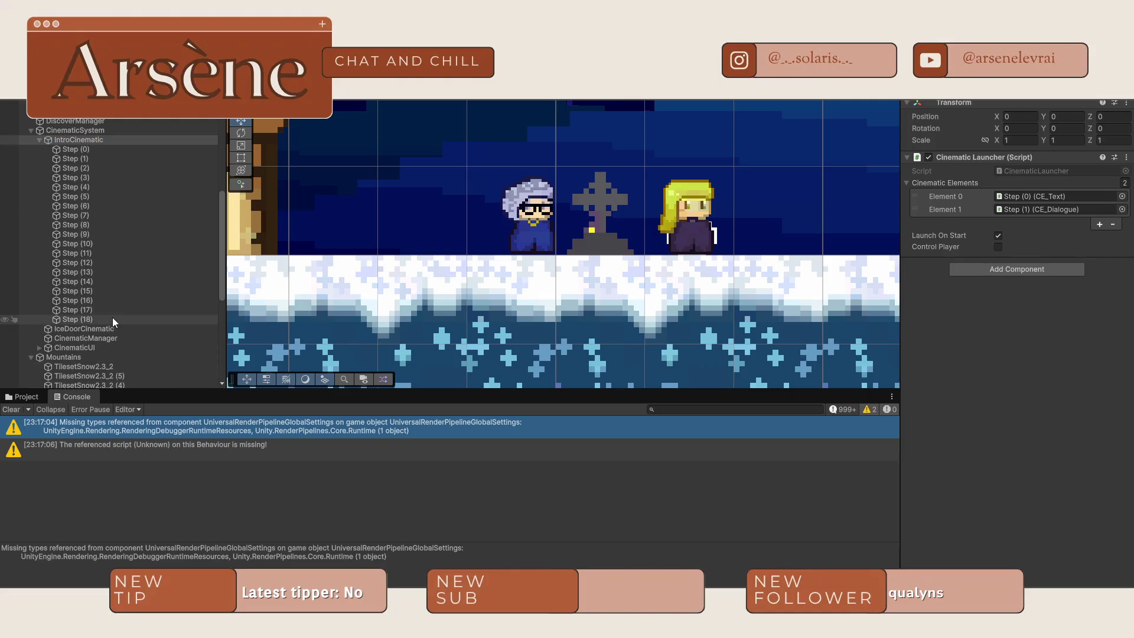
{"action": "left_click", "coordinate": [91, 318]}
{"action": "left_click", "coordinate": [87, 149], "text": "shift"}
{"action": "mouse_move", "coordinate": [80, 149]}
{"action": "left_mouse_down"}
{"action": "mouse_move", "coordinate": [761, 214]}
{"action": "mouse_move", "coordinate": [1051, 199]}
{"action": "mouse_move", "coordinate": [334, 209]}
{"action": "mouse_move", "coordinate": [94, 150]}
{"action": "left_mouse_up"}
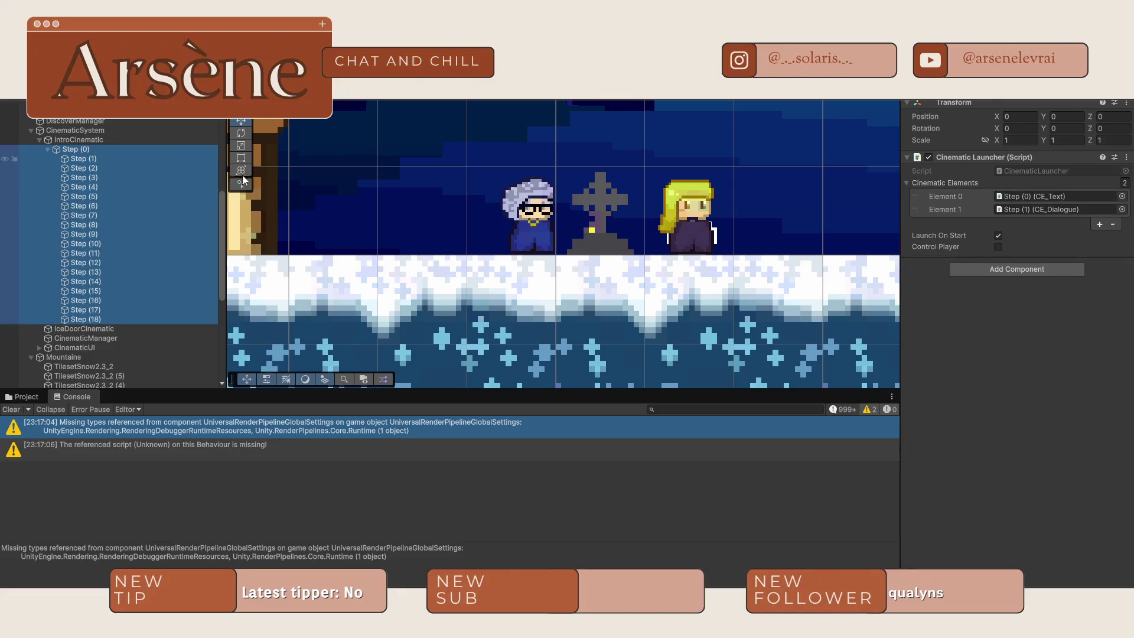
- Empty the Cinematic Elements list and drag all 19 steps into it
{"action": "left_click", "coordinate": [1113, 225]}
{"action": "left_click", "coordinate": [1113, 211]}
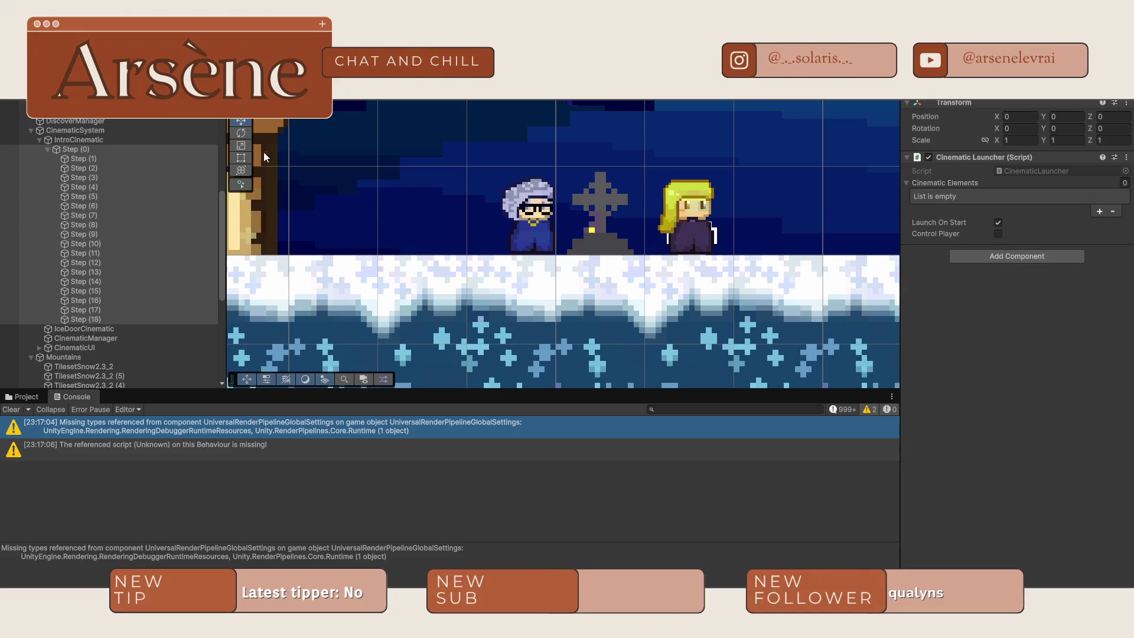
{"action": "mouse_move", "coordinate": [80, 150]}
{"action": "left_mouse_down"}
{"action": "mouse_move", "coordinate": [1030, 202]}
{"action": "mouse_move", "coordinate": [1028, 177]}
{"action": "left_mouse_up"}
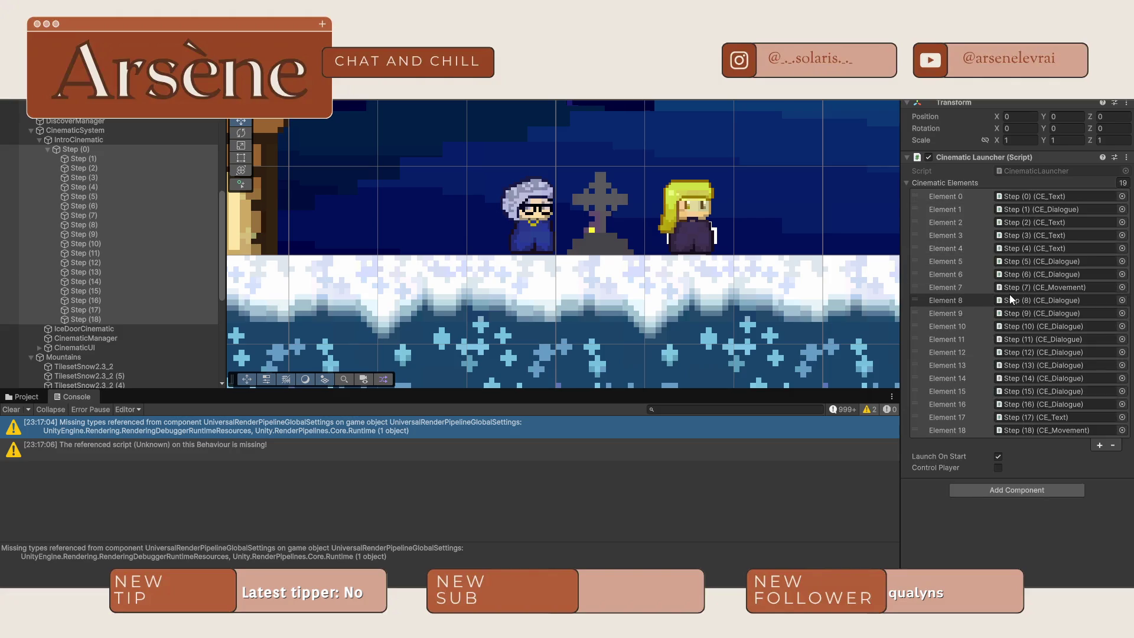
- Move Step (18) up to Element 7, just ahead of Step (7), and play to test
{"action": "mouse_move", "coordinate": [916, 430]}
{"action": "left_mouse_down"}
{"action": "mouse_move", "coordinate": [947, 346]}
{"action": "mouse_move", "coordinate": [944, 281]}
{"action": "left_mouse_up"}
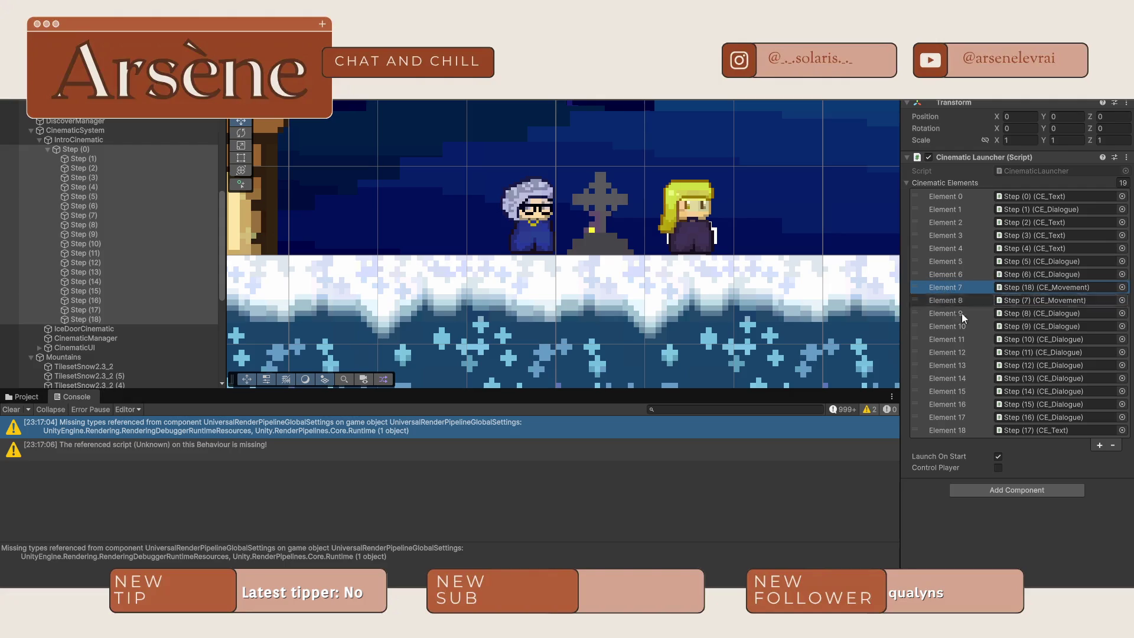
{"action": "left_click", "coordinate": [978, 537]}
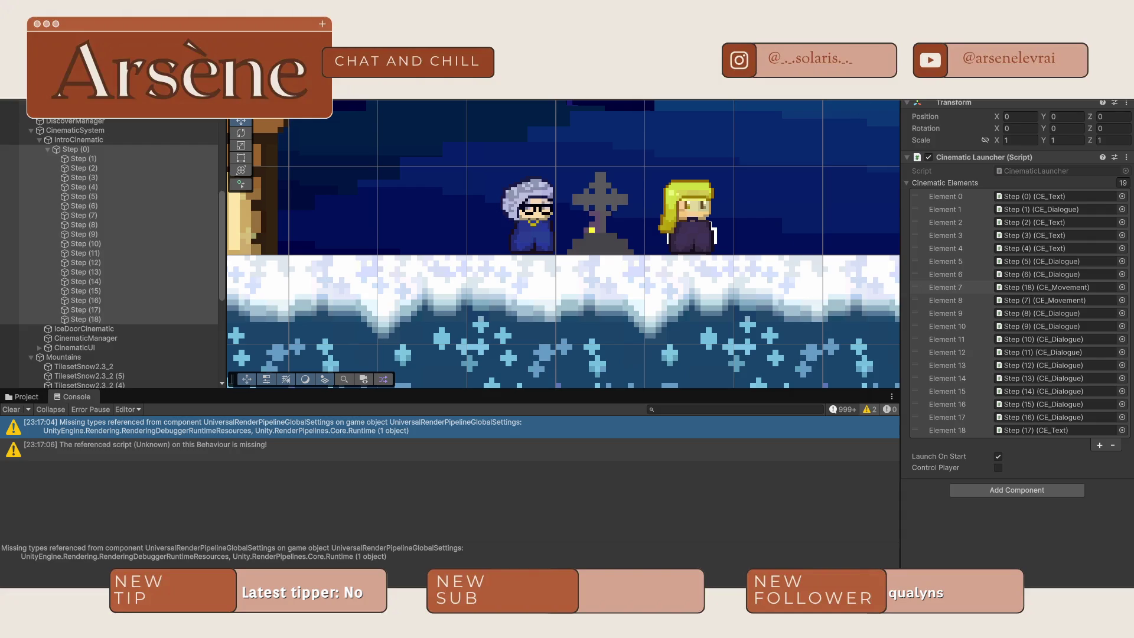
{"action": "key", "text": "ctrl+p"}
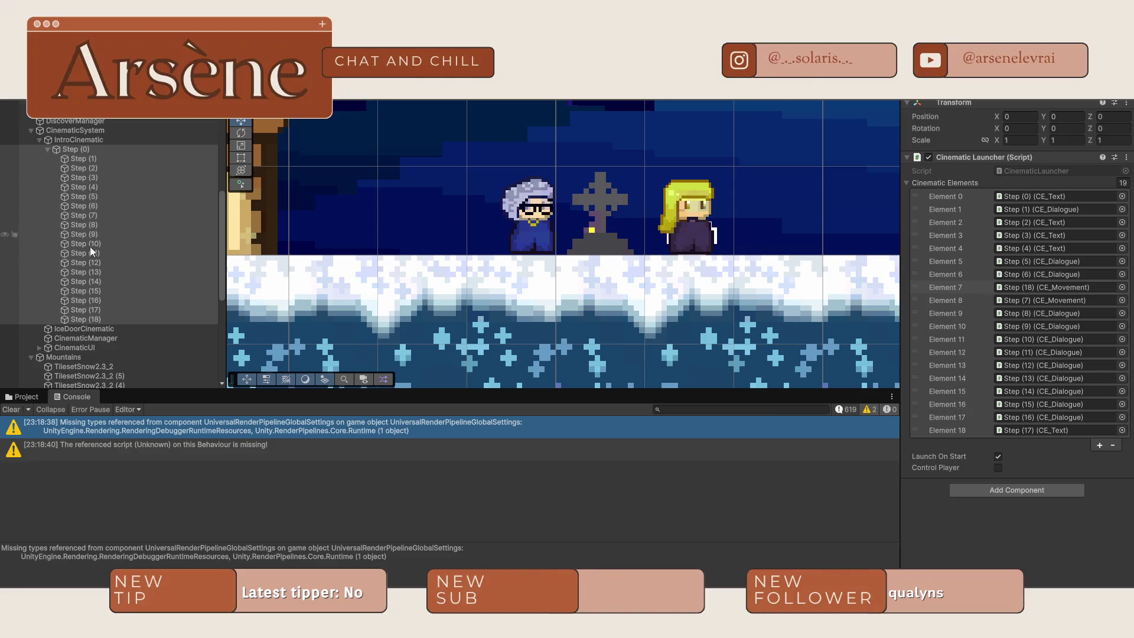
- Put Step (18) right after Step (2), then test the intro through one dialogue line and stop
{"action": "mouse_move", "coordinate": [111, 321]}
{"action": "left_mouse_down"}
{"action": "mouse_move", "coordinate": [87, 309]}
{"action": "mouse_move", "coordinate": [111, 172]}
{"action": "left_mouse_up"}
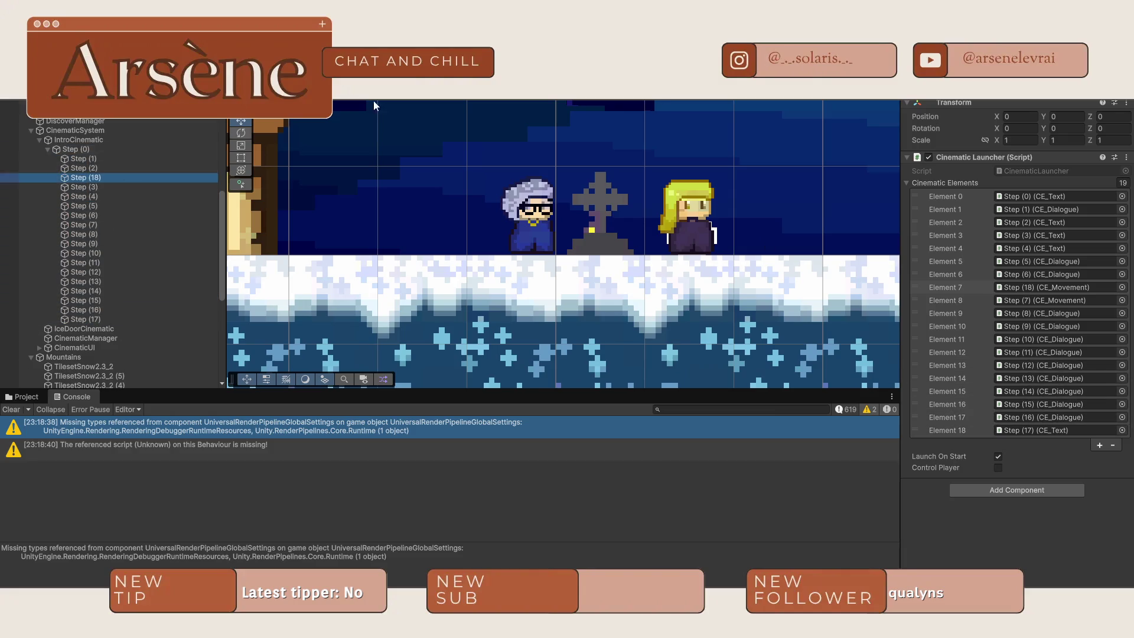
{"action": "key", "text": "ctrl+p"}
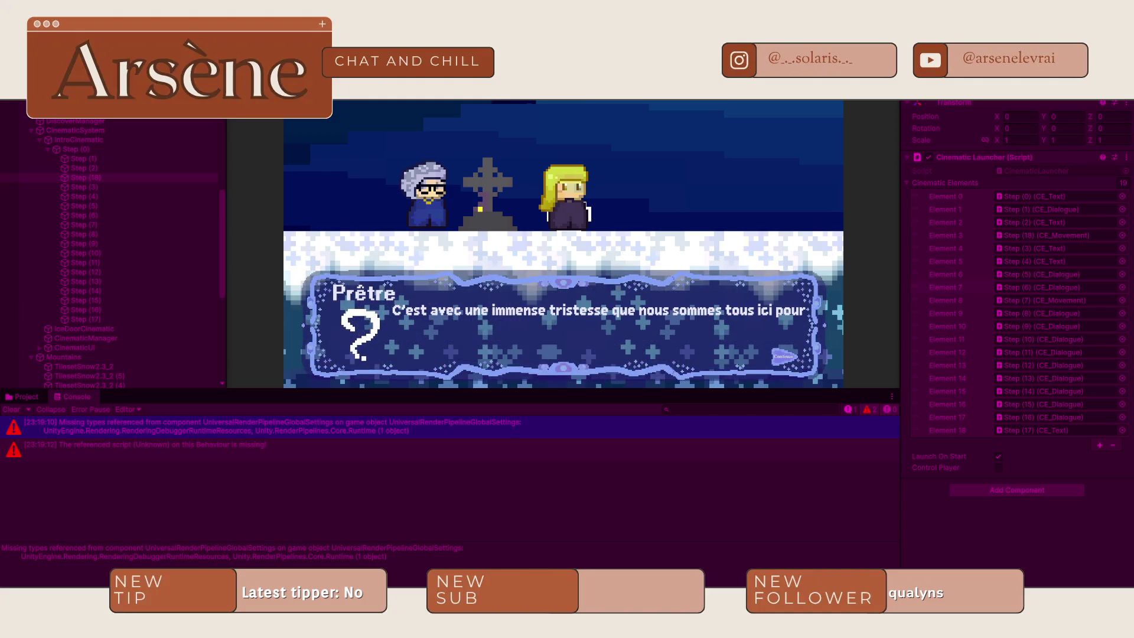
{"action": "key", "text": "space"}
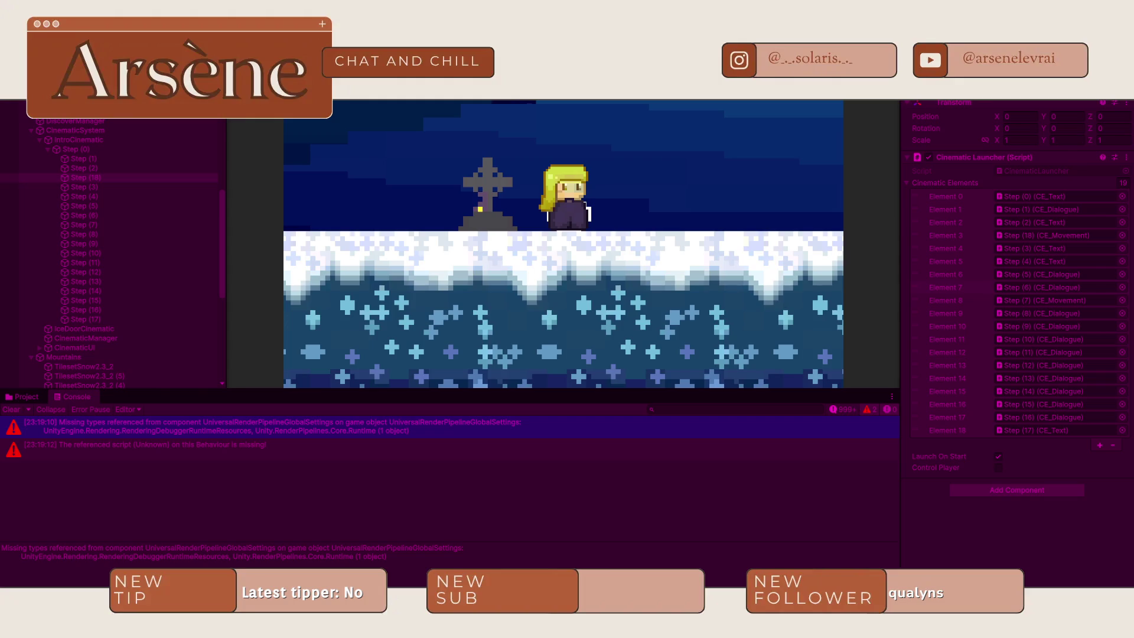
{"action": "key", "text": "ctrl+p"}
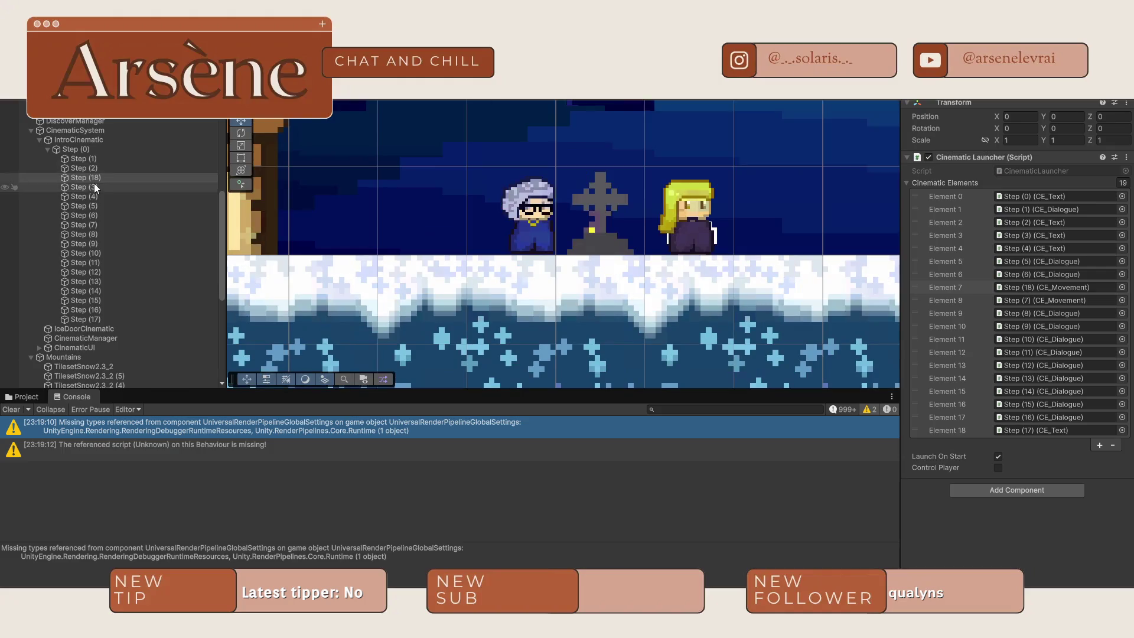
- Delete Step (18) and add a second CE_Movement script to Step (7)
{"action": "key", "text": "Delete"}
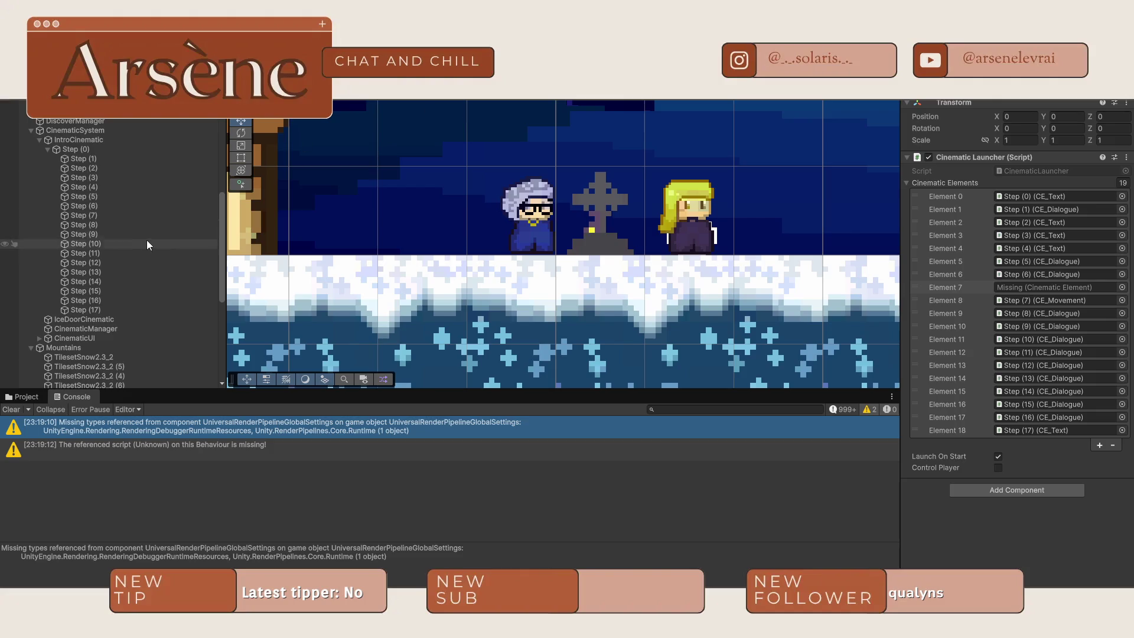
{"action": "left_click", "coordinate": [121, 214]}
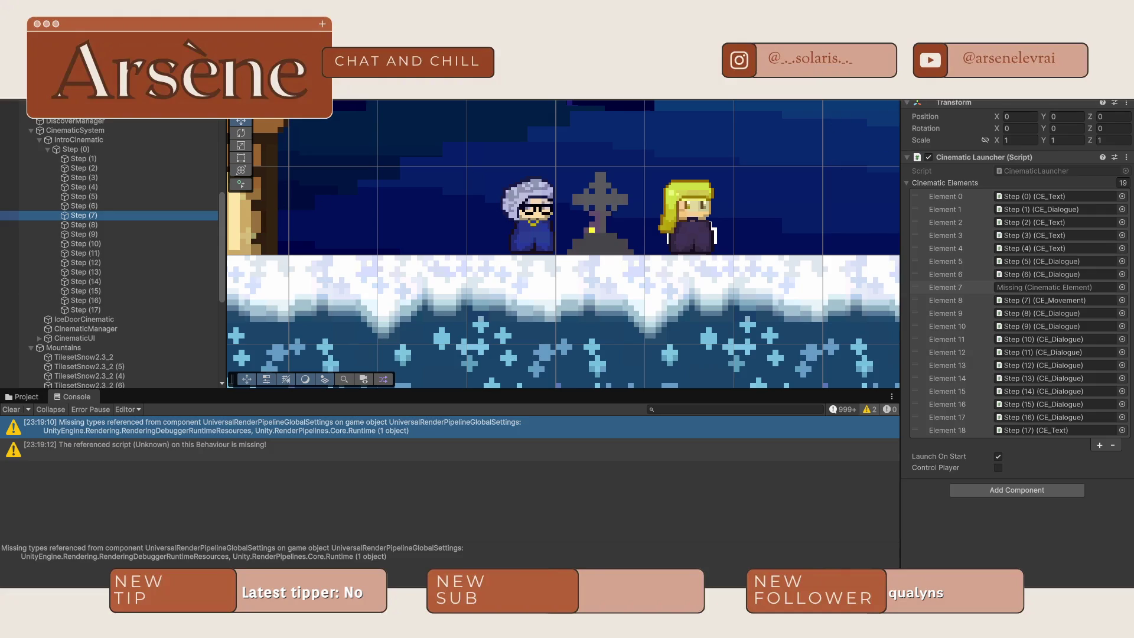
{"action": "left_click", "coordinate": [528, 385]}
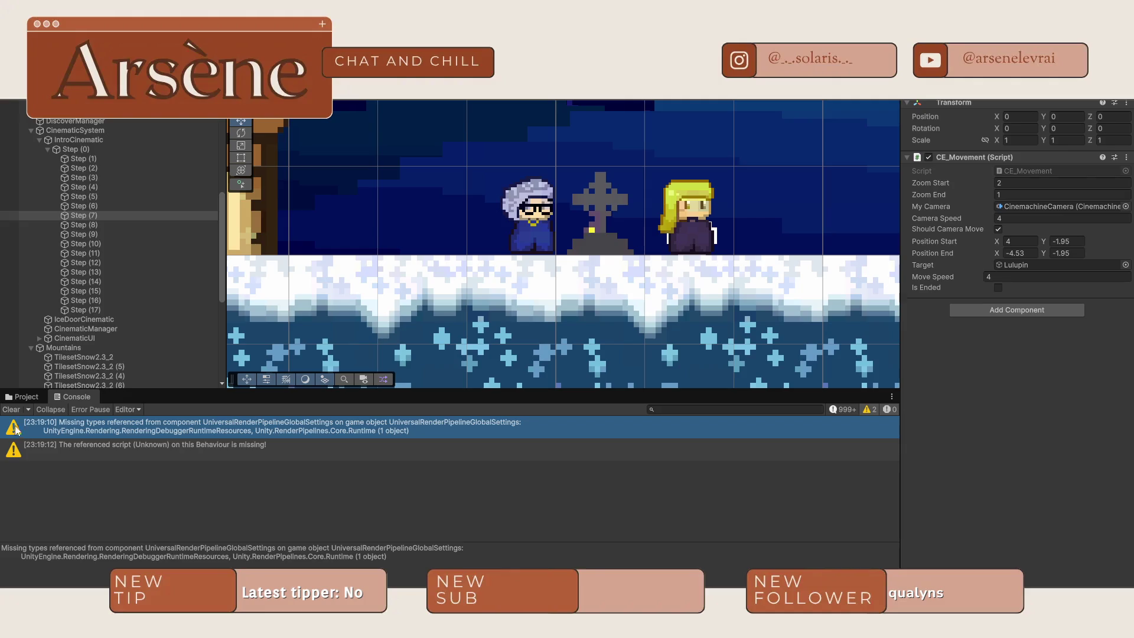
{"action": "left_click", "coordinate": [24, 397]}
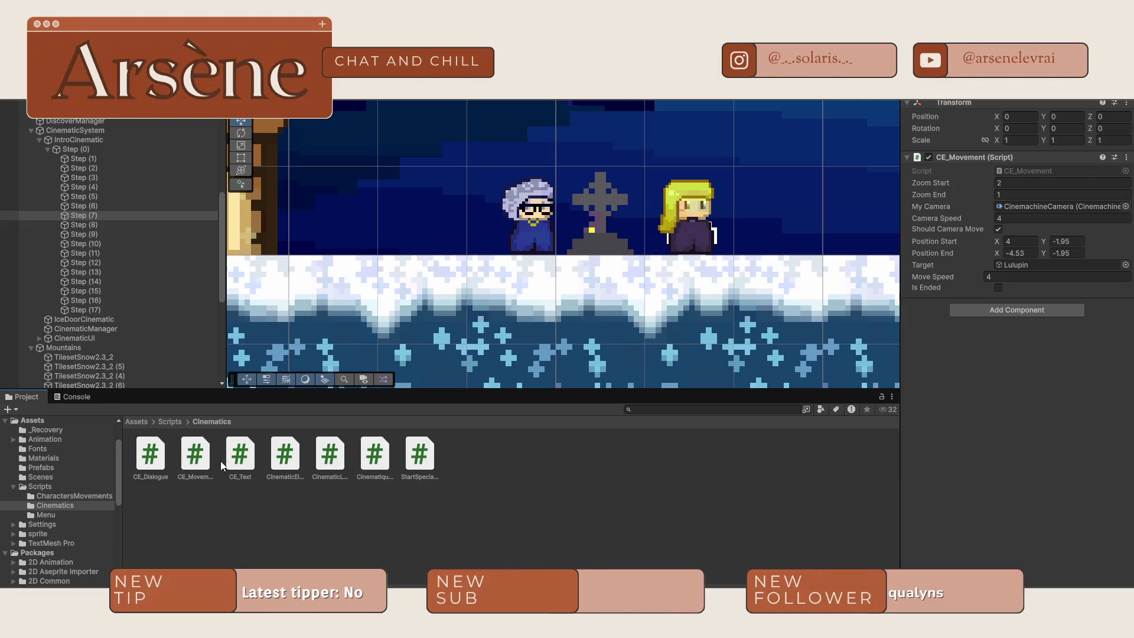
{"action": "left_click_drag", "start_coordinate": [190, 462], "coordinate": [956, 410]}
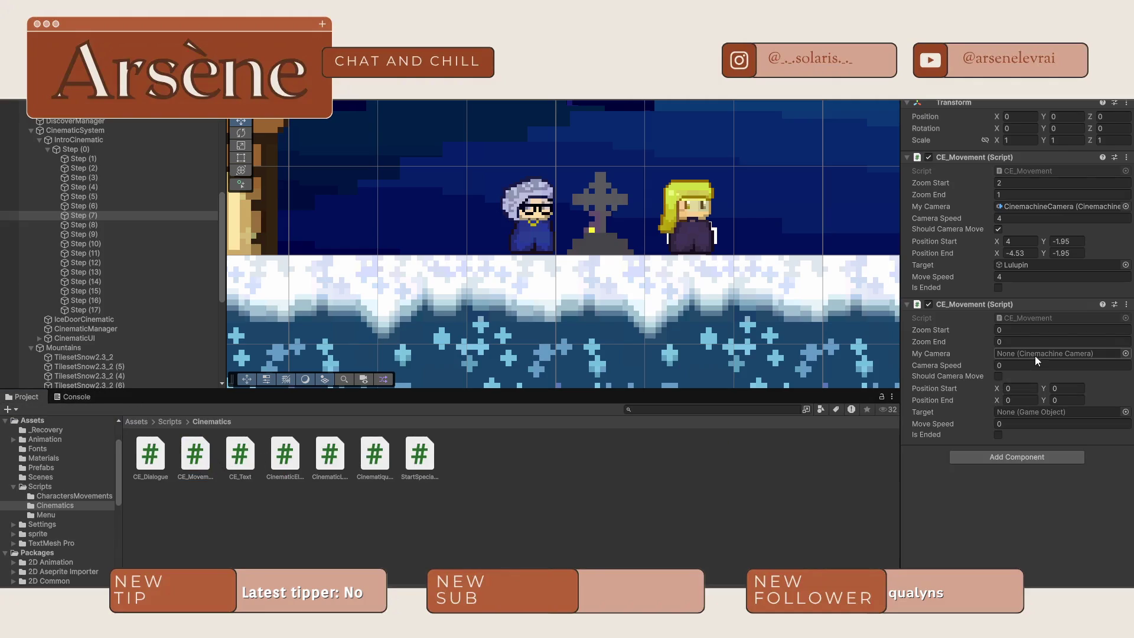
- Search the new movement's camera choices, then close them without assigning a camera
{"action": "left_click", "coordinate": [1125, 353]}
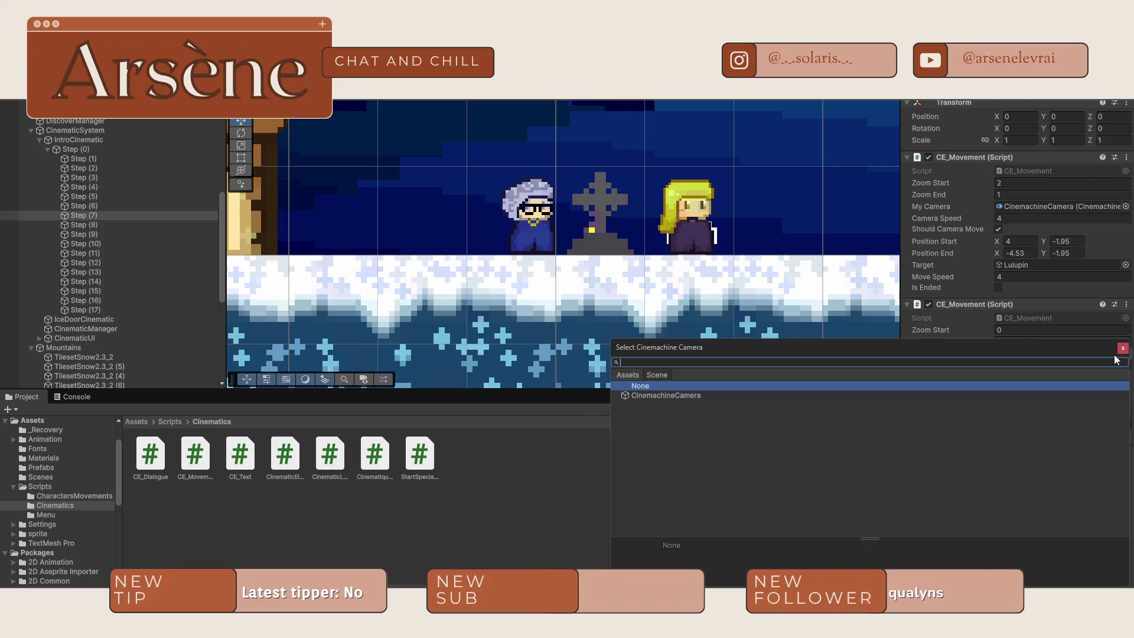
{"action": "type", "text": "g"}
{"action": "key", "text": "BackSpace"}
{"action": "key", "text": "BackSpace"}
{"action": "type", "text": "am"}
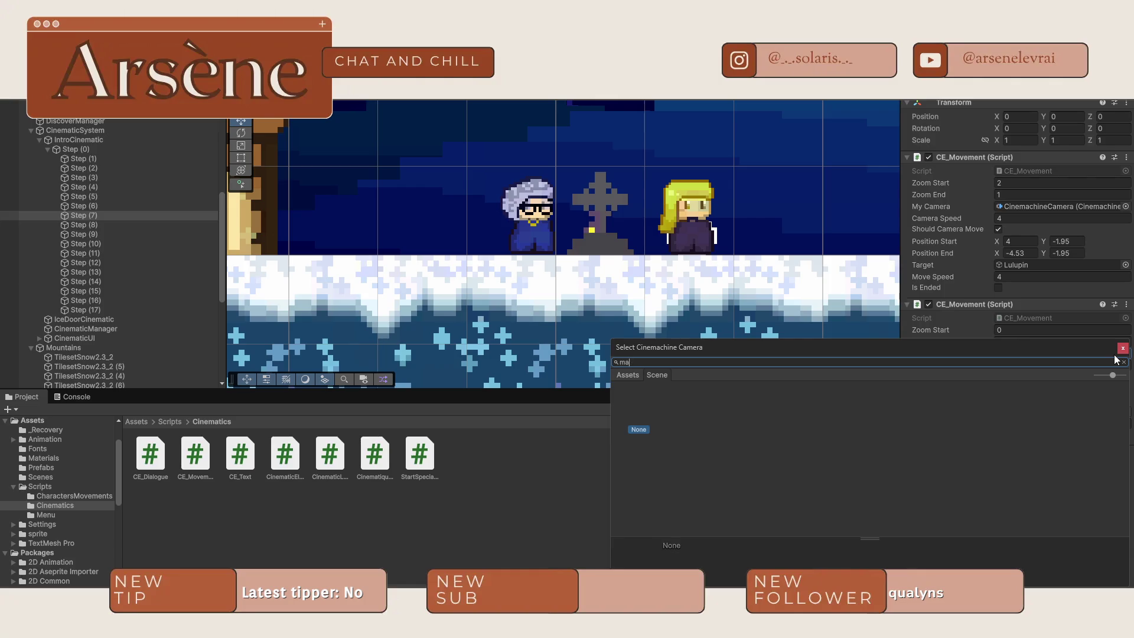
{"action": "left_click", "coordinate": [1123, 361]}
{"action": "scroll", "coordinate": [66, 256], "scroll_direction": "up", "scroll_amount": 5}
{"action": "scroll", "coordinate": [67, 256], "scroll_direction": "up", "scroll_amount": 5}
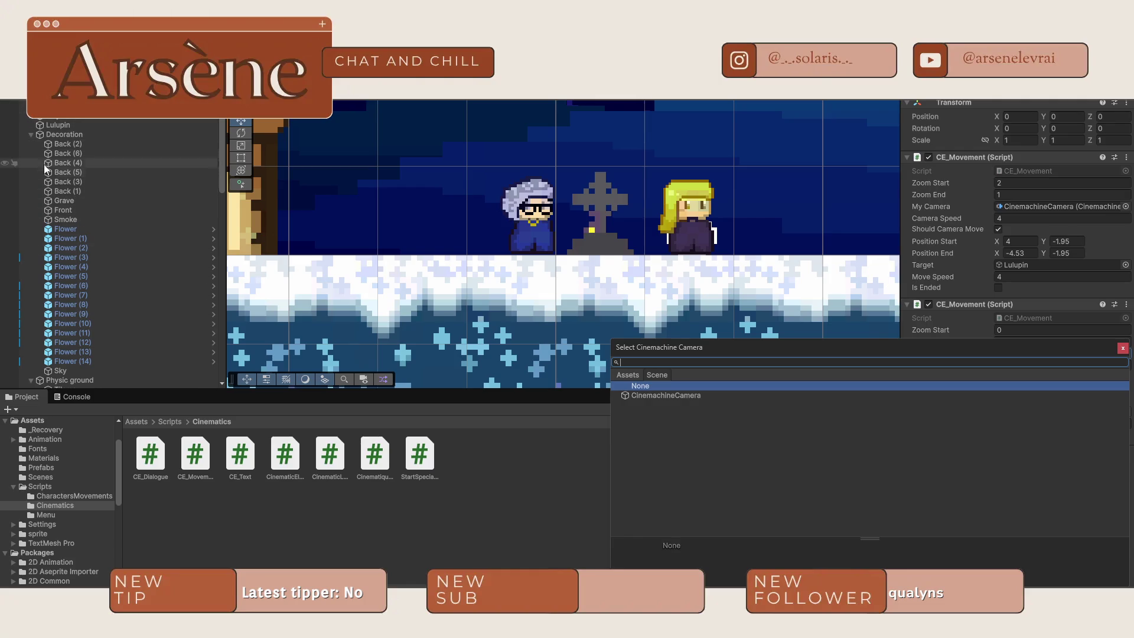
{"action": "scroll", "coordinate": [29, 158], "scroll_direction": "down", "scroll_amount": 4}
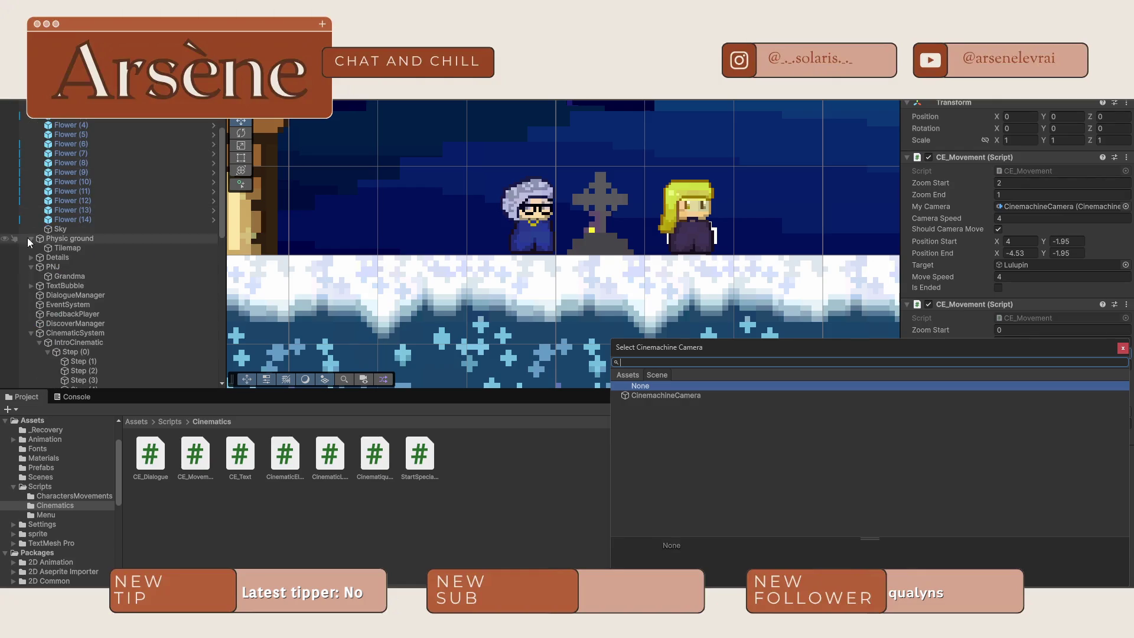
{"action": "key", "text": "Escape"}
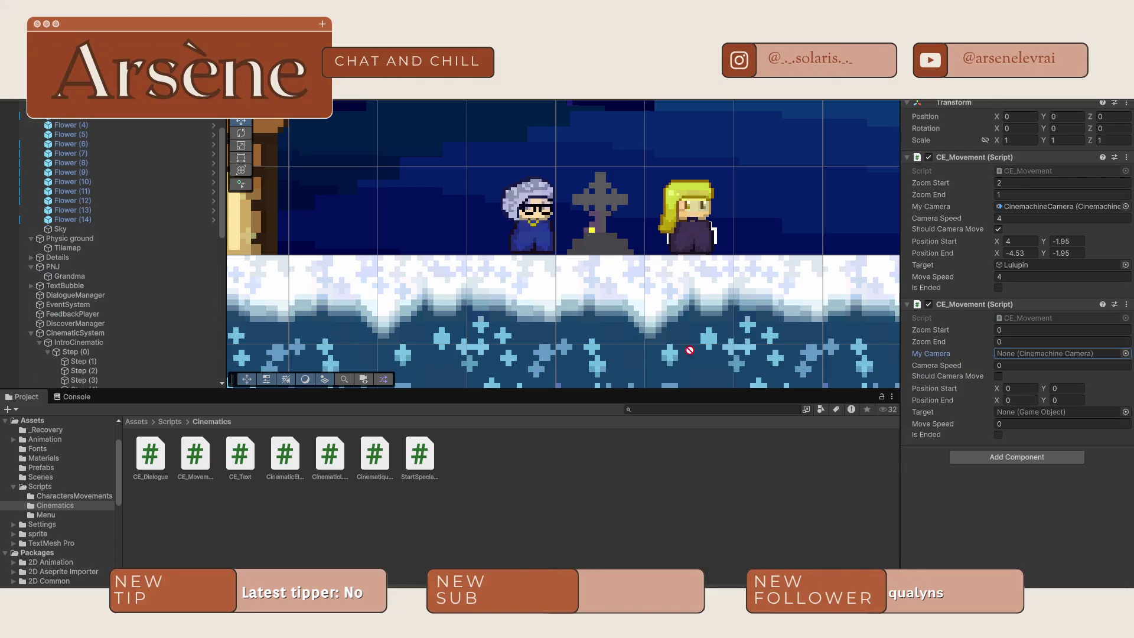
- Target Grandma with Position Start (-7, -1.95) and End (-10, -1.95), then run the scene
{"action": "mouse_move", "coordinate": [1013, 387]}
{"action": "left_mouse_down"}
{"action": "mouse_move", "coordinate": [1030, 354]}
{"action": "mouse_move", "coordinate": [1057, 389]}
{"action": "mouse_move", "coordinate": [1029, 412]}
{"action": "left_mouse_up"}
{"action": "left_click", "coordinate": [1009, 389]}
{"action": "left_click", "coordinate": [1022, 388]}
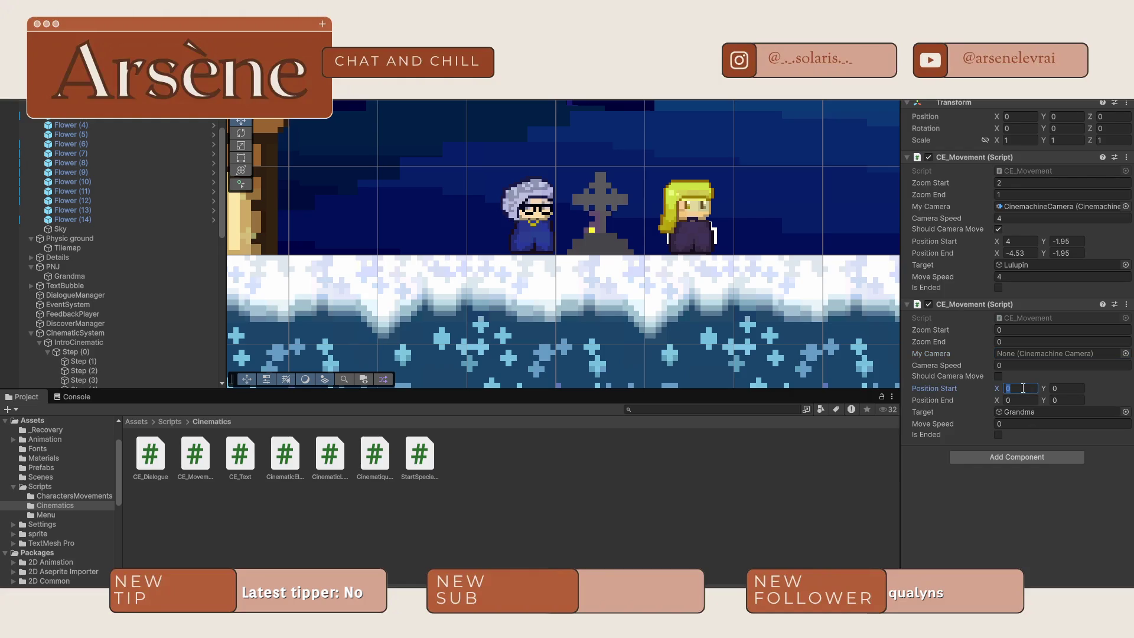
{"action": "type", "text": "-7"}
{"action": "left_click", "coordinate": [1026, 403]}
{"action": "key", "text": "BackSpace"}
{"action": "type", "text": "-1.95"}
{"action": "key", "text": "Return"}
{"action": "key", "text": "ctrl+p"}
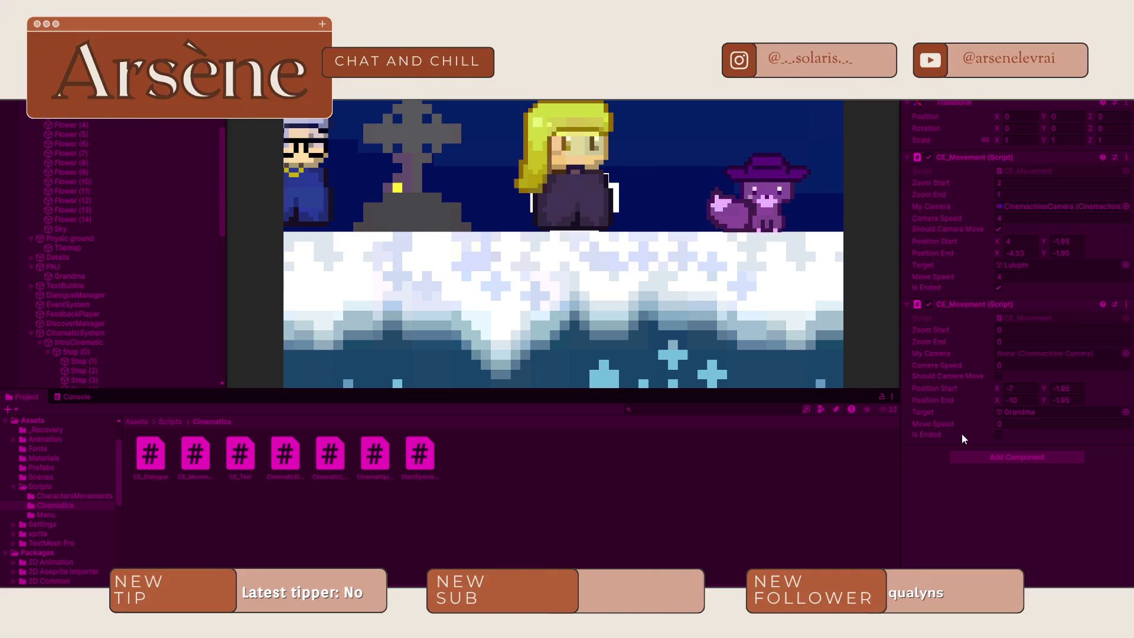
- Advance through Lulupin, the fox and Vitalina's lines until the objective banner is dismissed, then stop play
{"action": "left_click", "coordinate": [998, 436]}
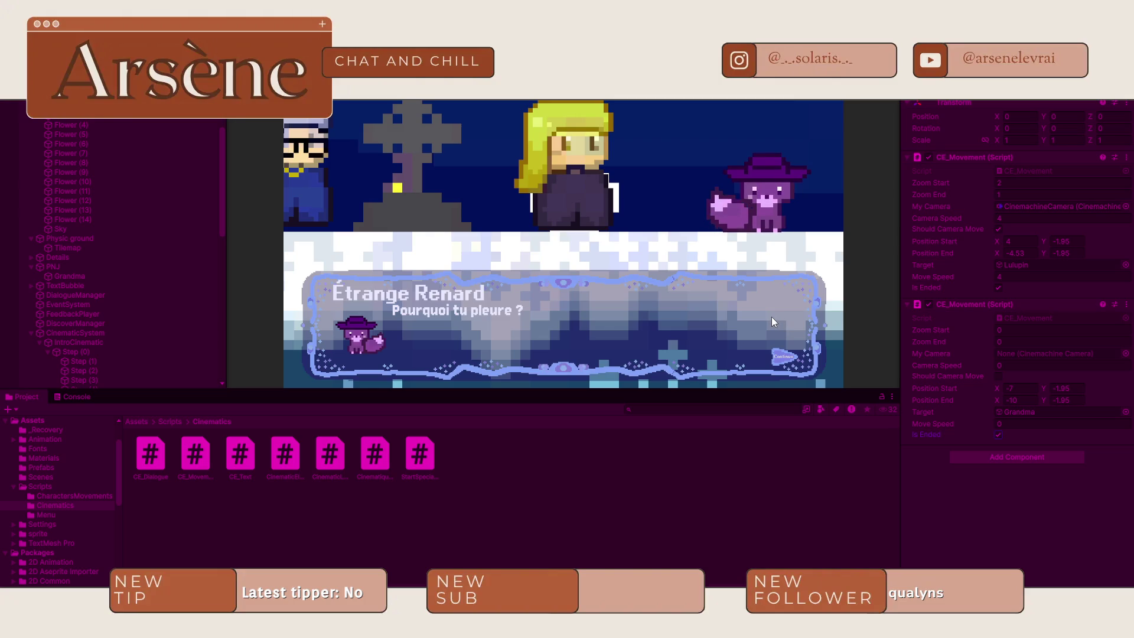
{"action": "left_click", "coordinate": [695, 314]}
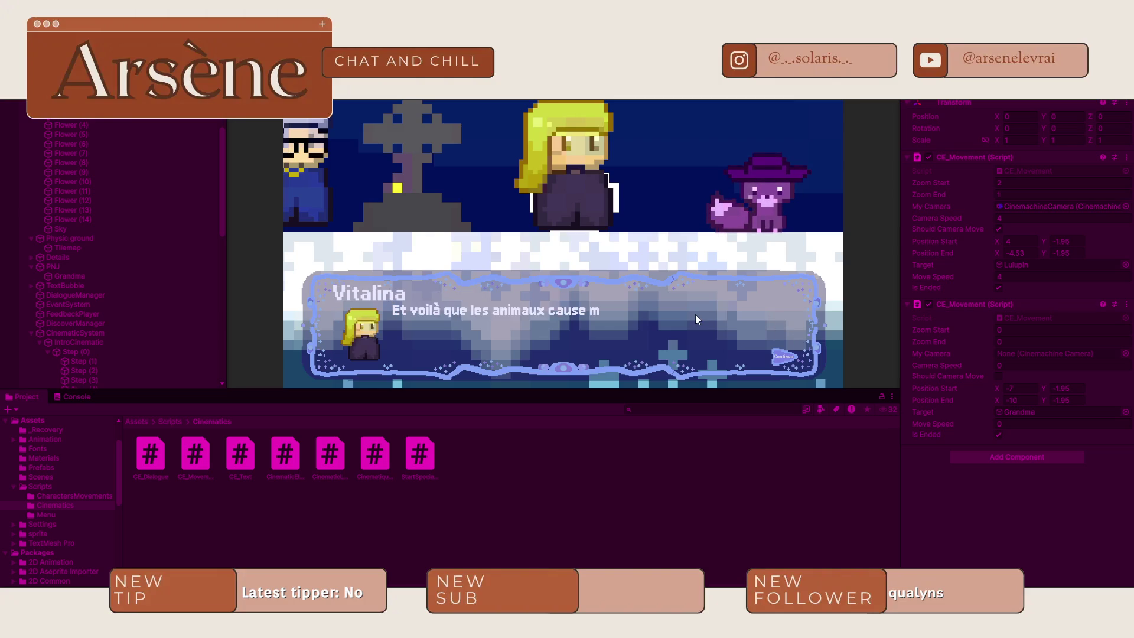
{"action": "left_click", "coordinate": [696, 314]}
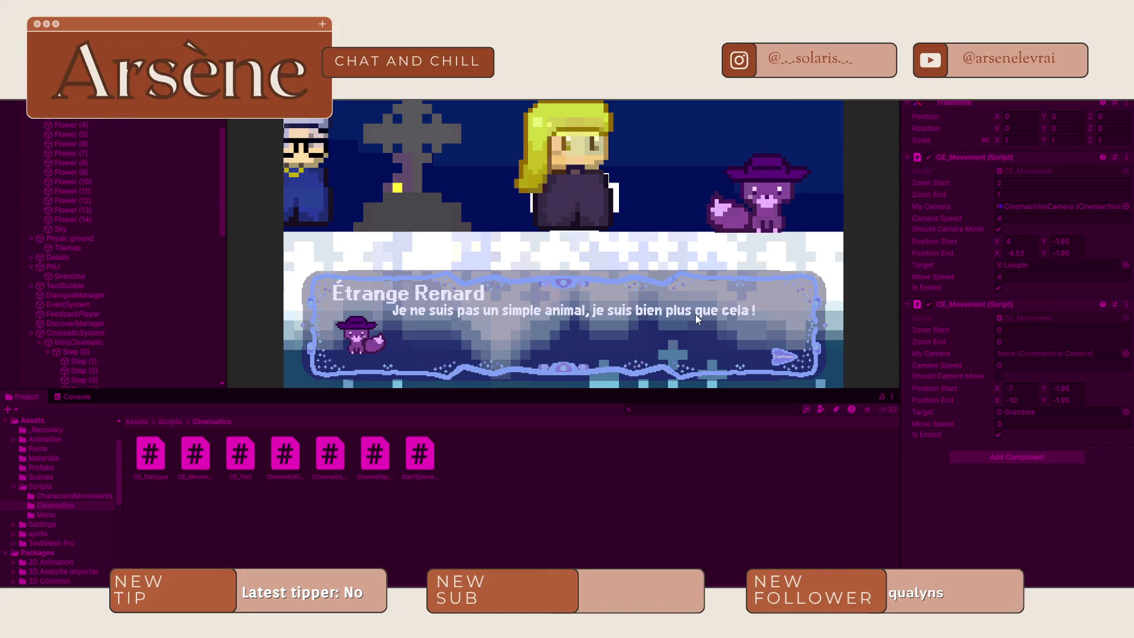
{"action": "left_click", "coordinate": [696, 314]}
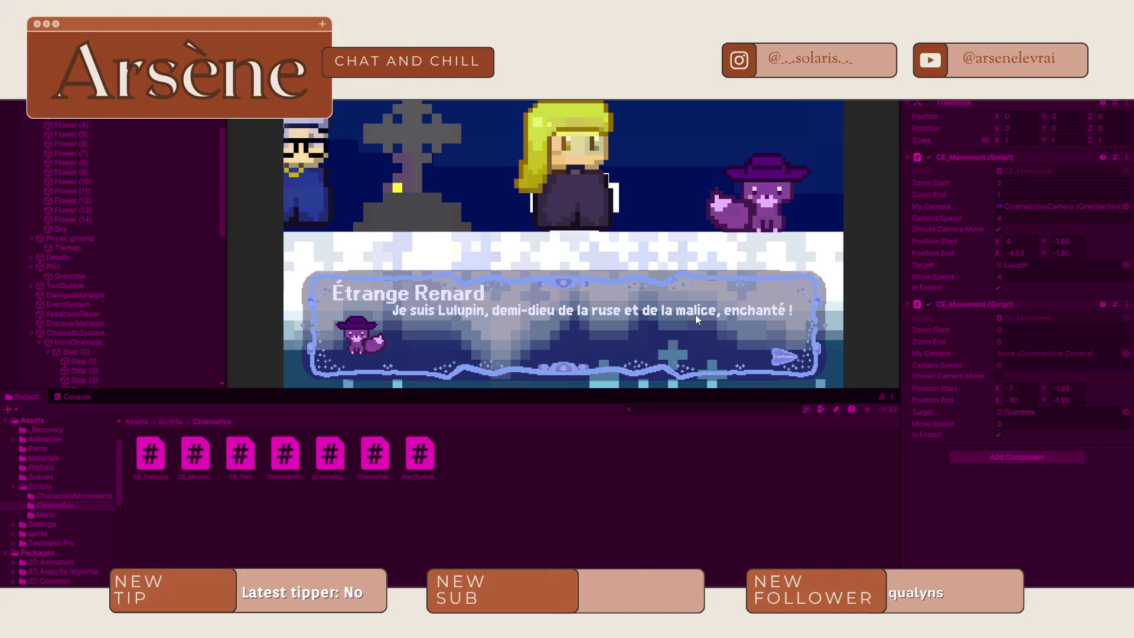
{"action": "left_click", "coordinate": [696, 314]}
{"action": "left_click", "coordinate": [696, 314]}
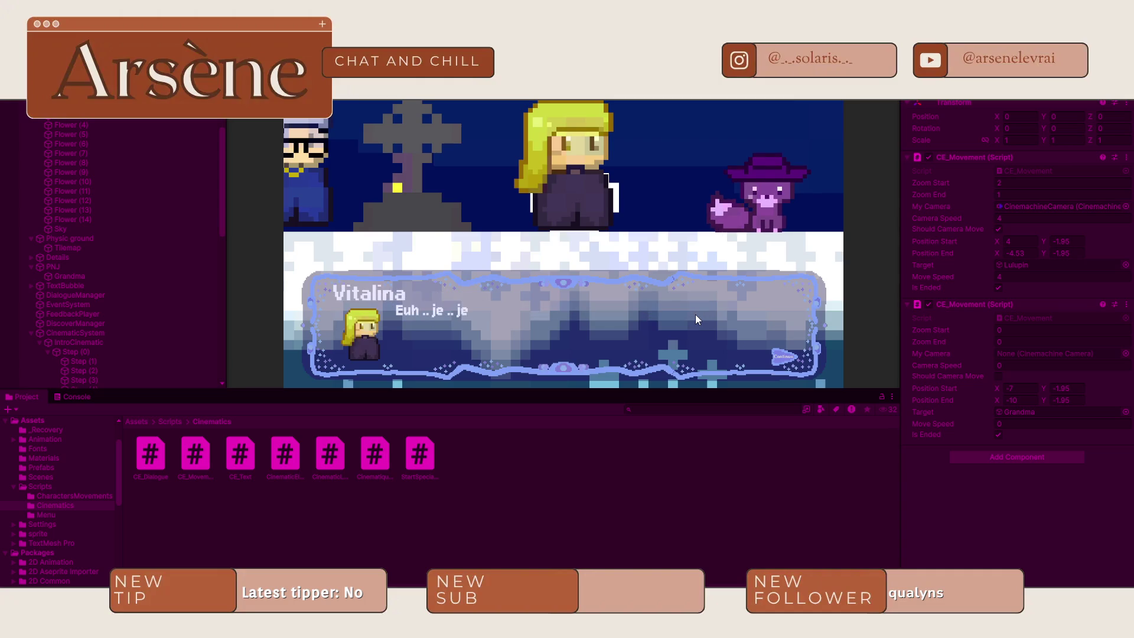
{"action": "left_click", "coordinate": [696, 314]}
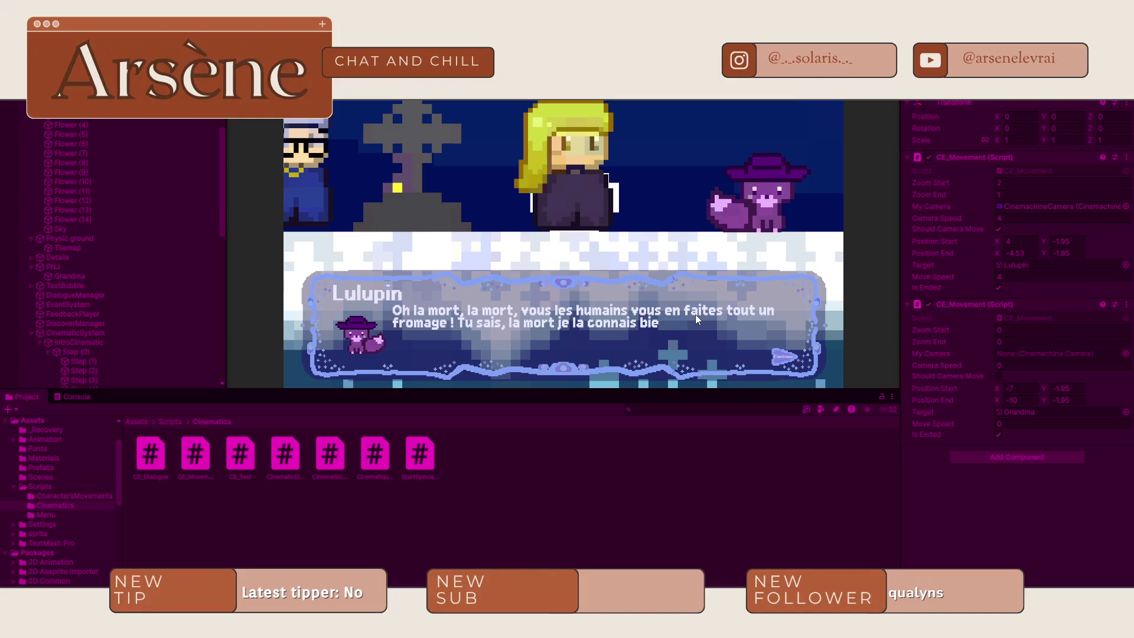
{"action": "left_click", "coordinate": [821, 342]}
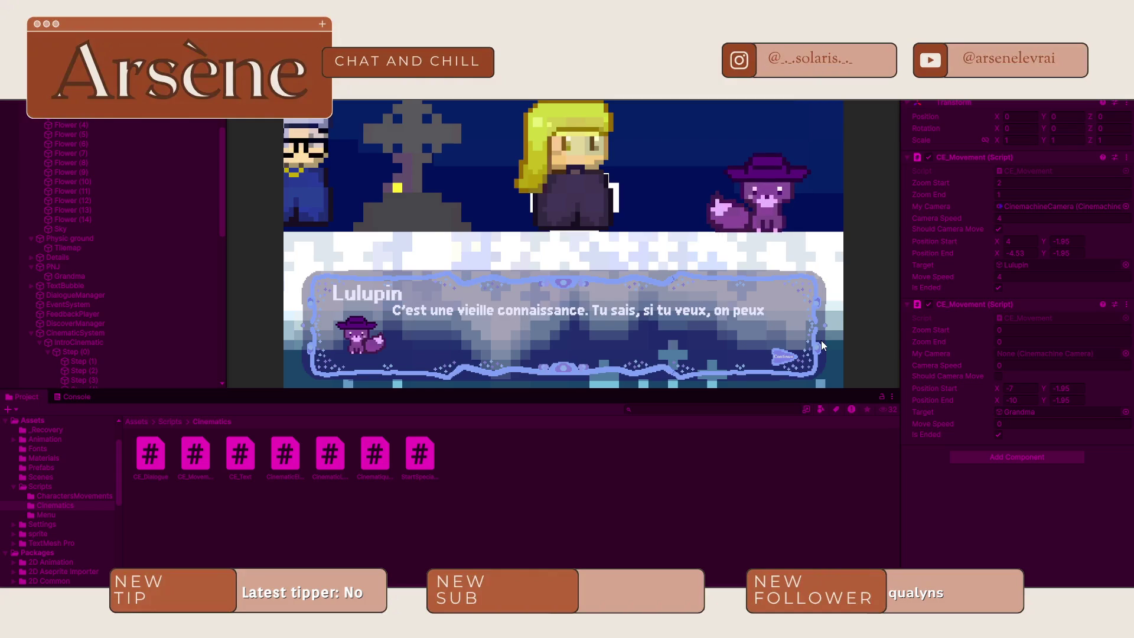
{"action": "left_click", "coordinate": [821, 342]}
{"action": "left_click", "coordinate": [821, 340]}
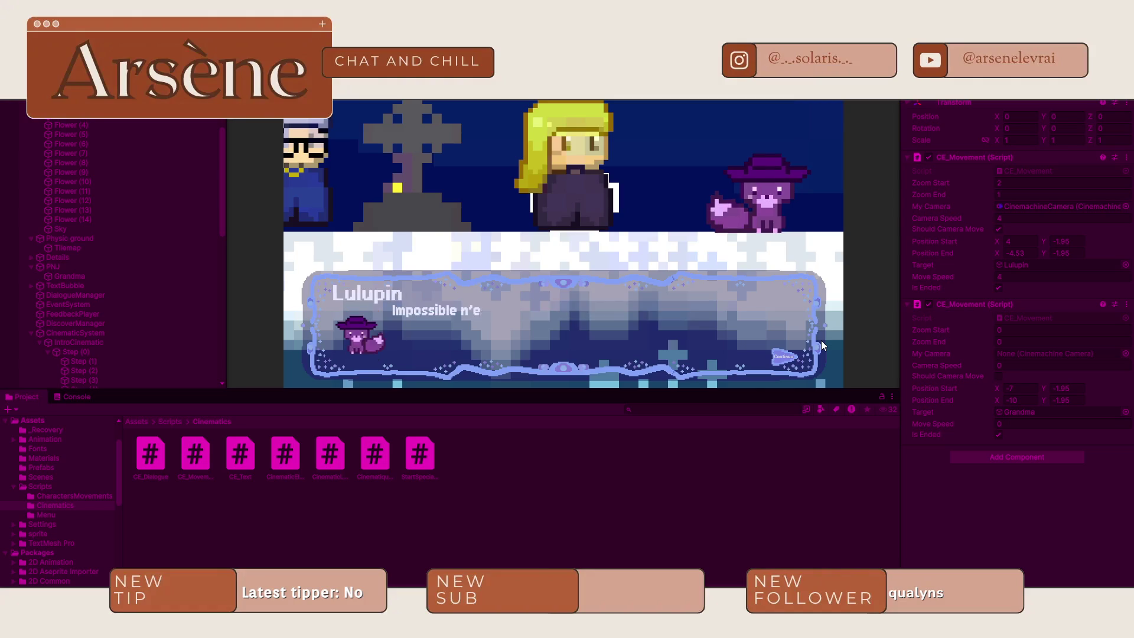
{"action": "left_click", "coordinate": [820, 340]}
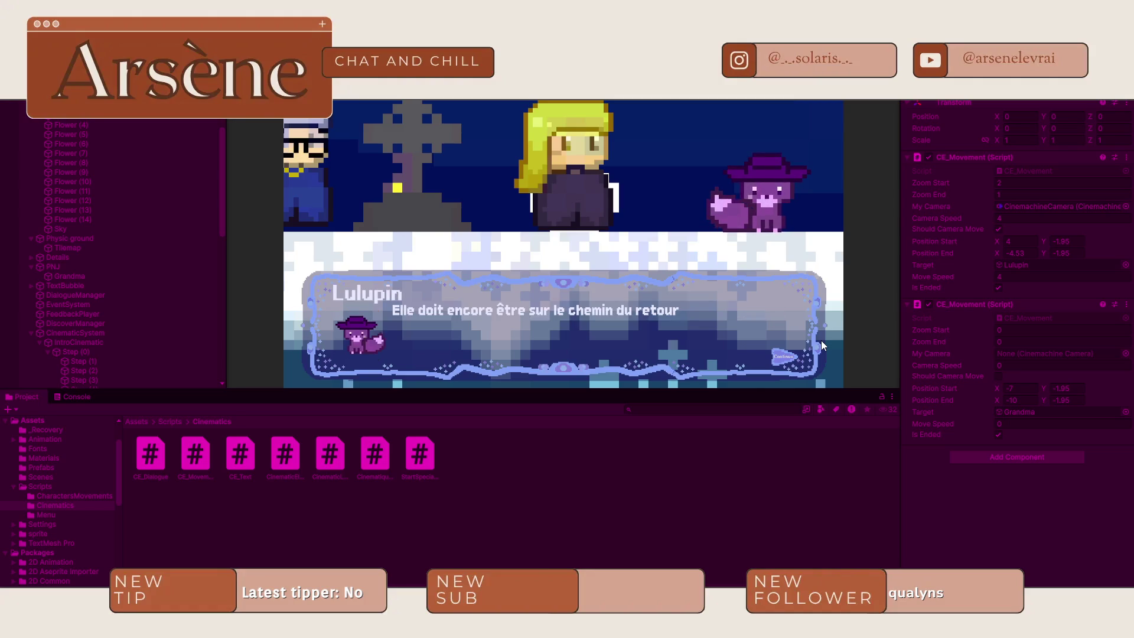
{"action": "left_click", "coordinate": [821, 341]}
{"action": "left_click", "coordinate": [820, 340]}
{"action": "left_click", "coordinate": [821, 340]}
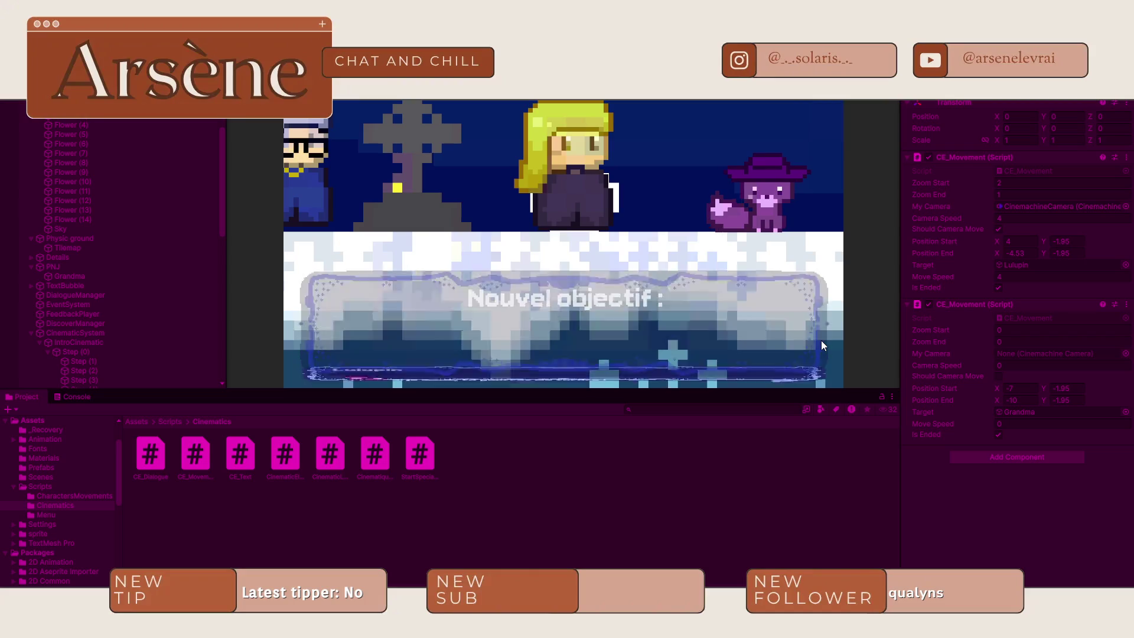
{"action": "left_click", "coordinate": [821, 340]}
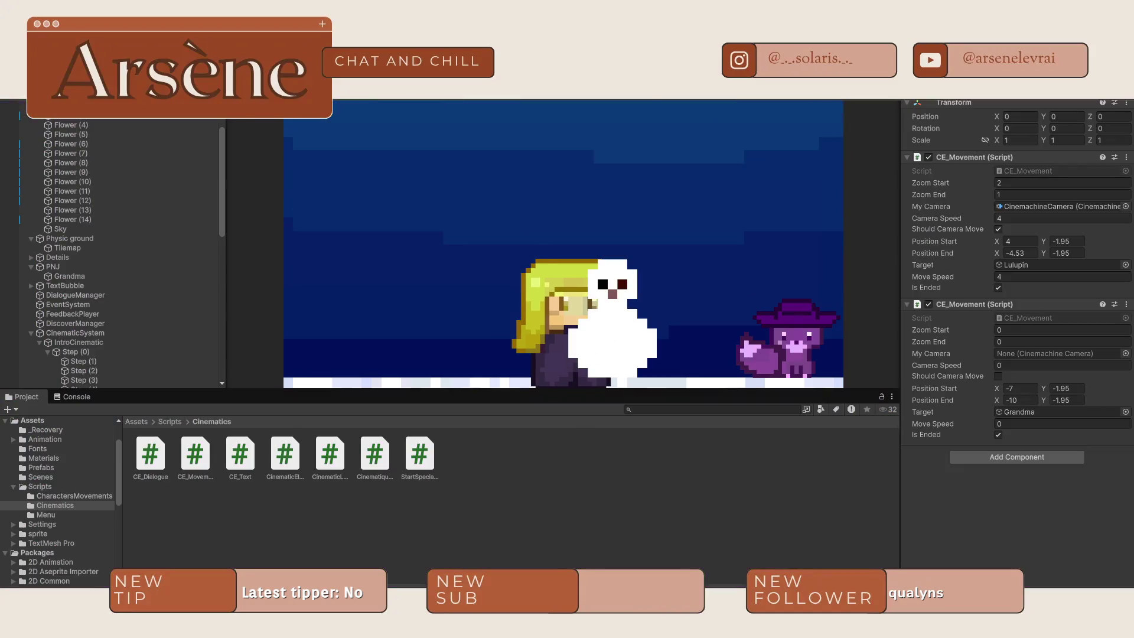
{"action": "key", "text": "ctrl+p"}
{"action": "scroll", "coordinate": [105, 296], "scroll_direction": "down", "scroll_amount": 5}
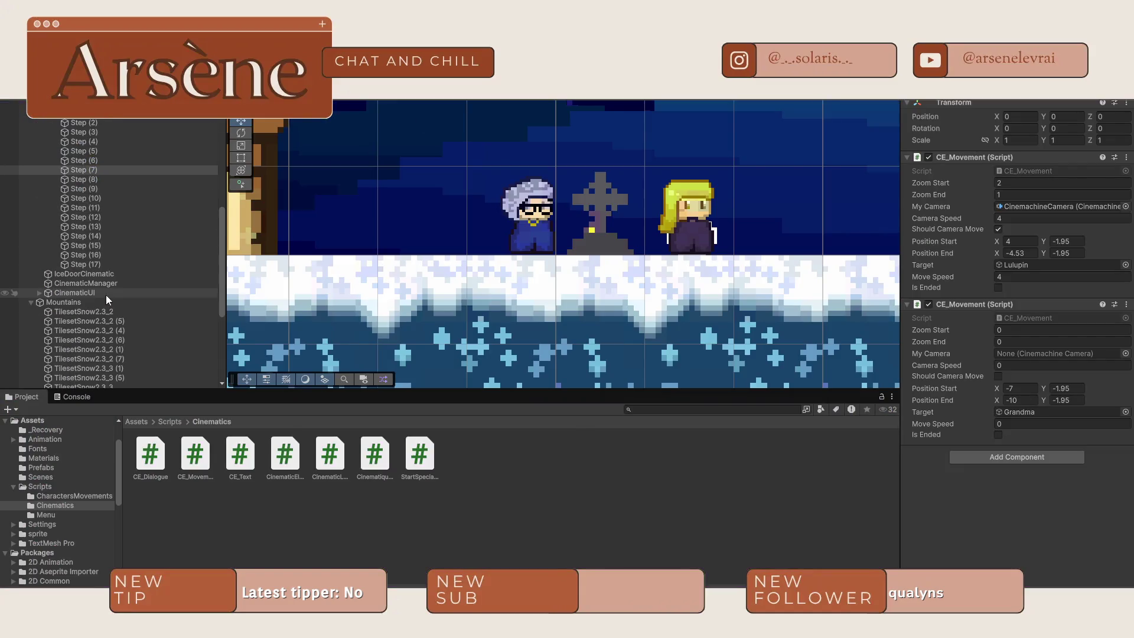
- Give Step (17) Zoom Start 1, Zoom End 3, Camera Speed 2, camera movement on, using CinemachineCamera
{"action": "left_click", "coordinate": [97, 264]}
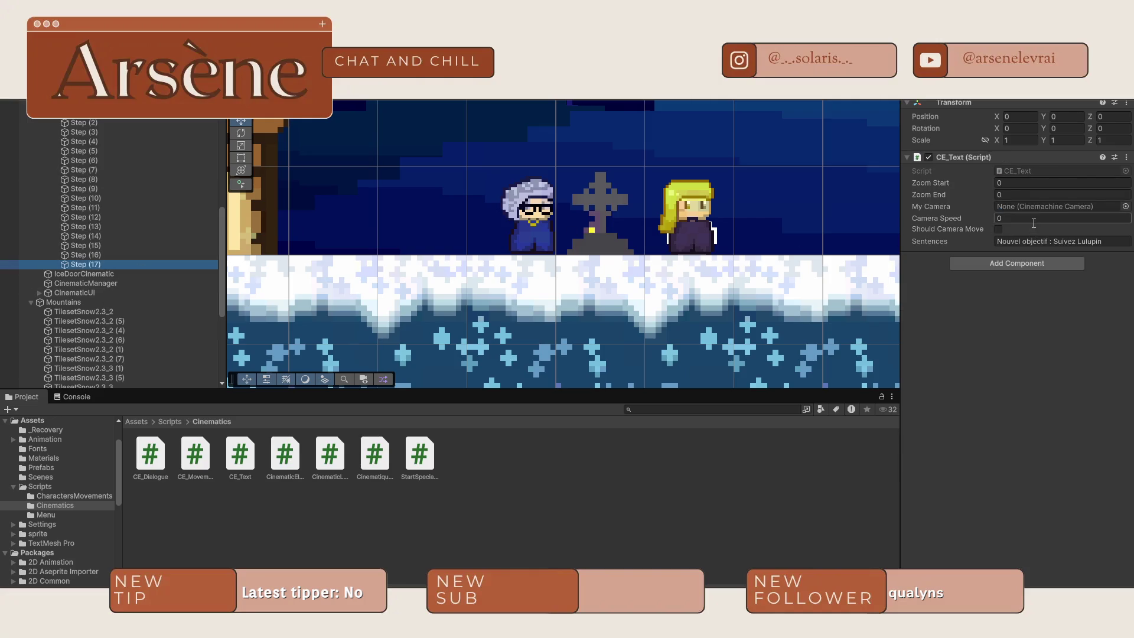
{"action": "left_click", "coordinate": [1018, 182]}
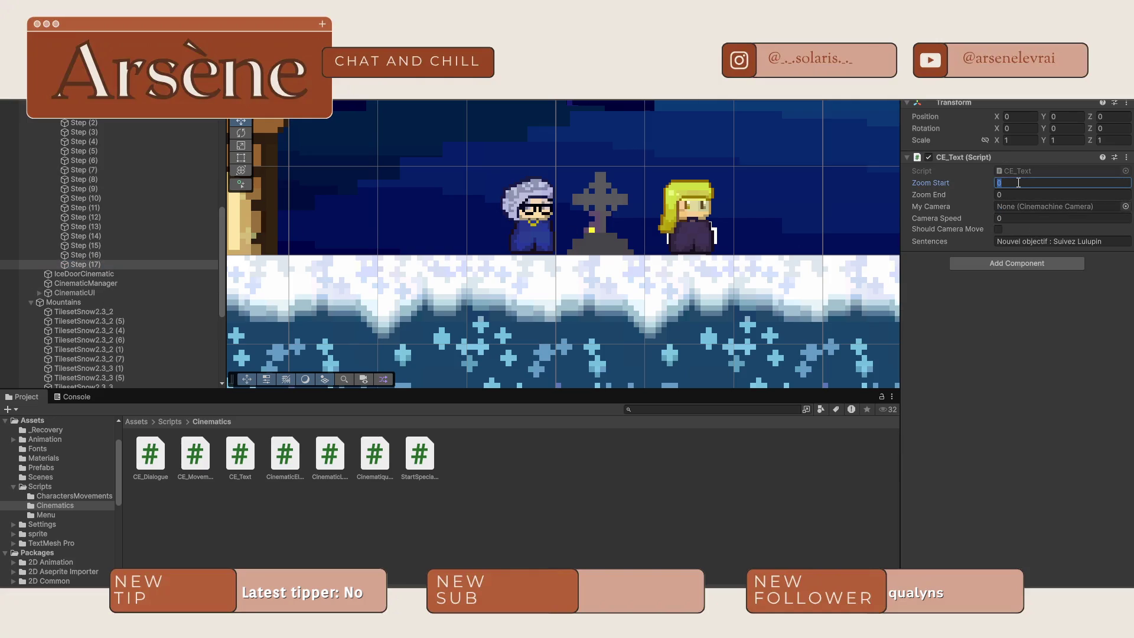
{"action": "type", "text": "1"}
{"action": "key", "text": "Tab"}
{"action": "type", "text": "3"}
{"action": "left_click", "coordinate": [1017, 217]}
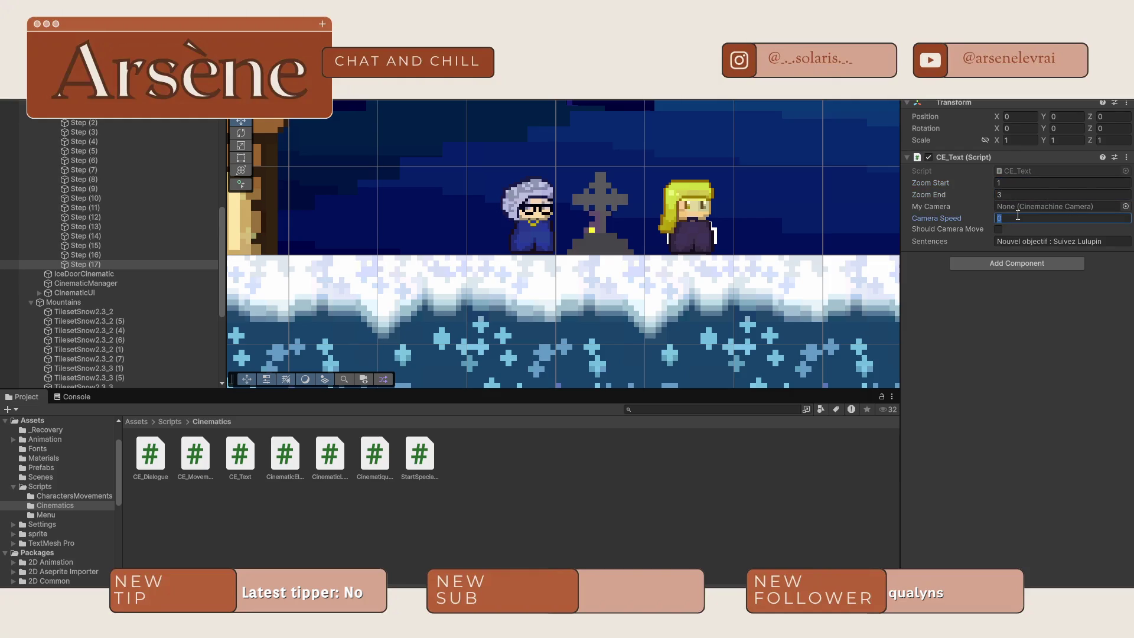
{"action": "key", "text": "Return"}
{"action": "left_click", "coordinate": [997, 229]}
{"action": "left_click", "coordinate": [1125, 207]}
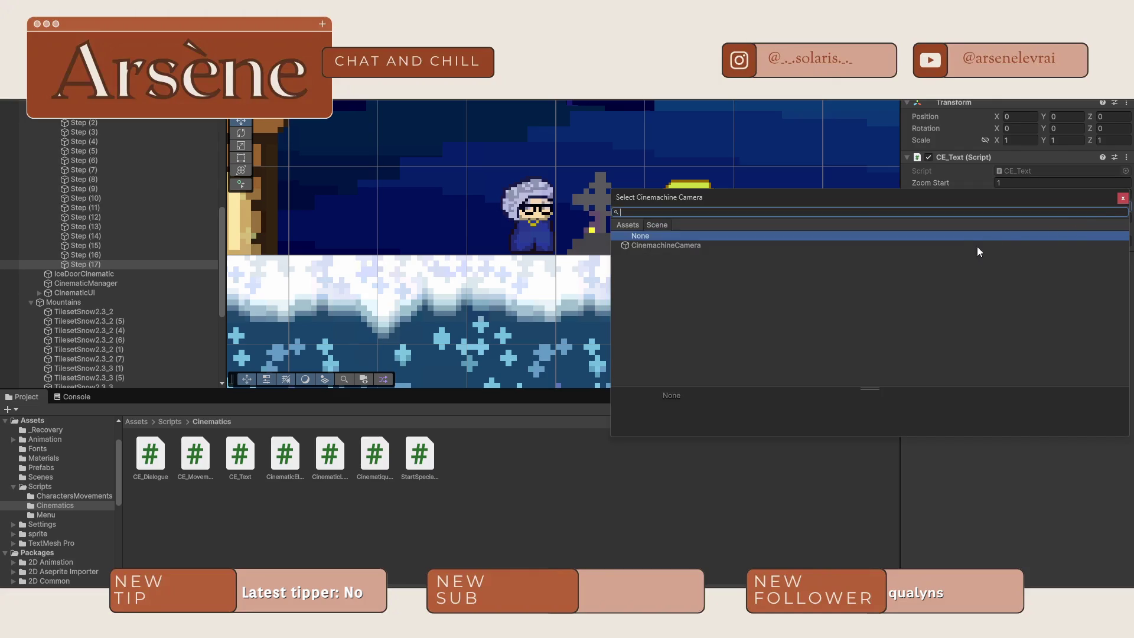
{"action": "double_click", "coordinate": [951, 250]}
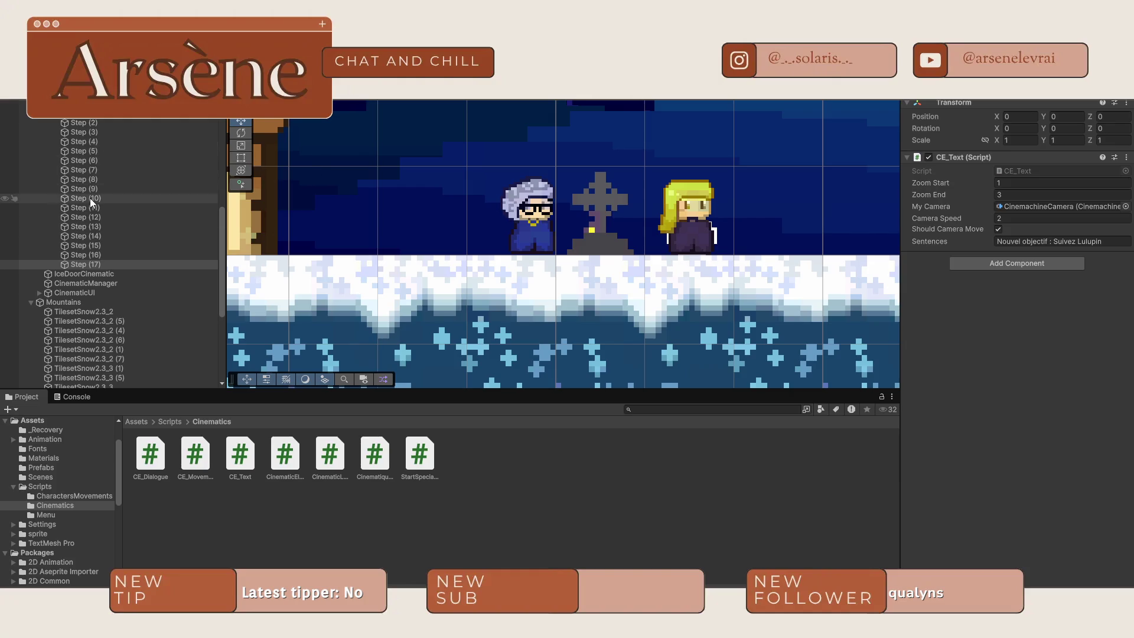
- Set Grandma's movement speed in Step (7) to 4
{"action": "left_click", "coordinate": [116, 169]}
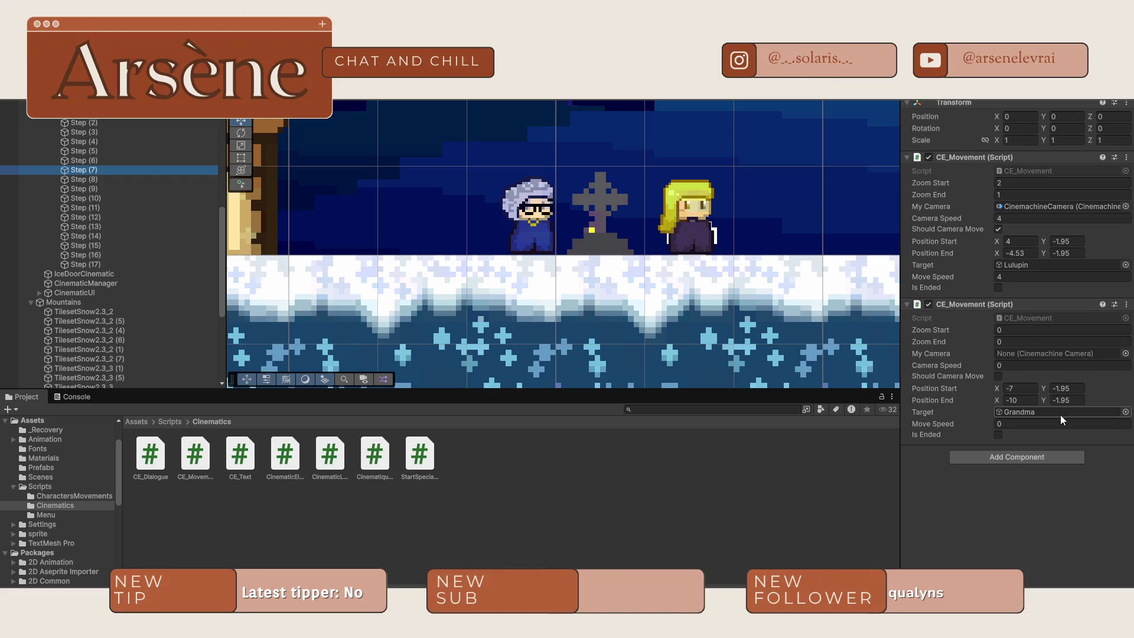
{"action": "left_click", "coordinate": [1024, 423]}
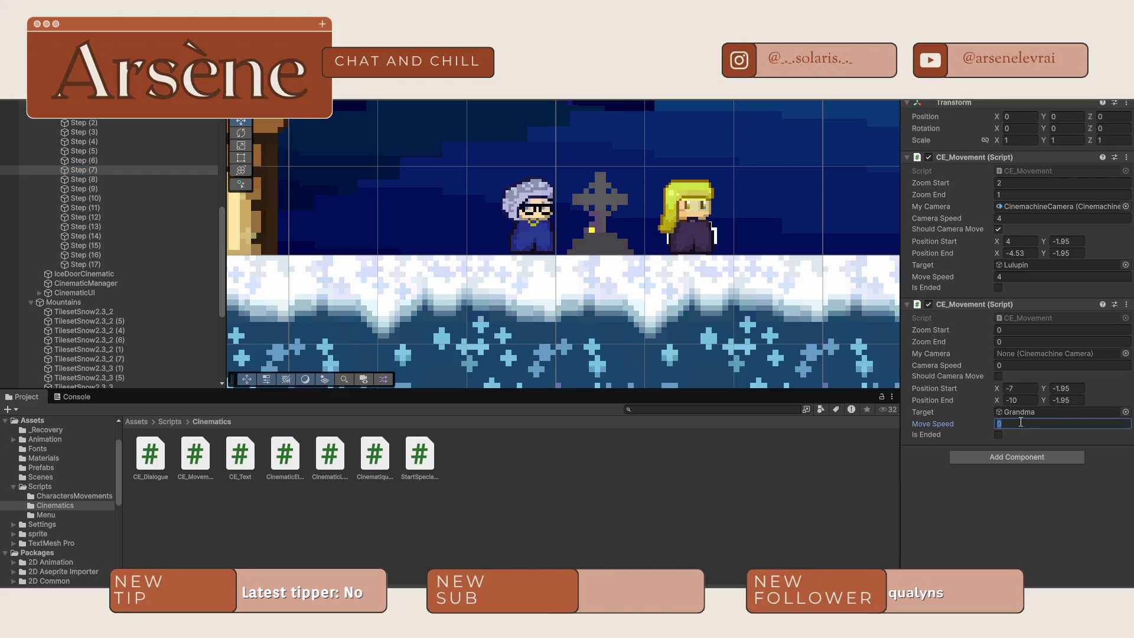
{"action": "type", "text": "4"}
{"action": "left_click", "coordinate": [962, 505]}
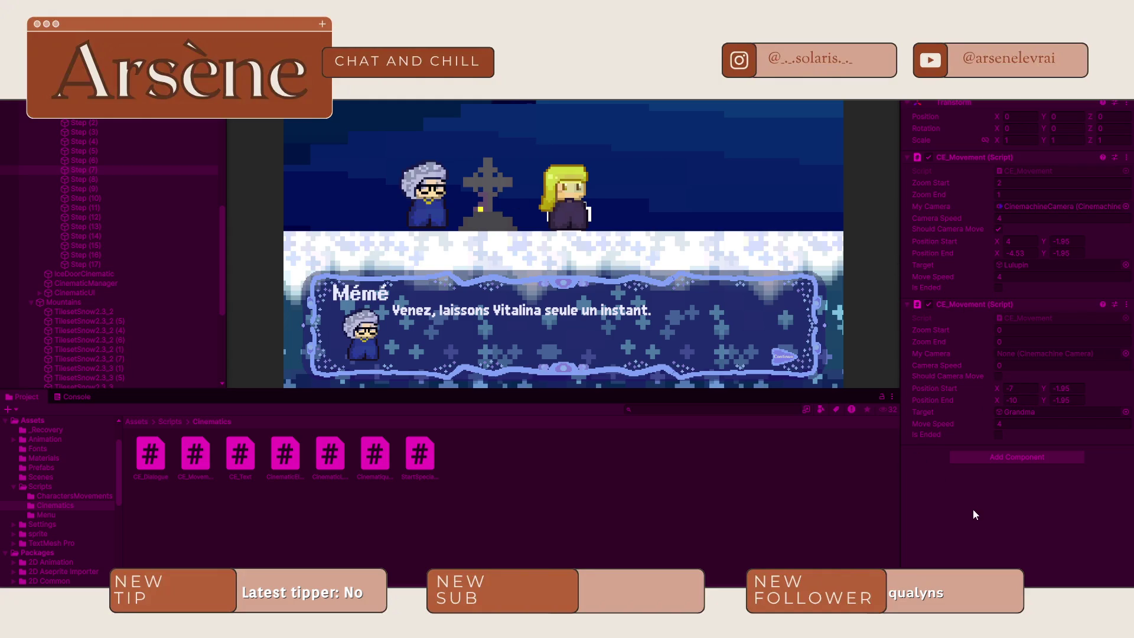
- Advance to the fox's dialogue, remove Grandma's CE_Movement component, and stop the run
{"action": "left_click", "coordinate": [694, 304]}
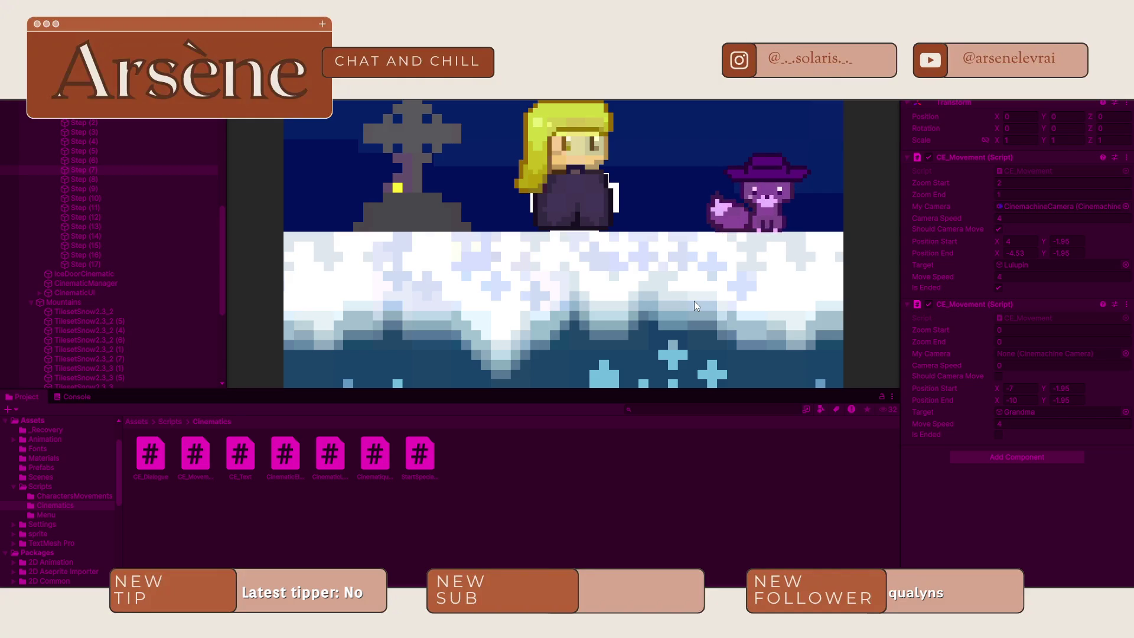
{"action": "left_click", "coordinate": [995, 436]}
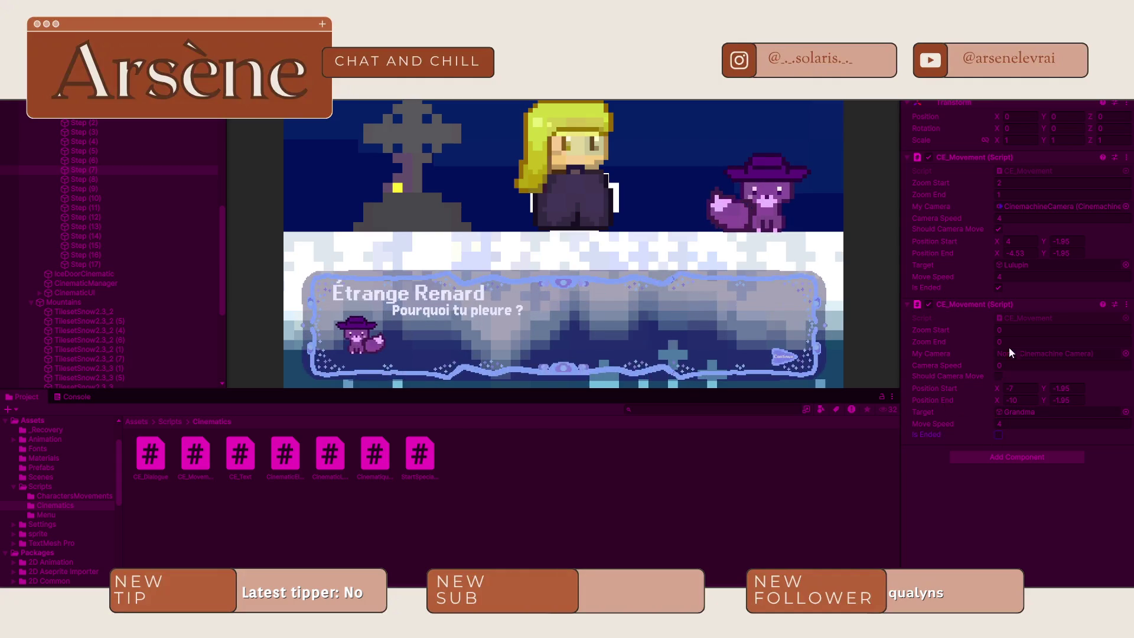
{"action": "left_click", "coordinate": [1126, 304]}
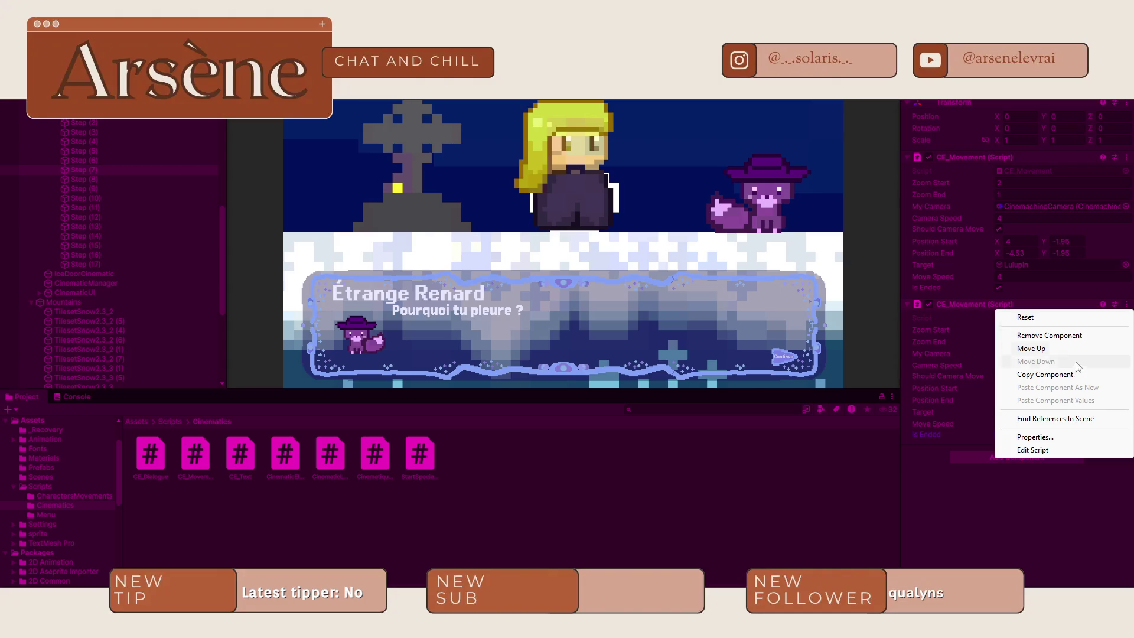
{"action": "left_click", "coordinate": [1057, 336]}
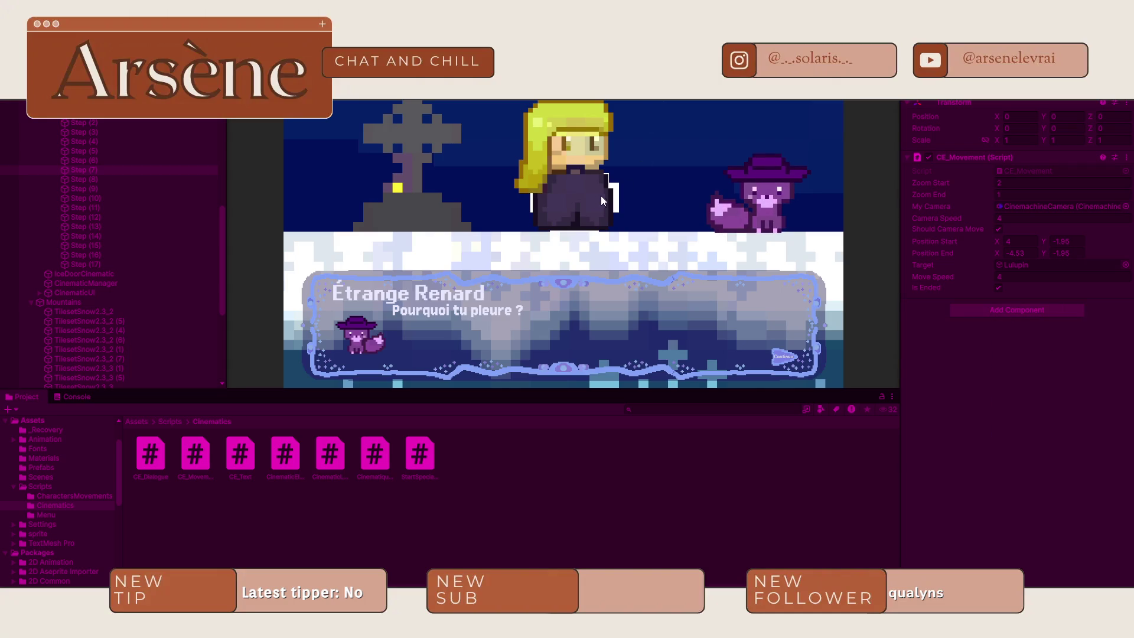
{"action": "key", "text": "ctrl+p"}
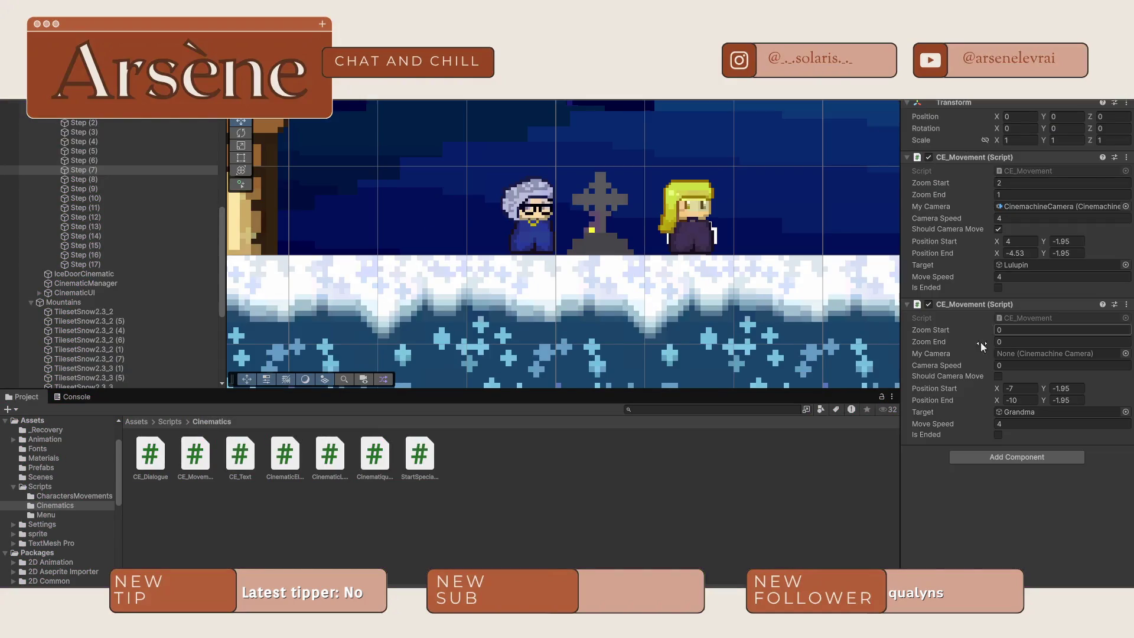
- Duplicate Step (17) by mistake and delete the unwanted Step (18) copy
{"action": "left_click", "coordinate": [1126, 304]}
{"action": "left_click", "coordinate": [1012, 551]}
{"action": "left_click", "coordinate": [84, 265]}
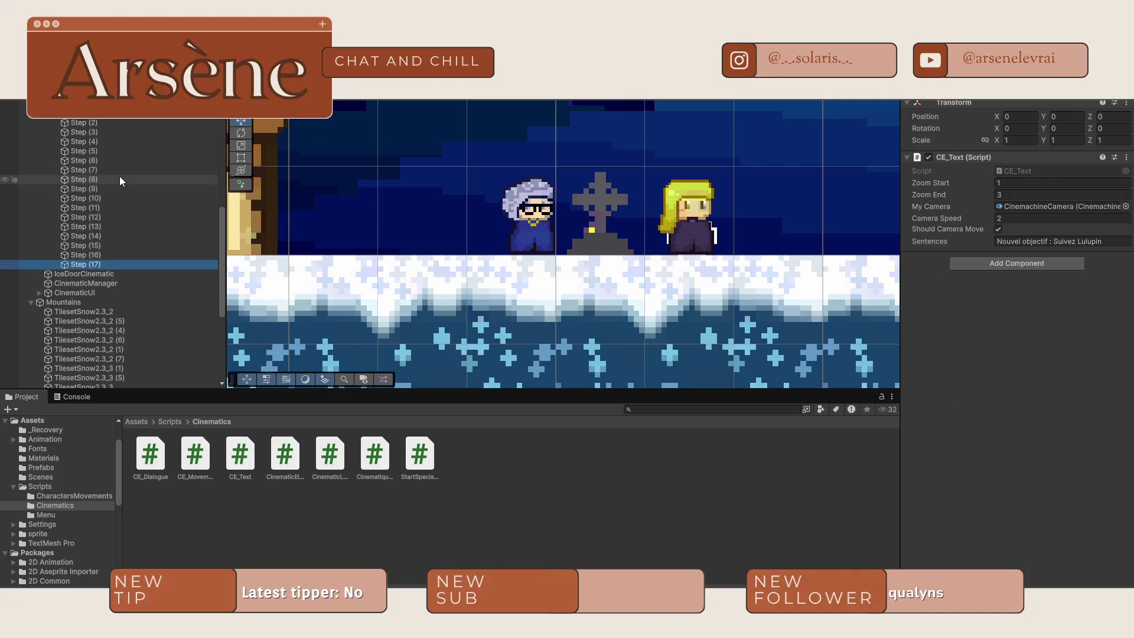
{"action": "key", "text": "ctrl+d"}
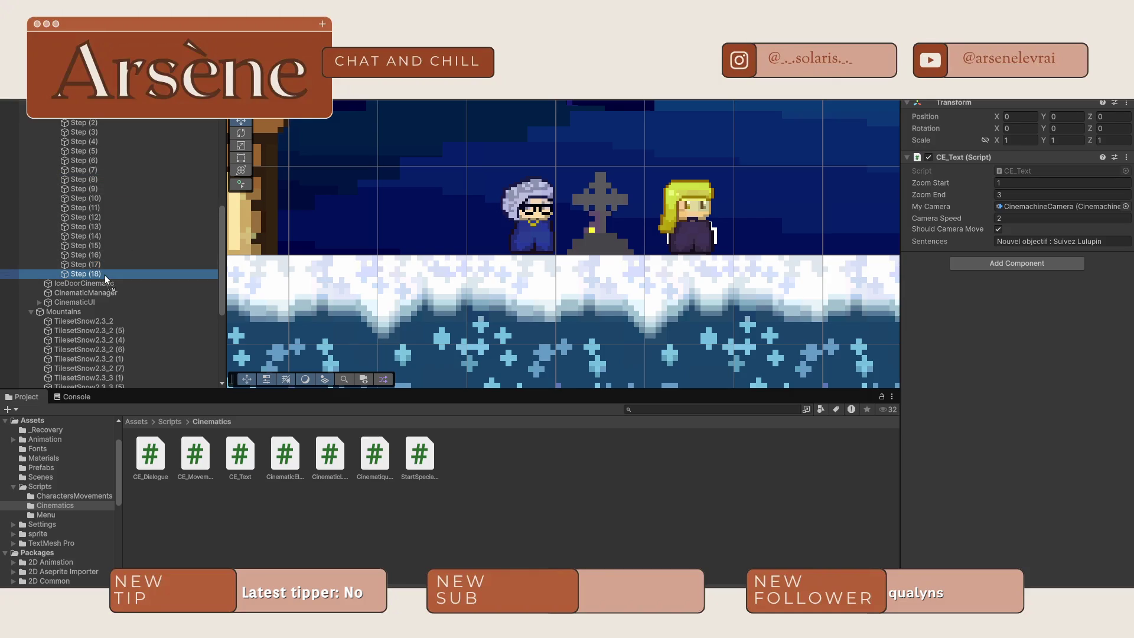
{"action": "left_click", "coordinate": [195, 320]}
{"action": "left_click", "coordinate": [129, 274]}
{"action": "key", "text": "Delete"}
- Duplicate Step (7) as Step (18) and remove the copy's Lulupin movement
{"action": "left_click", "coordinate": [101, 169]}
{"action": "key", "text": "ctrl+v"}
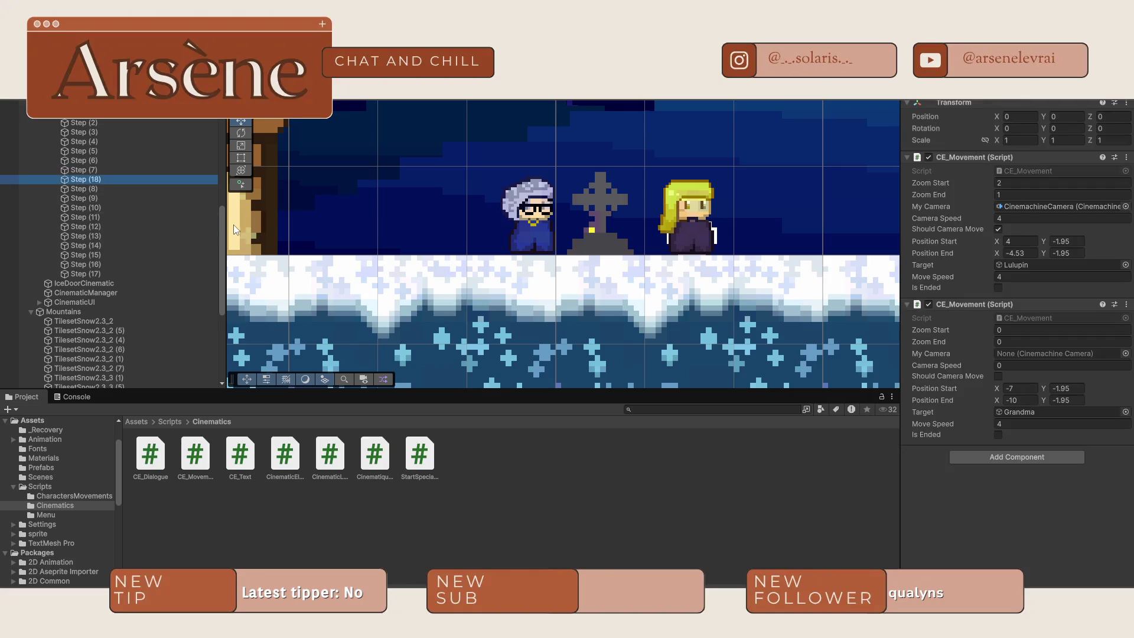
{"action": "left_click", "coordinate": [1126, 157]}
{"action": "left_click", "coordinate": [1057, 188]}
{"action": "left_click", "coordinate": [998, 287]}
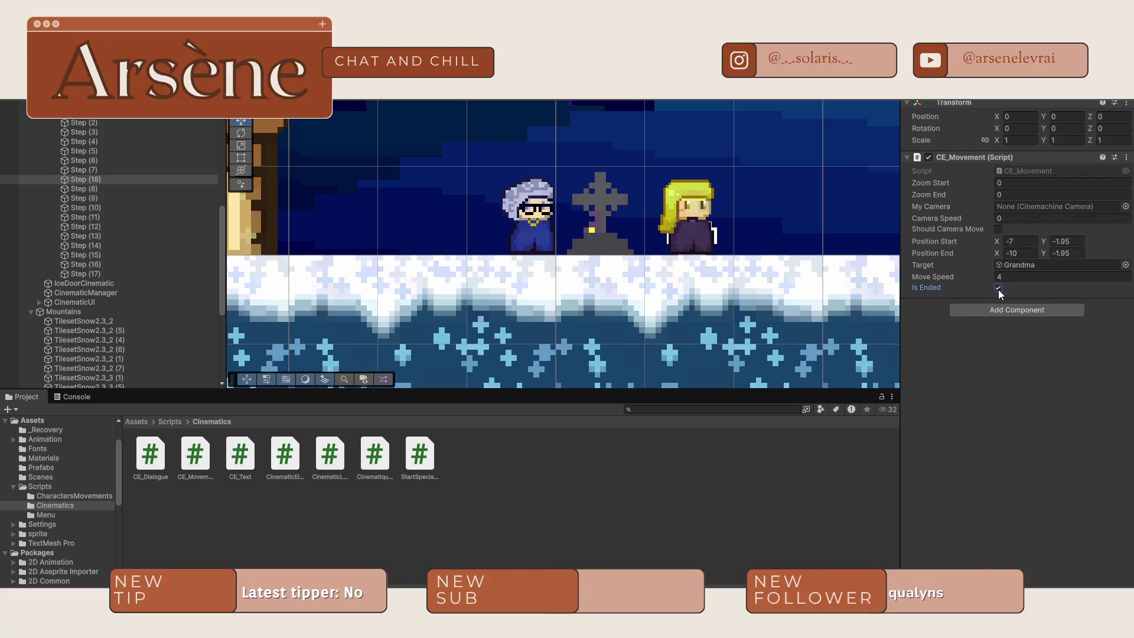
- Remove Grandma's movement from Step (7), leaving only Lulupin's walk
{"action": "left_click", "coordinate": [93, 189]}
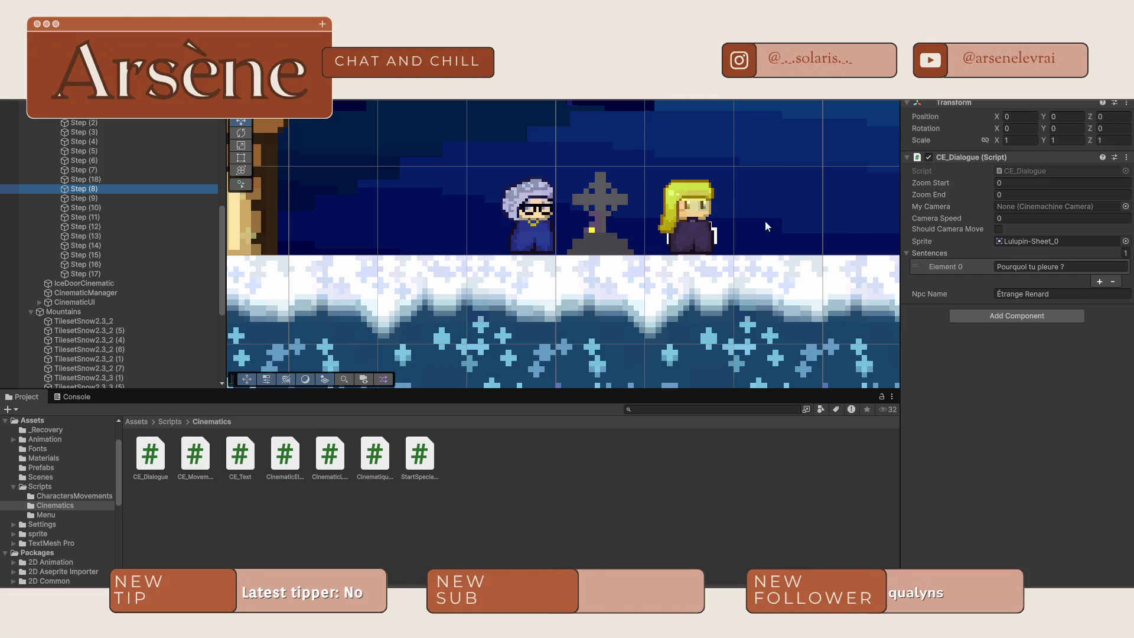
{"action": "left_click", "coordinate": [108, 179]}
{"action": "left_click", "coordinate": [101, 170]}
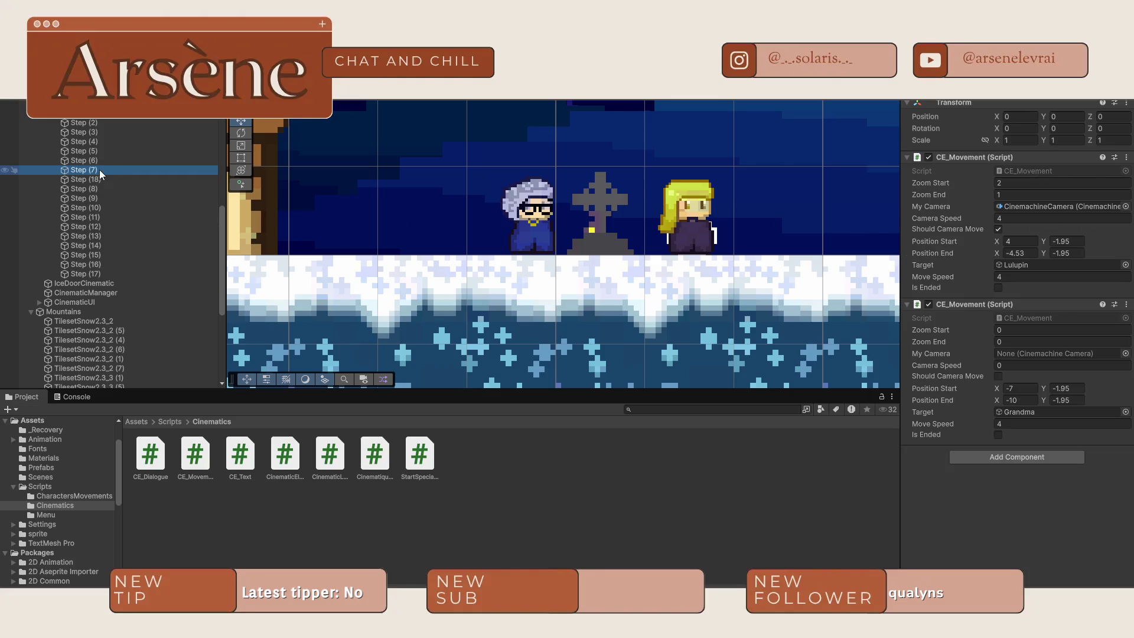
{"action": "left_click", "coordinate": [1126, 304]}
{"action": "left_click", "coordinate": [1050, 332]}
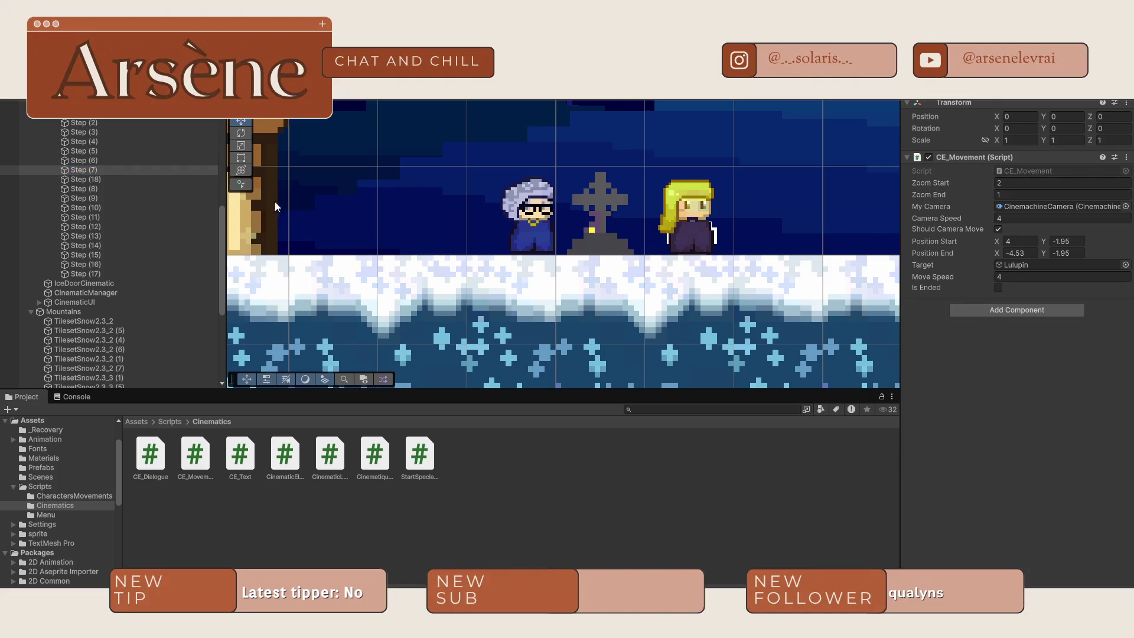
- Uncheck Is Ended on Step (18)'s Grandma walk and start a test run
{"action": "left_click", "coordinate": [123, 179]}
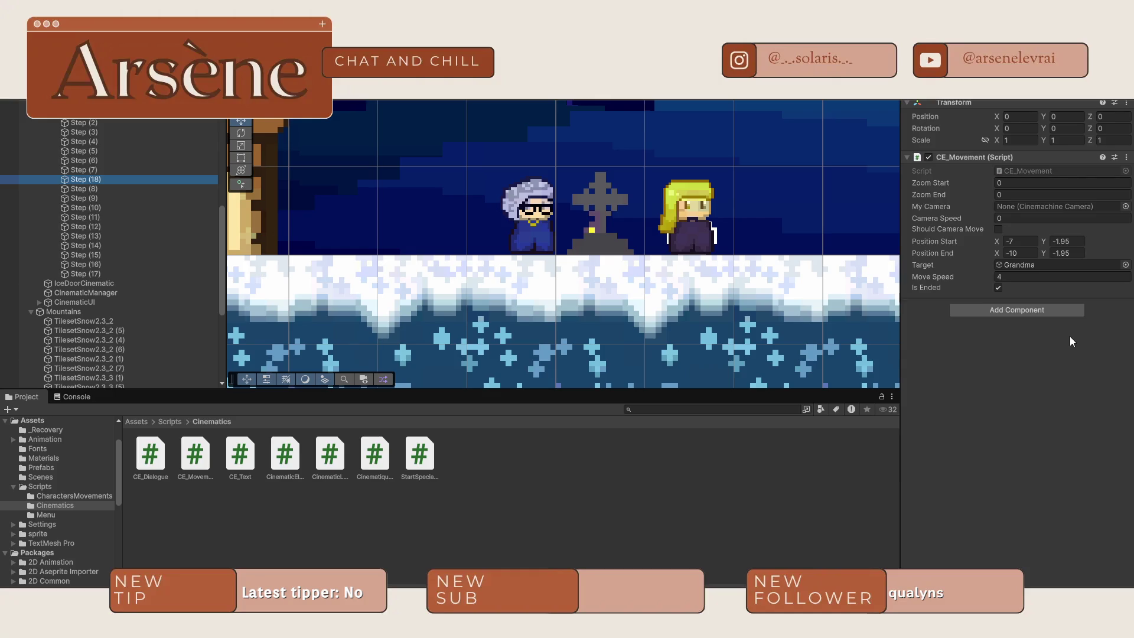
{"action": "left_click", "coordinate": [1048, 356]}
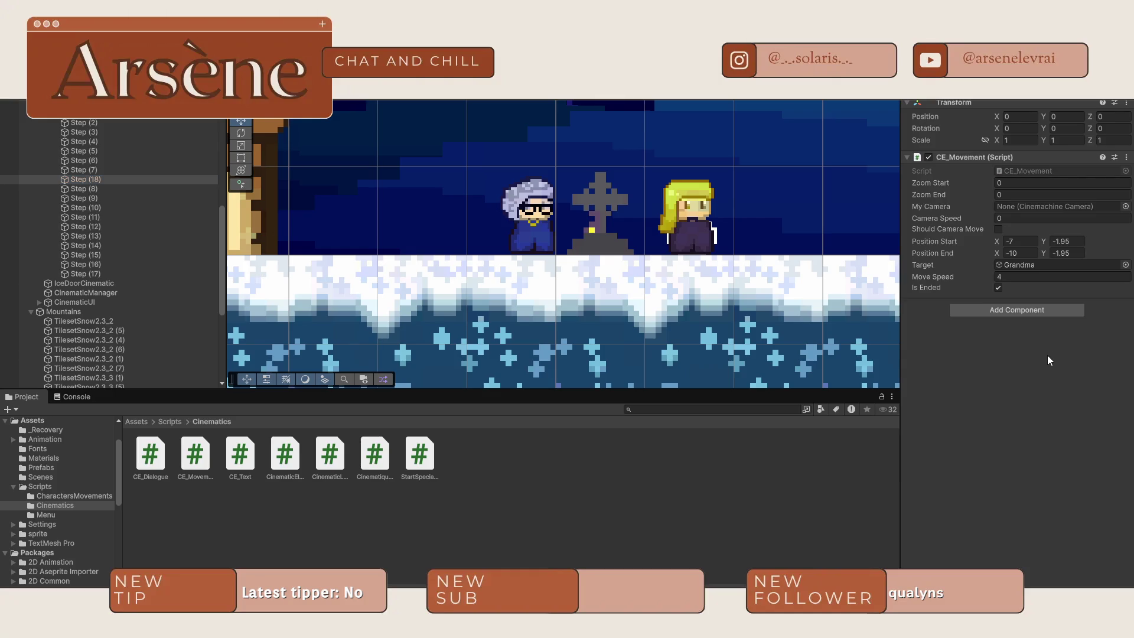
{"action": "left_click", "coordinate": [997, 289]}
{"action": "left_click", "coordinate": [109, 160]}
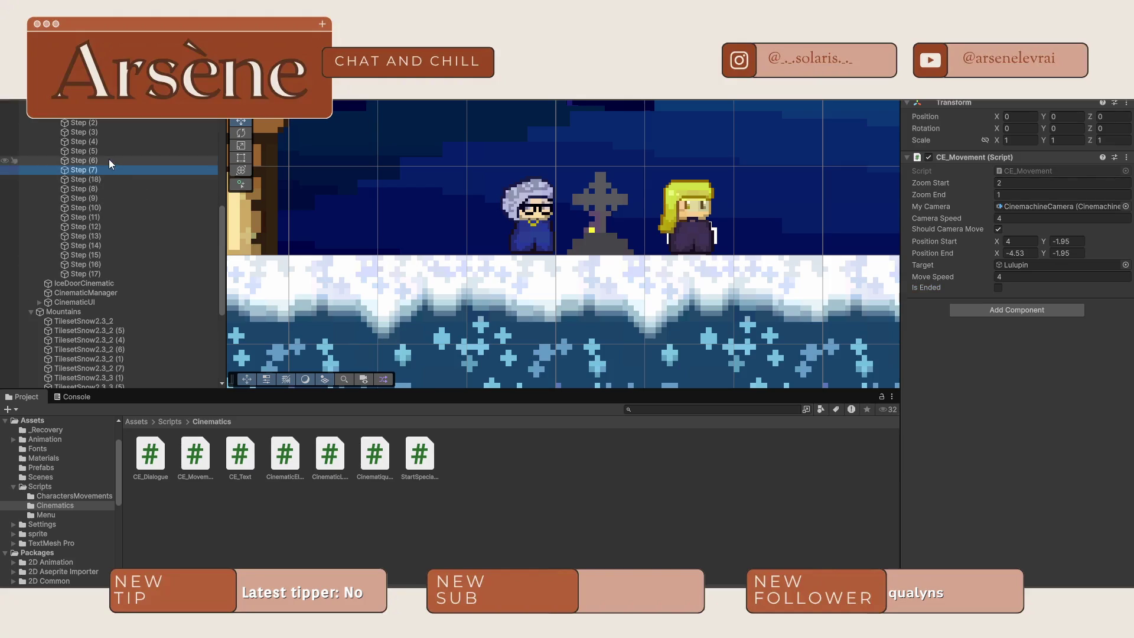
{"action": "left_click", "coordinate": [104, 171]}
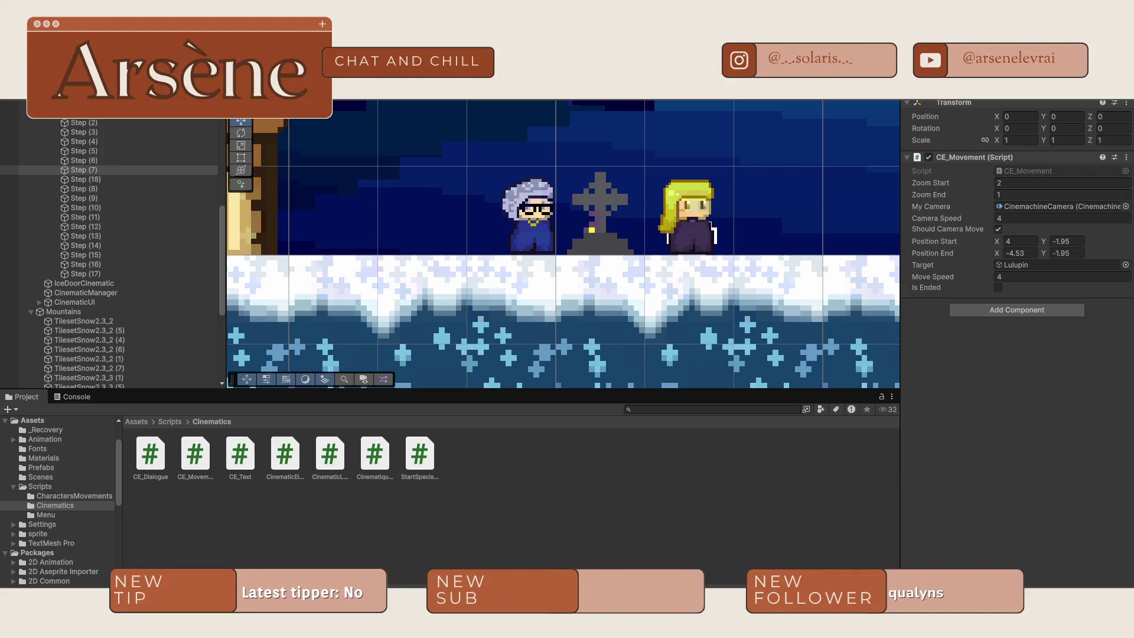
{"action": "key", "text": "ctrl+p"}
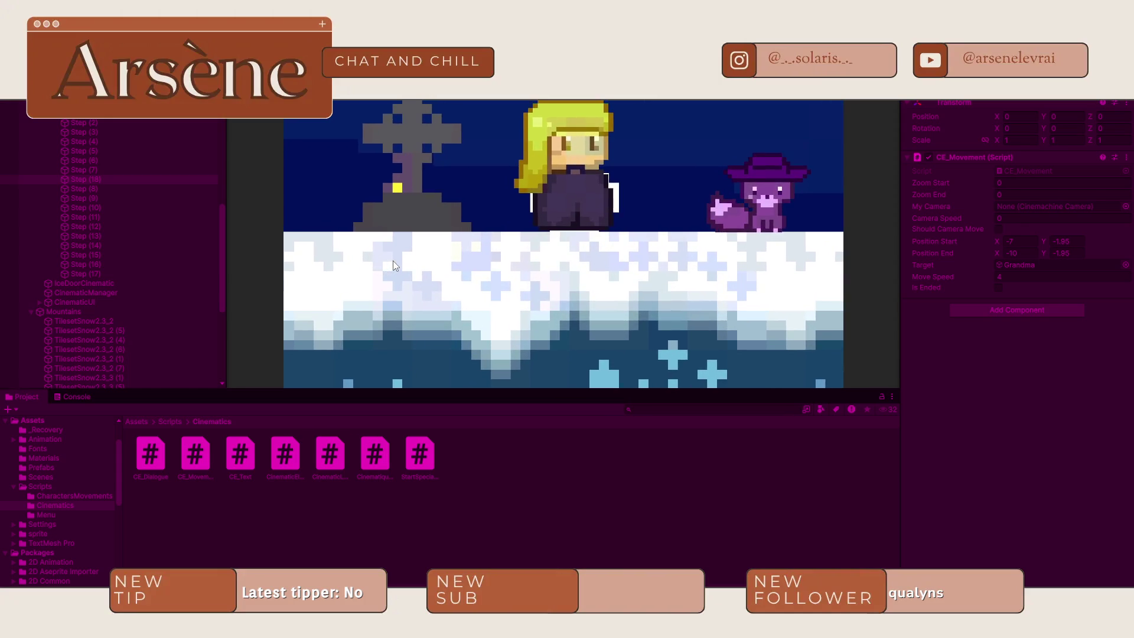
- Select Grandma in the Scene view during play and frame the view on her
{"action": "left_click", "coordinate": [243, 108]}
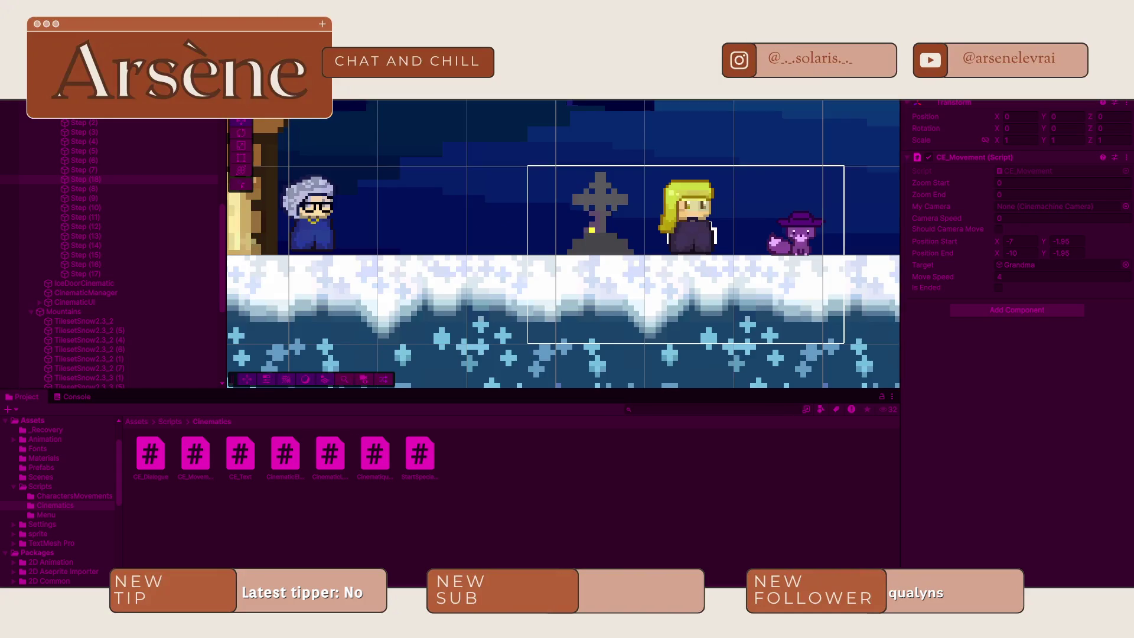
{"action": "left_click", "coordinate": [317, 210]}
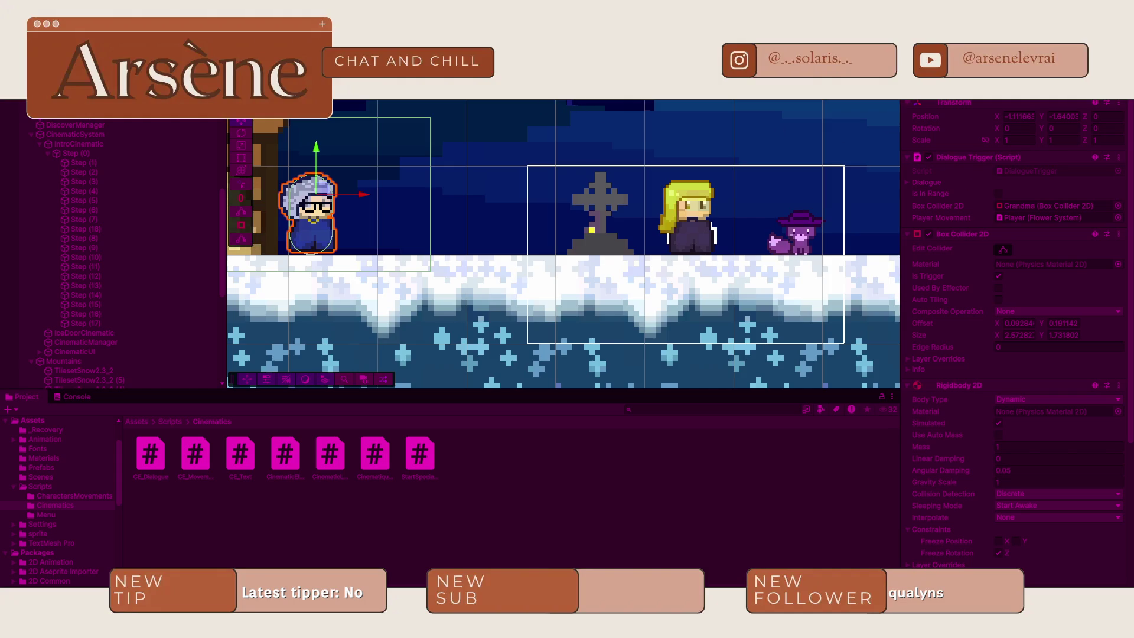
{"action": "left_click", "coordinate": [1021, 118]}
{"action": "scroll", "coordinate": [635, 285], "scroll_direction": "down", "scroll_amount": 5}
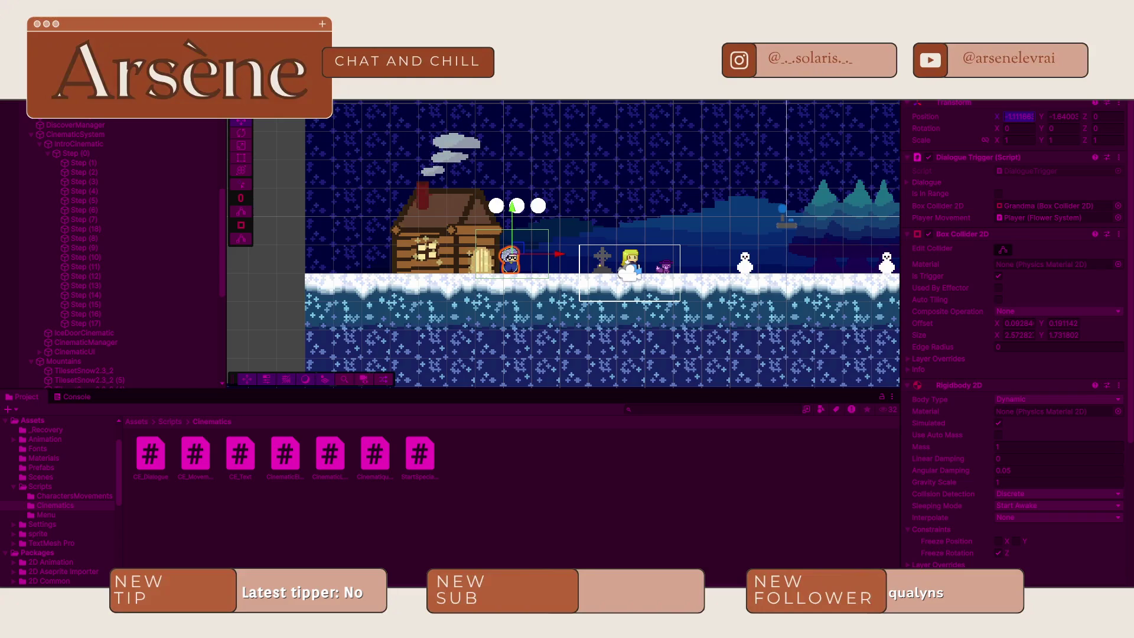
{"action": "key", "text": "f"}
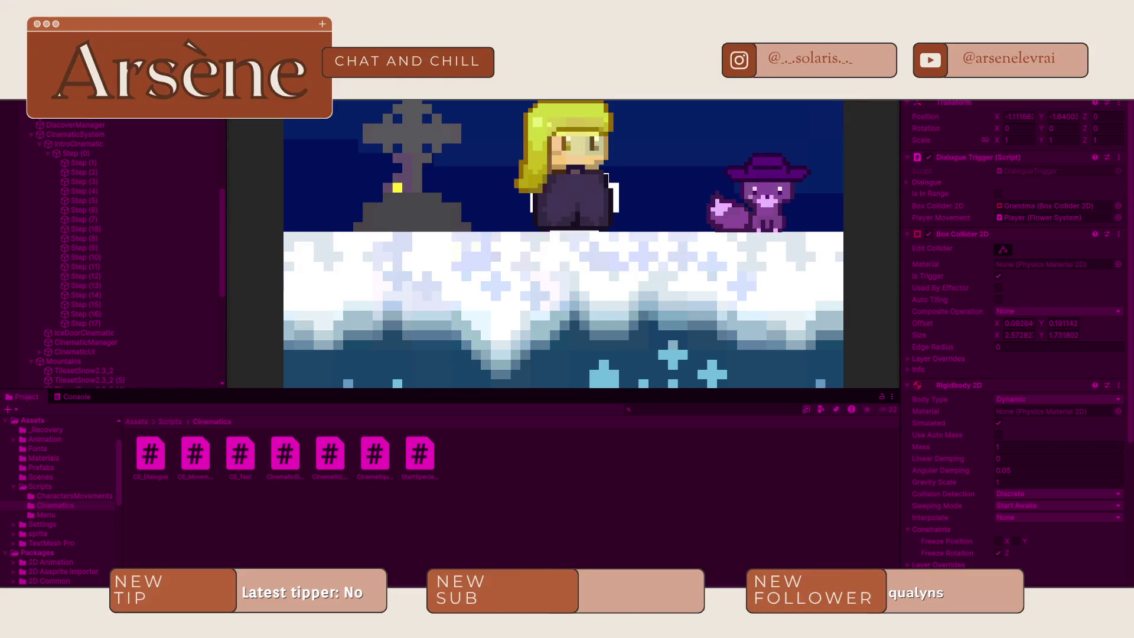
- Enter -10 as Grandma's Position X, watch the running game, then stop the test
{"action": "left_click", "coordinate": [416, 105]}
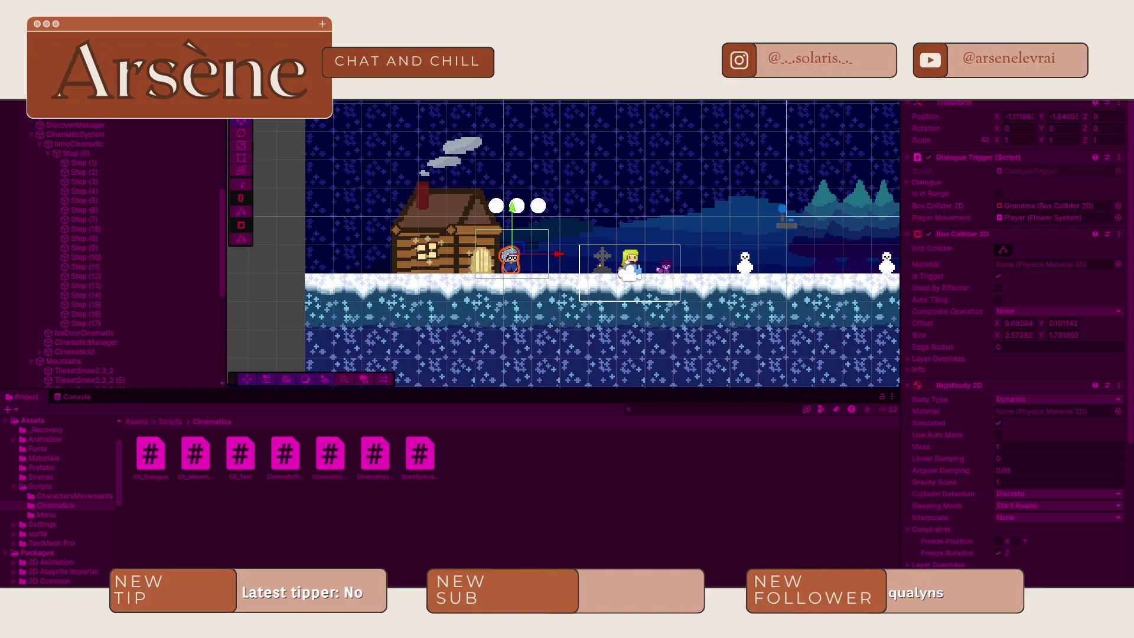
{"action": "left_click", "coordinate": [1012, 121]}
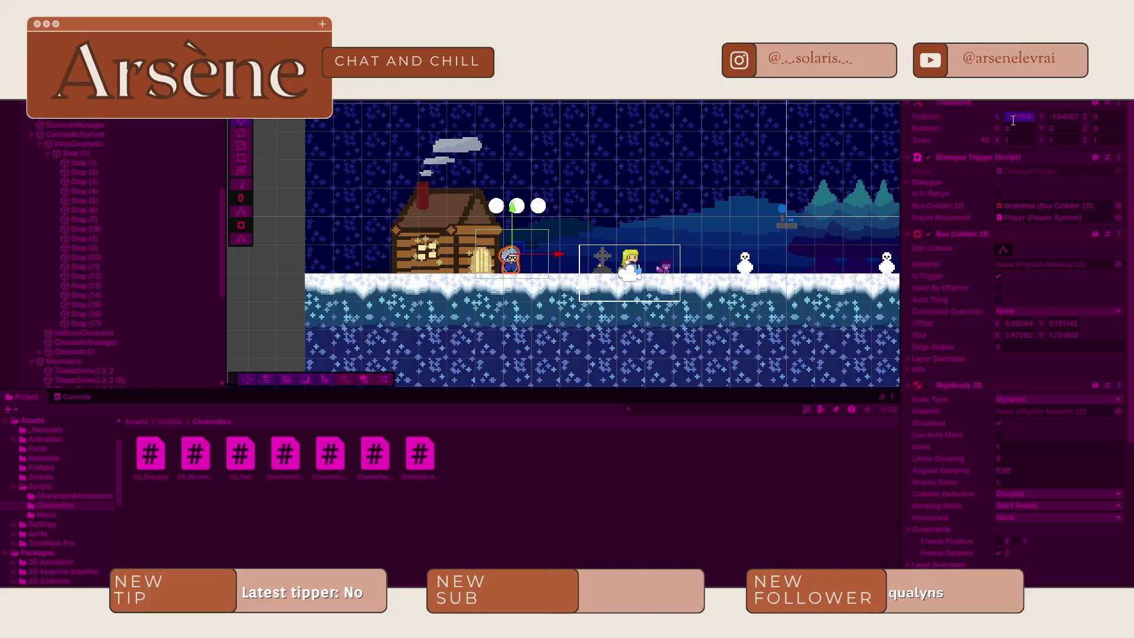
{"action": "type", "text": "-10"}
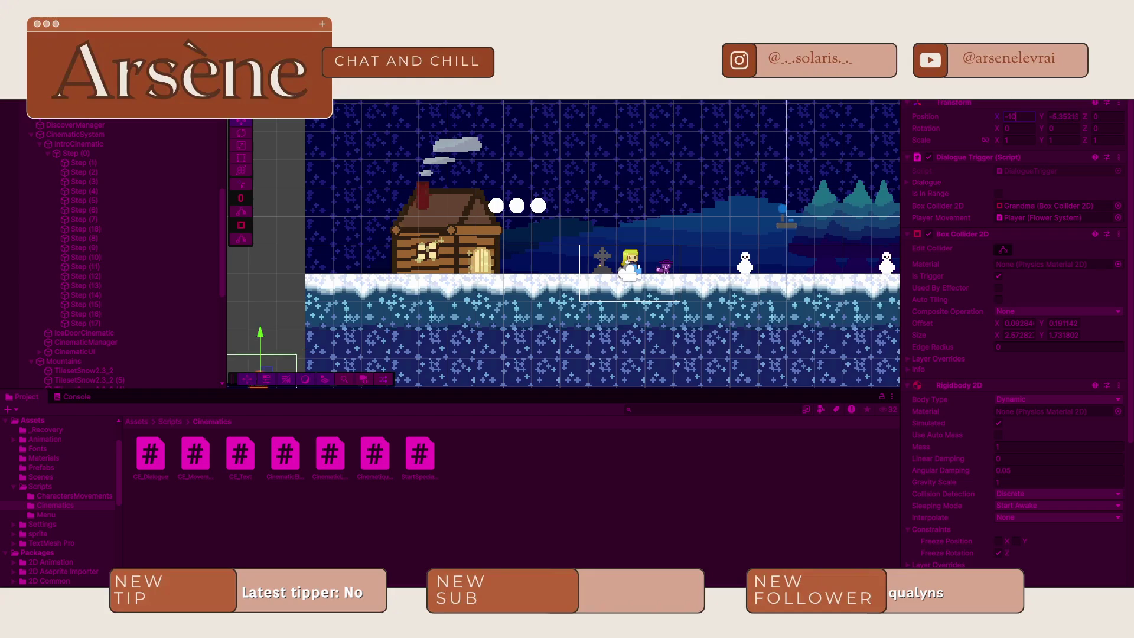
{"action": "left_click", "coordinate": [416, 105]}
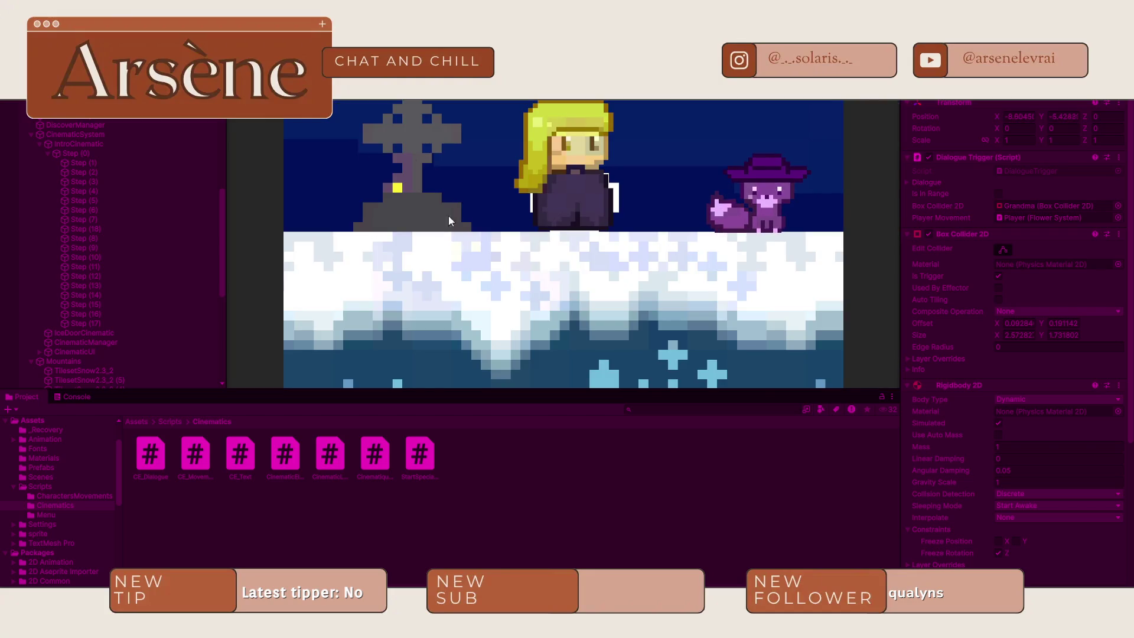
{"action": "scroll", "coordinate": [448, 215], "scroll_direction": "down", "scroll_amount": 10}
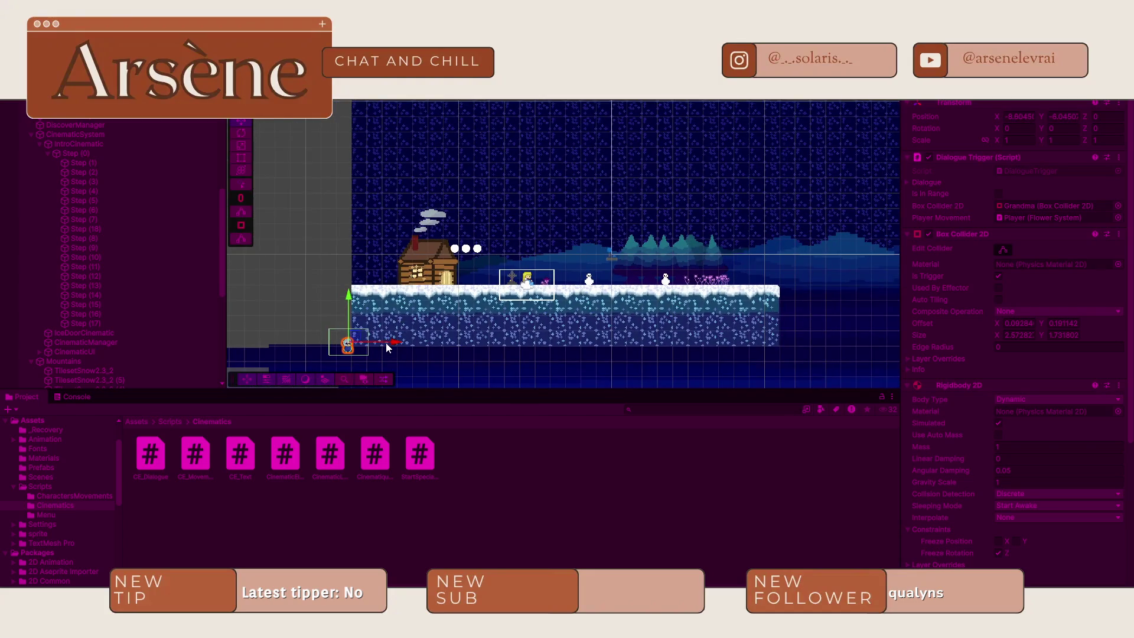
{"action": "left_click_drag", "start_coordinate": [285, 317], "coordinate": [307, 150]}
{"action": "left_click", "coordinate": [416, 105]}
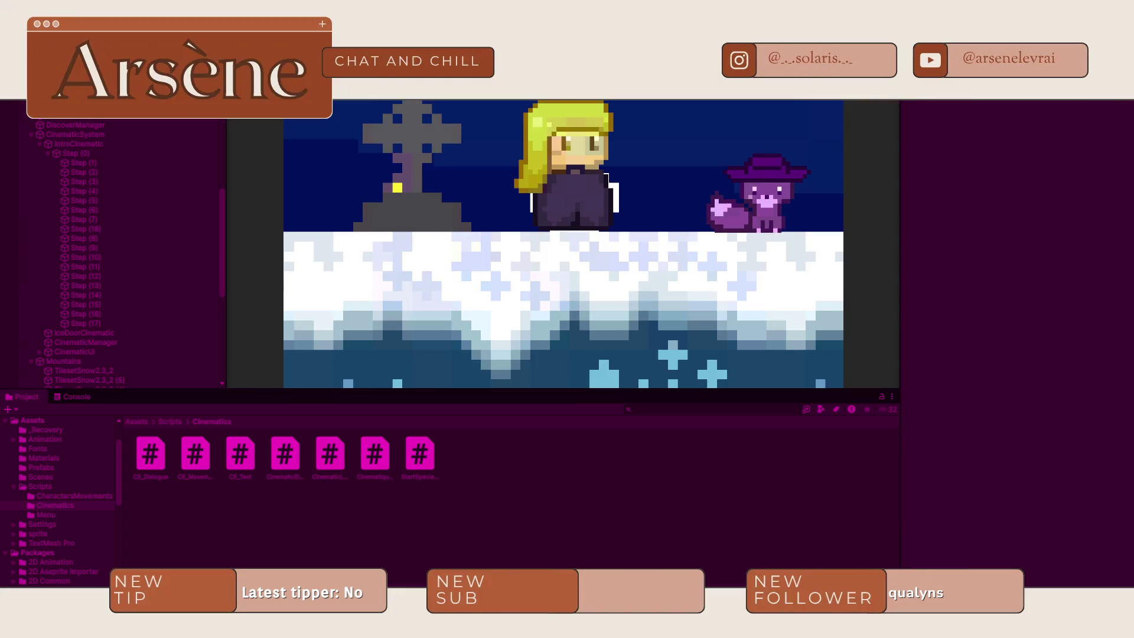
{"action": "key", "text": "ctrl+p"}
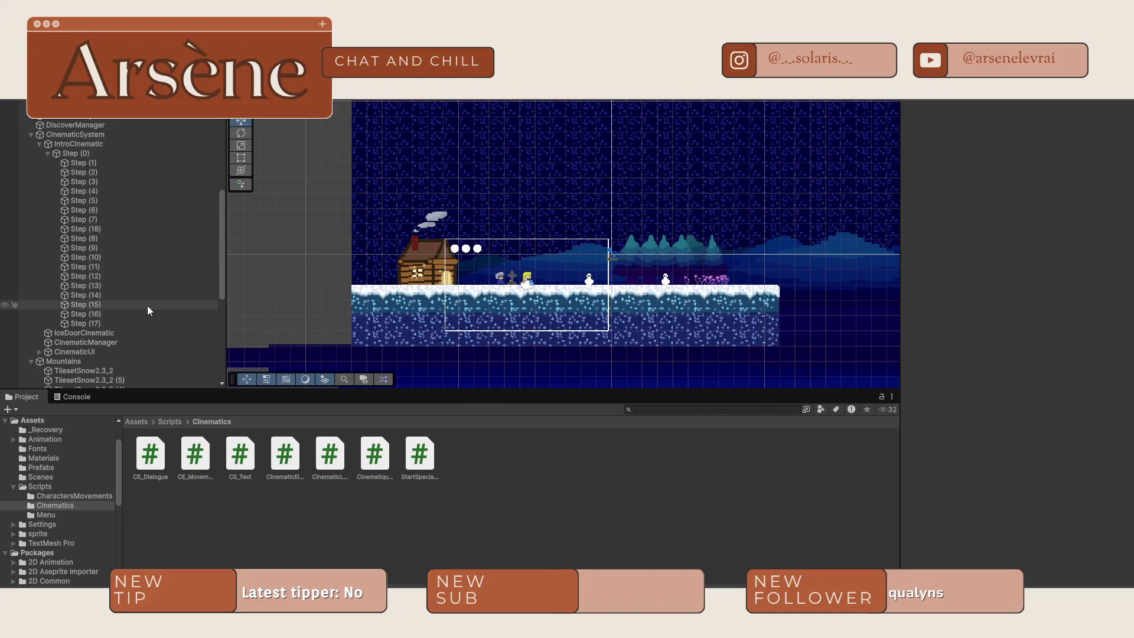
- In Step (18), paste Grandma's grave-side X as the walk end and set start X to 1
{"action": "left_click", "coordinate": [109, 229]}
{"action": "left_click", "coordinate": [1014, 254]}
{"action": "type", "text": "-1.111663"}
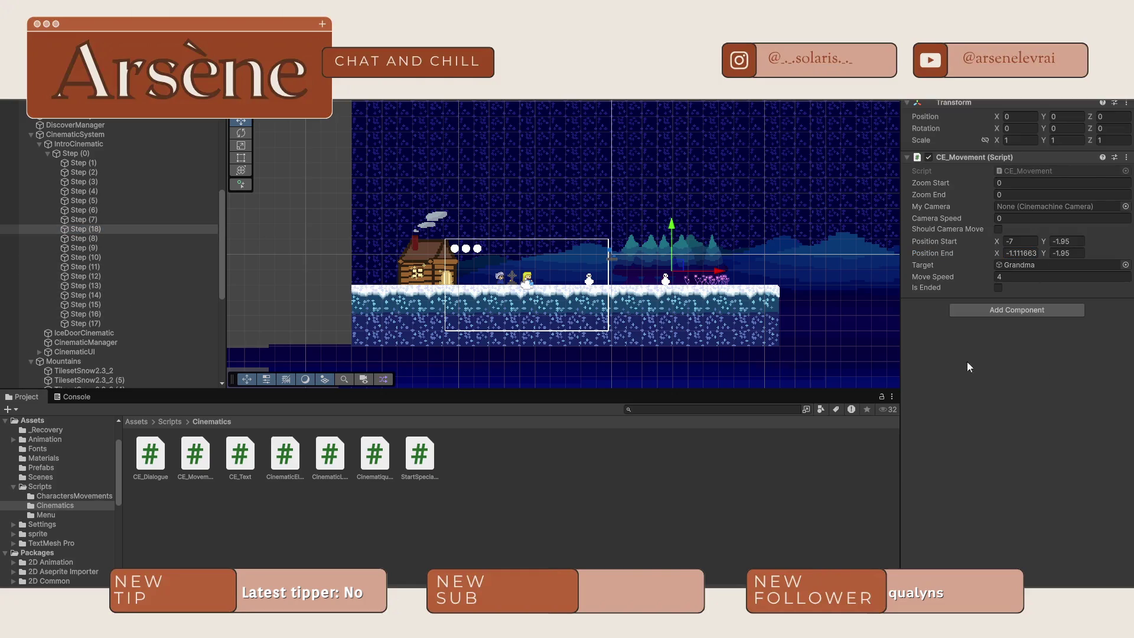
{"action": "scroll", "coordinate": [647, 276], "scroll_direction": "up", "scroll_amount": 10}
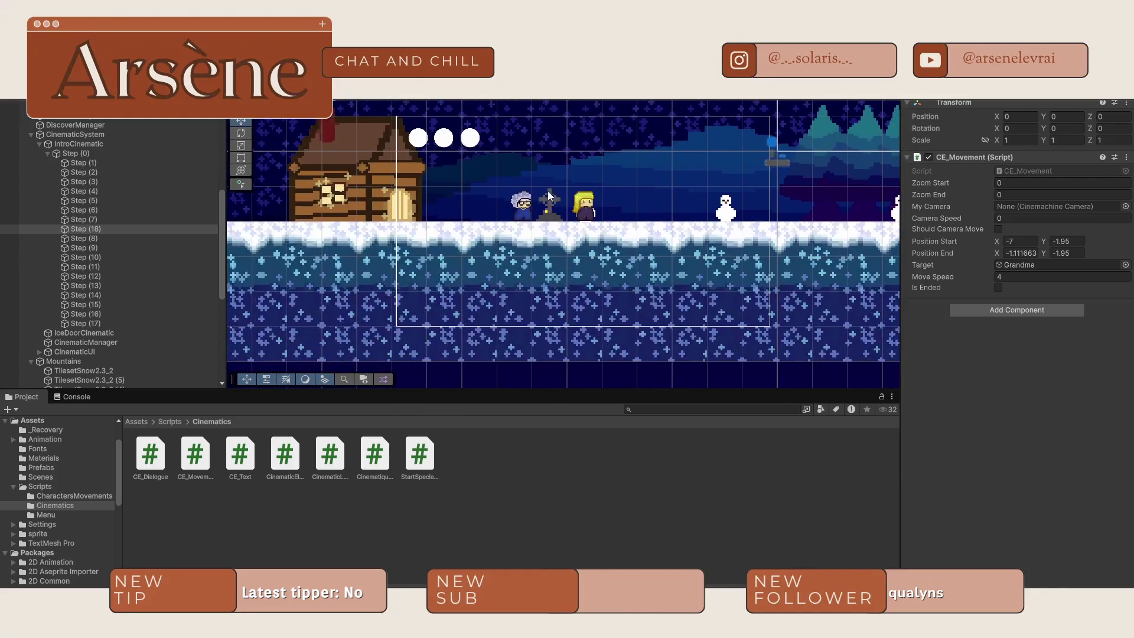
{"action": "scroll", "coordinate": [531, 199], "scroll_direction": "up", "scroll_amount": 8}
{"action": "left_click", "coordinate": [1009, 241]}
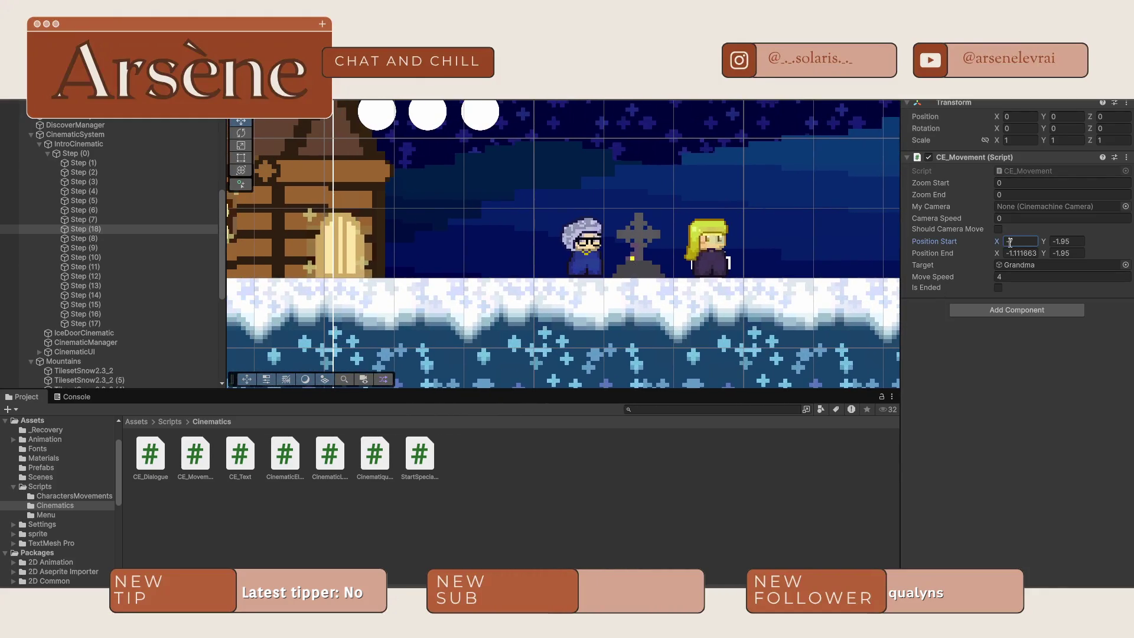
{"action": "type", "text": "1"}
{"action": "key", "text": "Return"}
- Undo an accidental move and drag the Step (7) object left to X -9.54
{"action": "scroll", "coordinate": [446, 305], "scroll_direction": "down", "scroll_amount": 5}
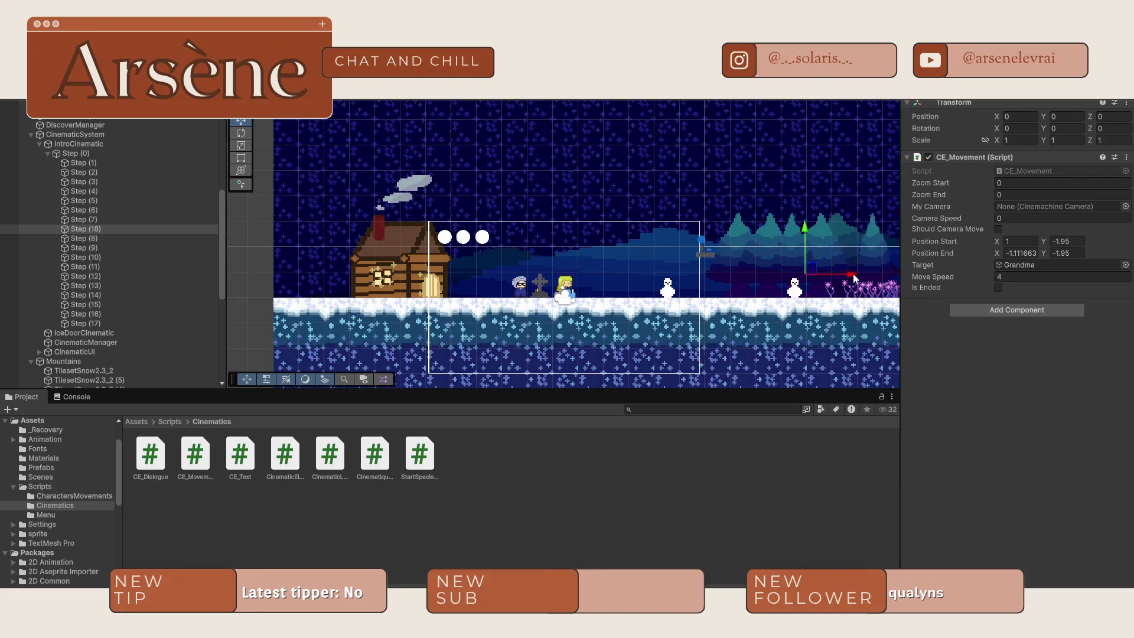
{"action": "mouse_move", "coordinate": [854, 275]}
{"action": "left_mouse_down"}
{"action": "mouse_move", "coordinate": [603, 283]}
{"action": "mouse_move", "coordinate": [503, 302]}
{"action": "left_mouse_up"}
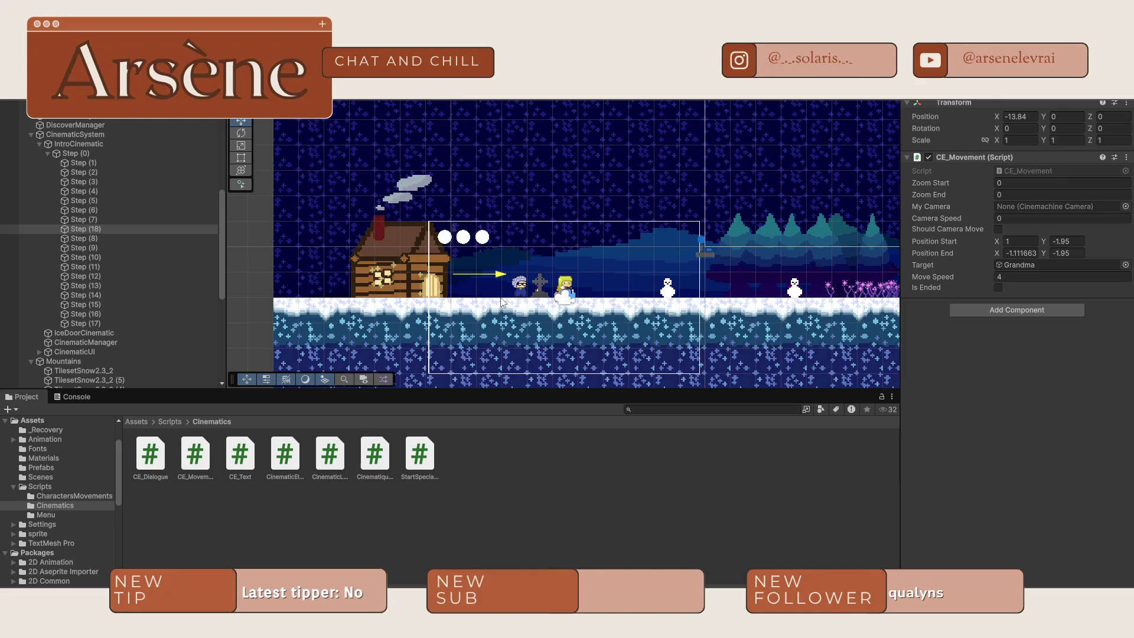
{"action": "left_click_drag", "start_coordinate": [503, 302], "coordinate": [503, 302]}
{"action": "key", "text": "ctrl+z"}
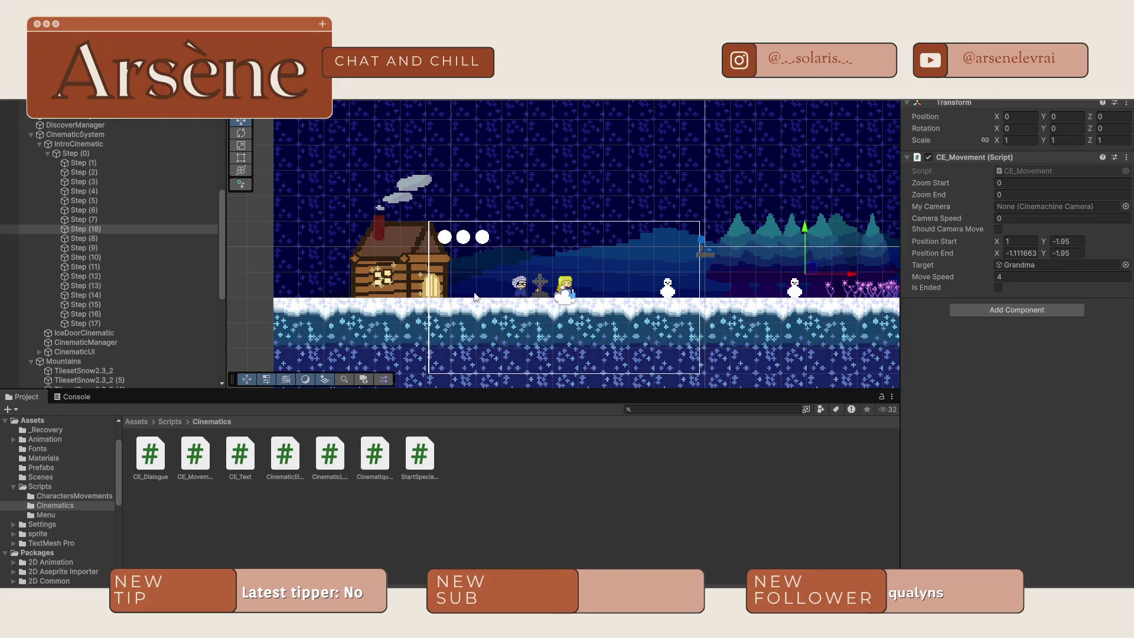
{"action": "left_click", "coordinate": [90, 218]}
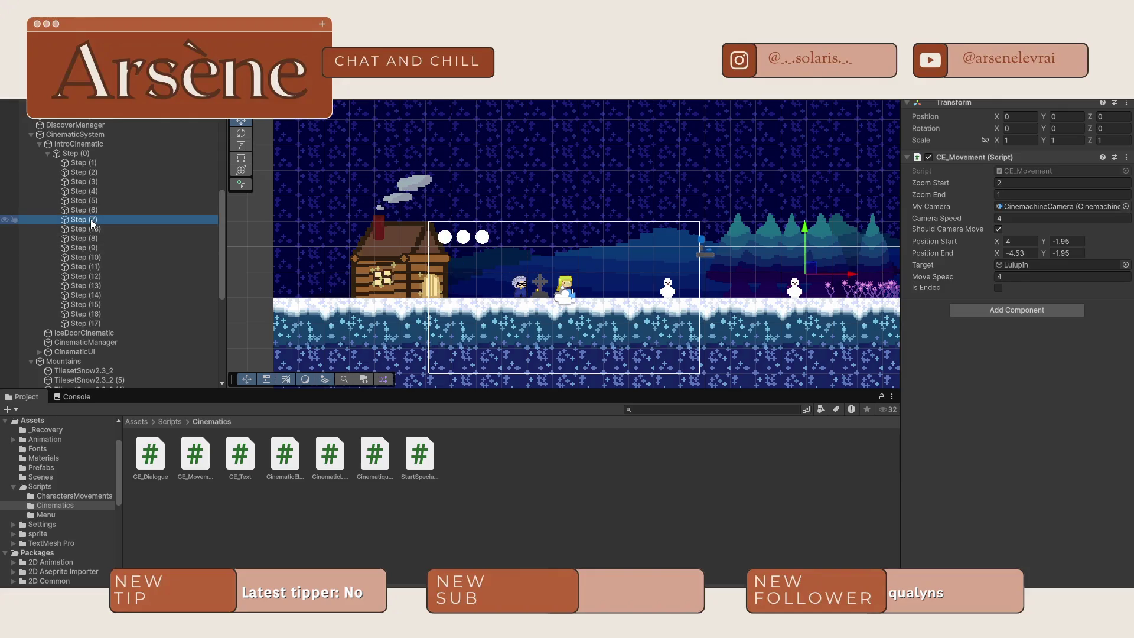
{"action": "mouse_move", "coordinate": [838, 271]}
{"action": "left_mouse_down"}
{"action": "mouse_move", "coordinate": [736, 273]}
{"action": "mouse_move", "coordinate": [613, 305]}
{"action": "left_mouse_up"}
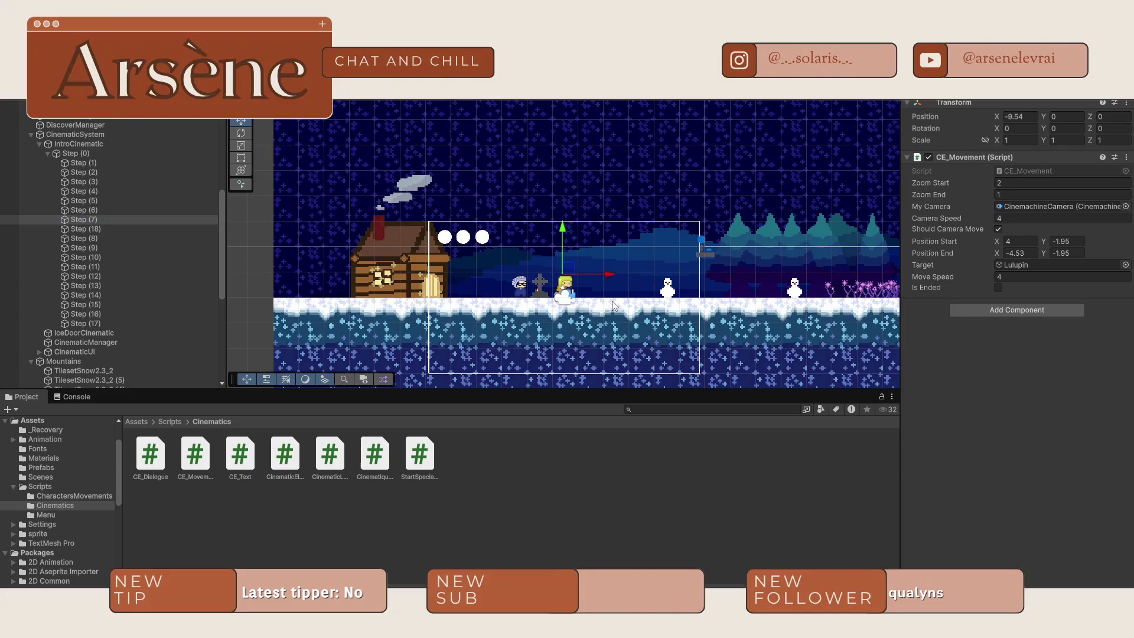
- Review Step (18)'s settings, then select Grandma in the scene
{"action": "left_click", "coordinate": [147, 230]}
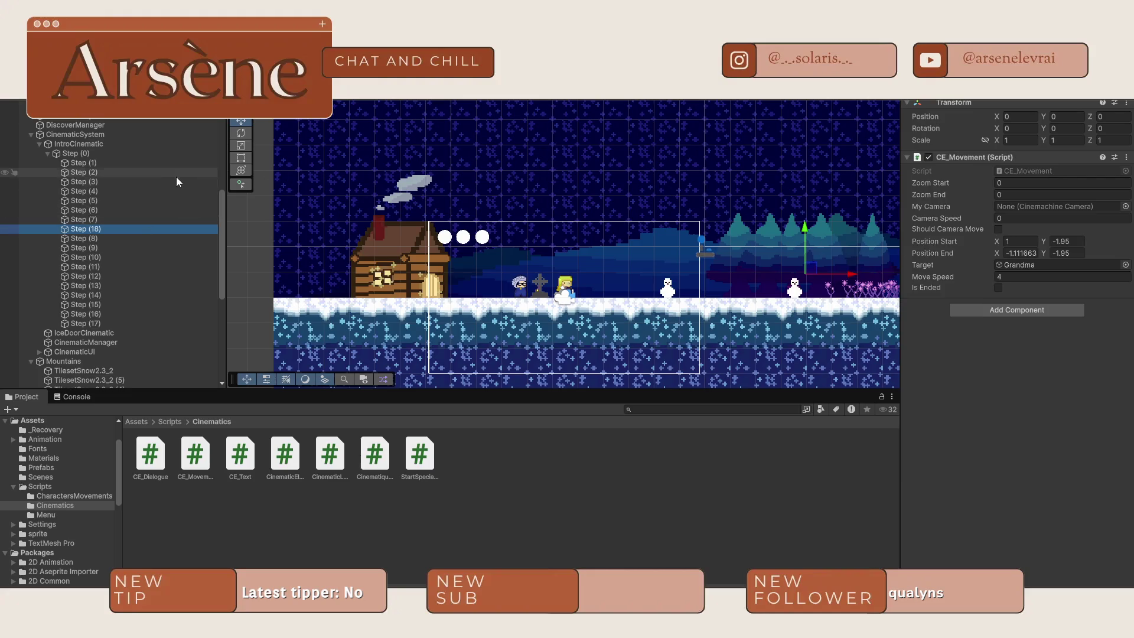
{"action": "scroll", "coordinate": [162, 221], "scroll_direction": "down", "scroll_amount": 10}
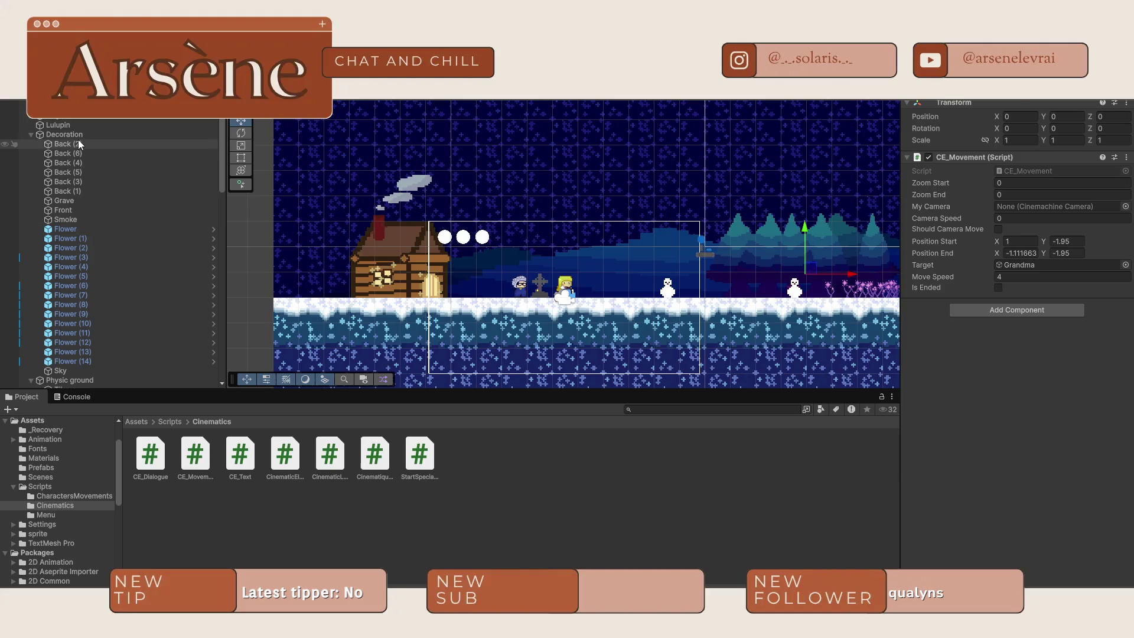
{"action": "scroll", "coordinate": [106, 236], "scroll_direction": "down", "scroll_amount": 10}
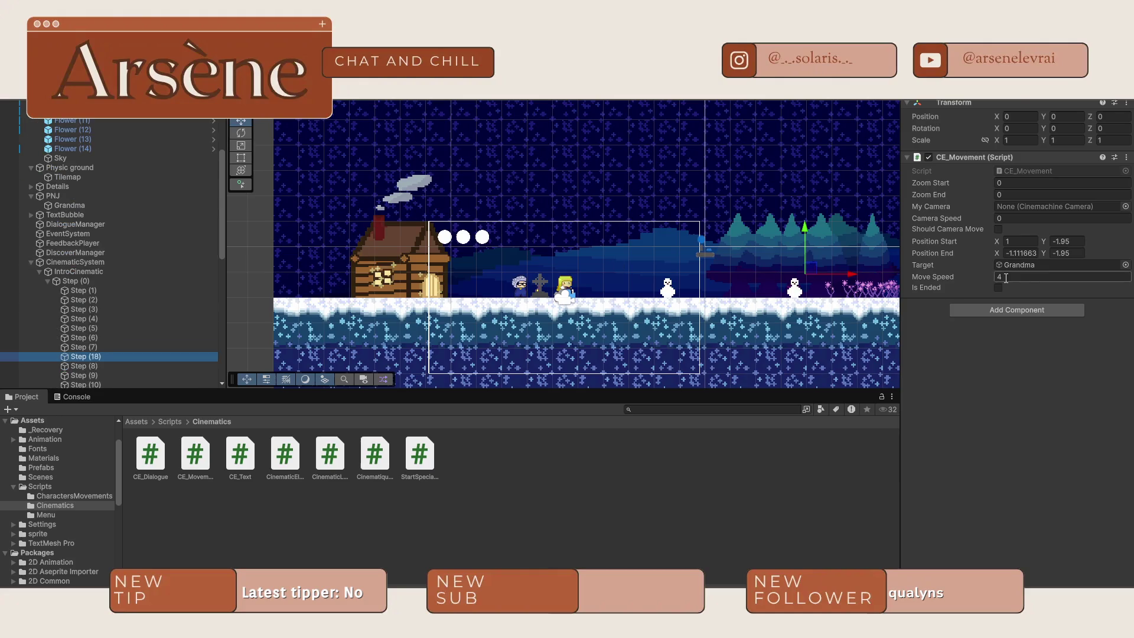
{"action": "left_click", "coordinate": [977, 399]}
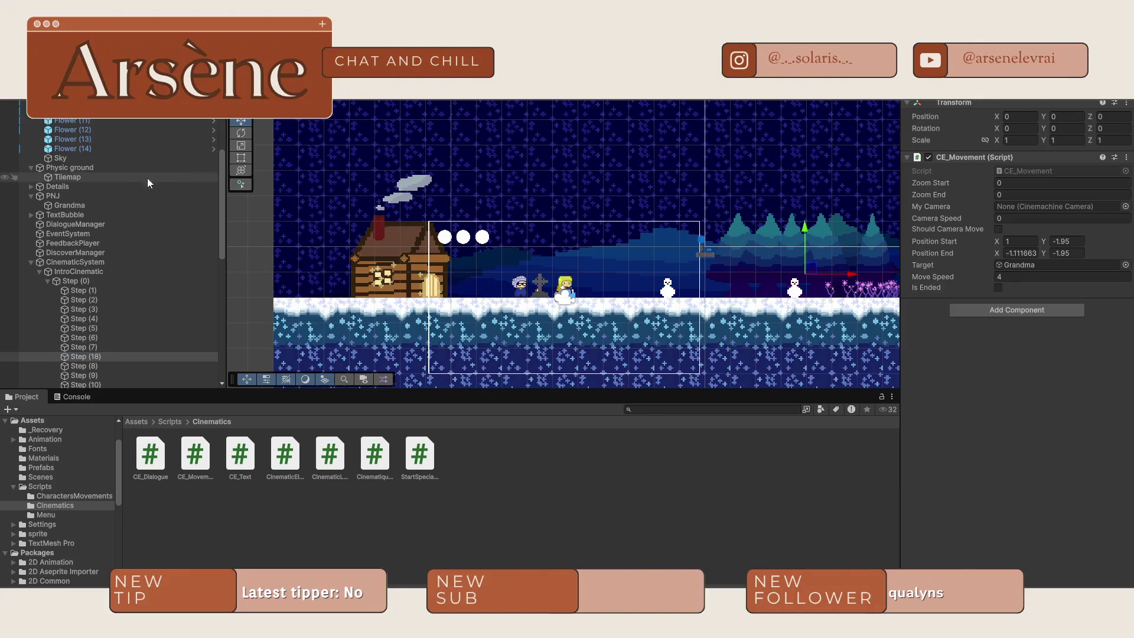
{"action": "left_click", "coordinate": [523, 285]}
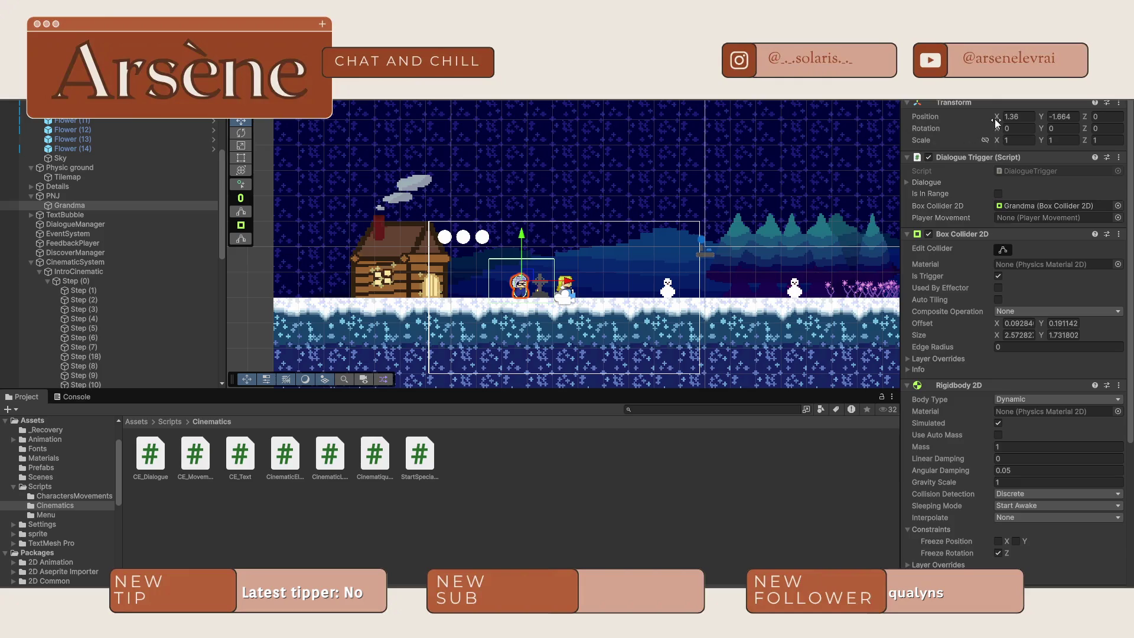
- Open and close Grandma's Transform Properties window and preset chooser, then play the game
{"action": "left_click", "coordinate": [1119, 103]}
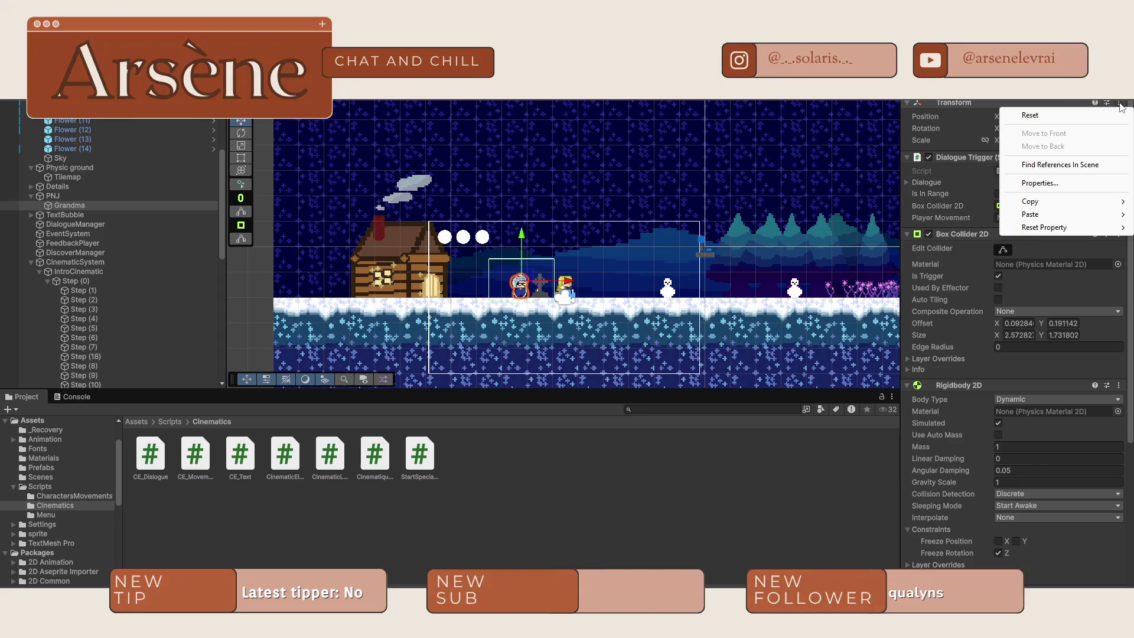
{"action": "left_click", "coordinate": [1063, 183]}
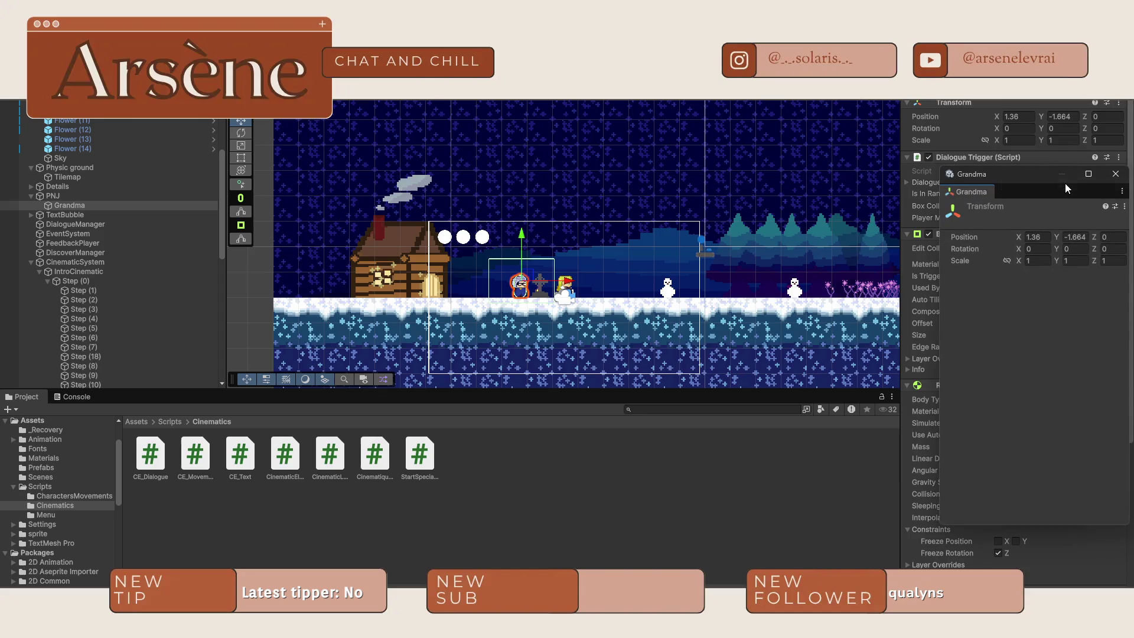
{"action": "left_click", "coordinate": [1115, 174]}
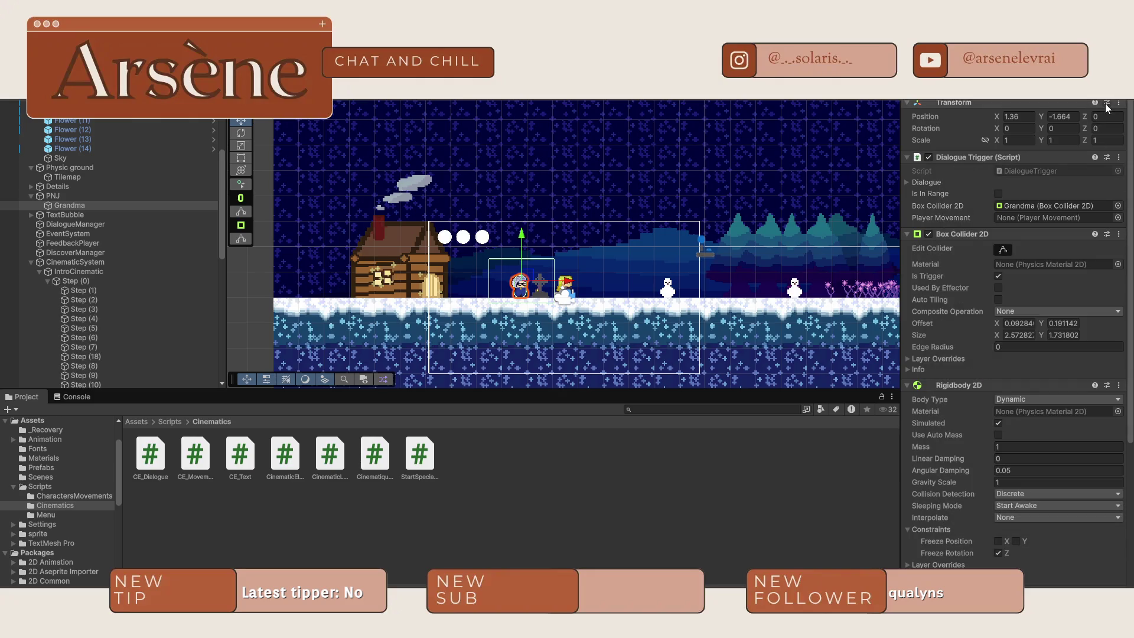
{"action": "left_click", "coordinate": [1107, 103]}
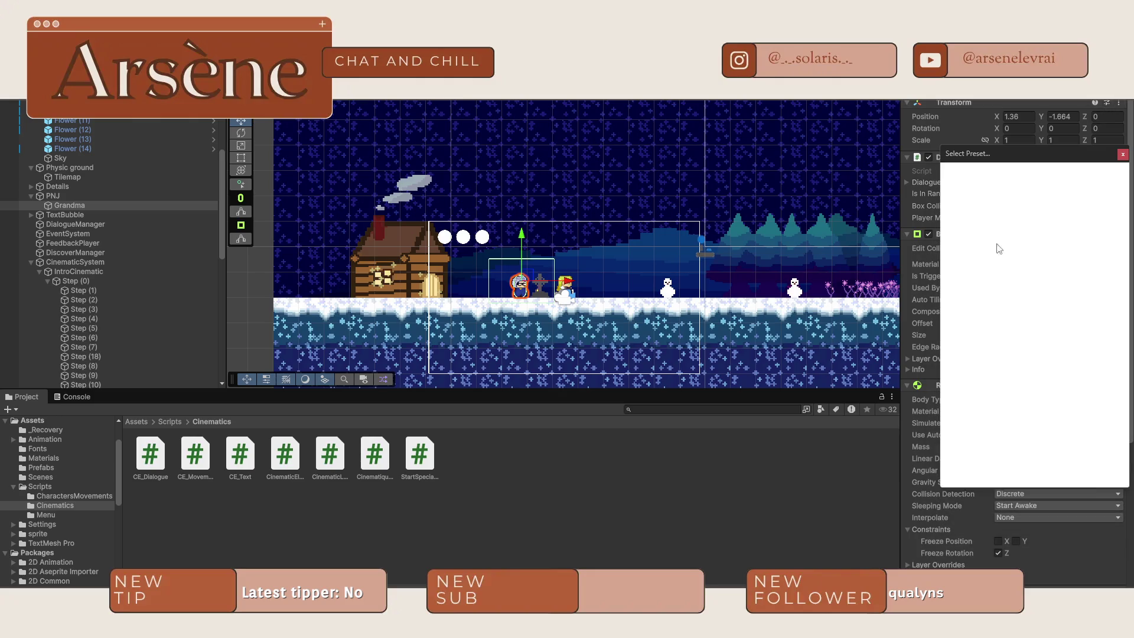
{"action": "left_click", "coordinate": [1121, 155]}
{"action": "key", "text": "ctrl+p"}
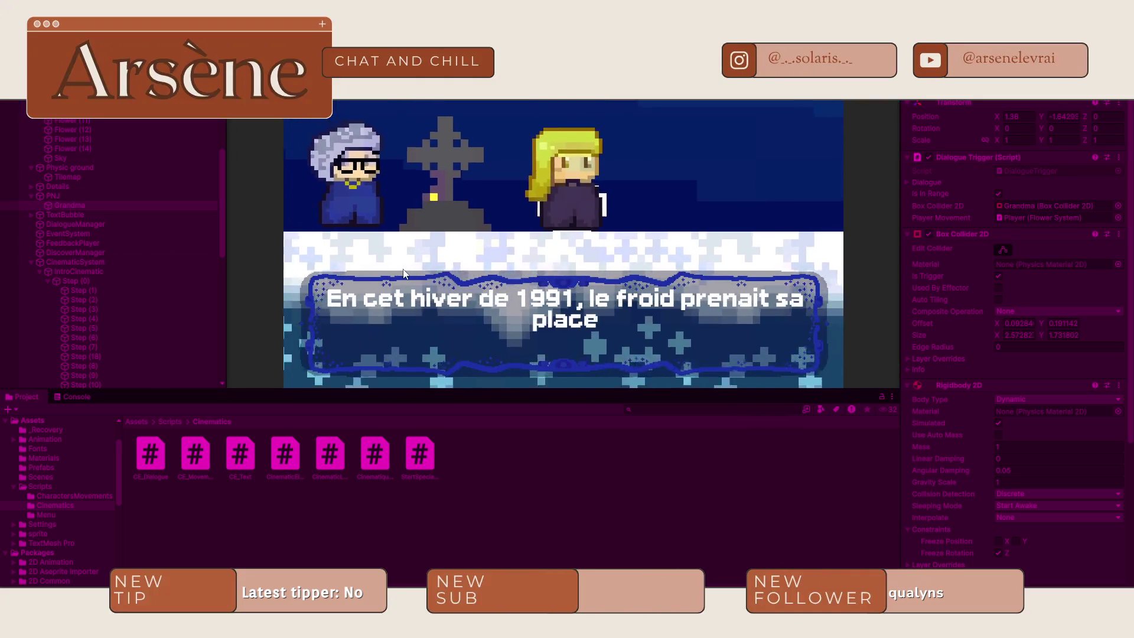
- Click through the intro dialogue to Vitalina's farewell 'Adieu, Papa. Je t'aime.', then return to the Scene view
{"action": "scroll", "coordinate": [209, 274], "scroll_direction": "down", "scroll_amount": 3}
{"action": "scroll", "coordinate": [205, 283], "scroll_direction": "down", "scroll_amount": 2}
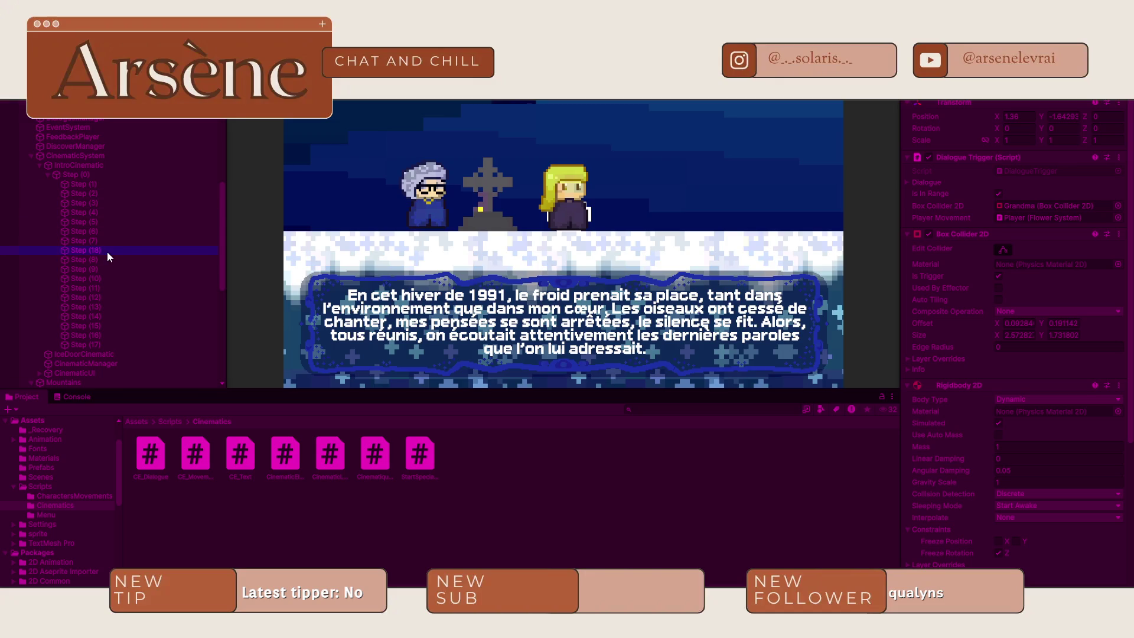
{"action": "left_click", "coordinate": [499, 281]}
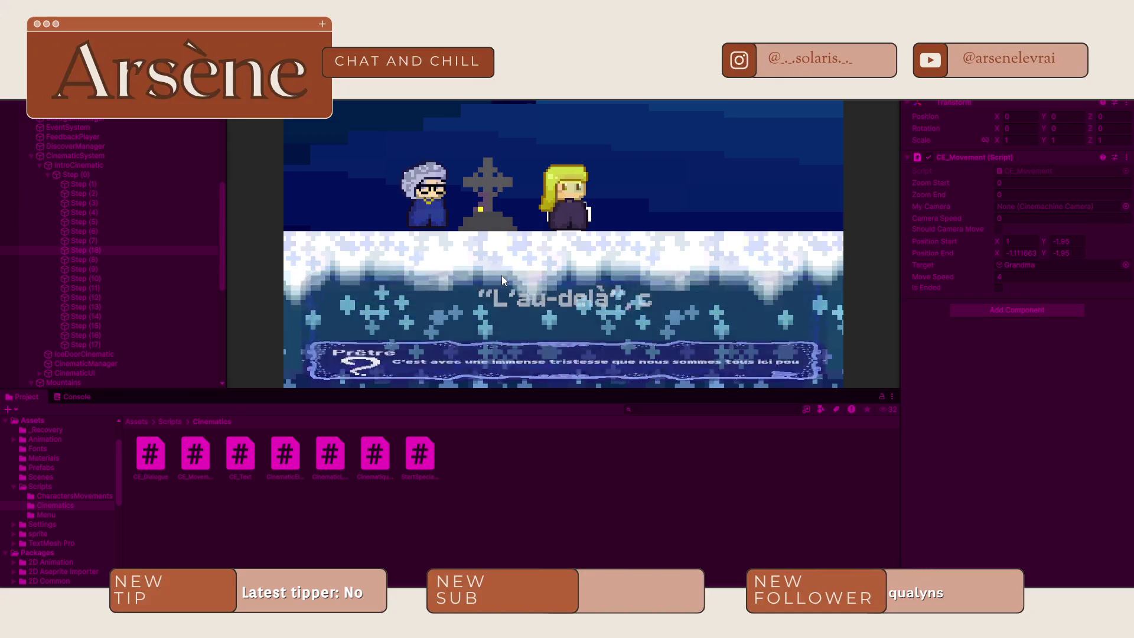
{"action": "left_click", "coordinate": [501, 275]}
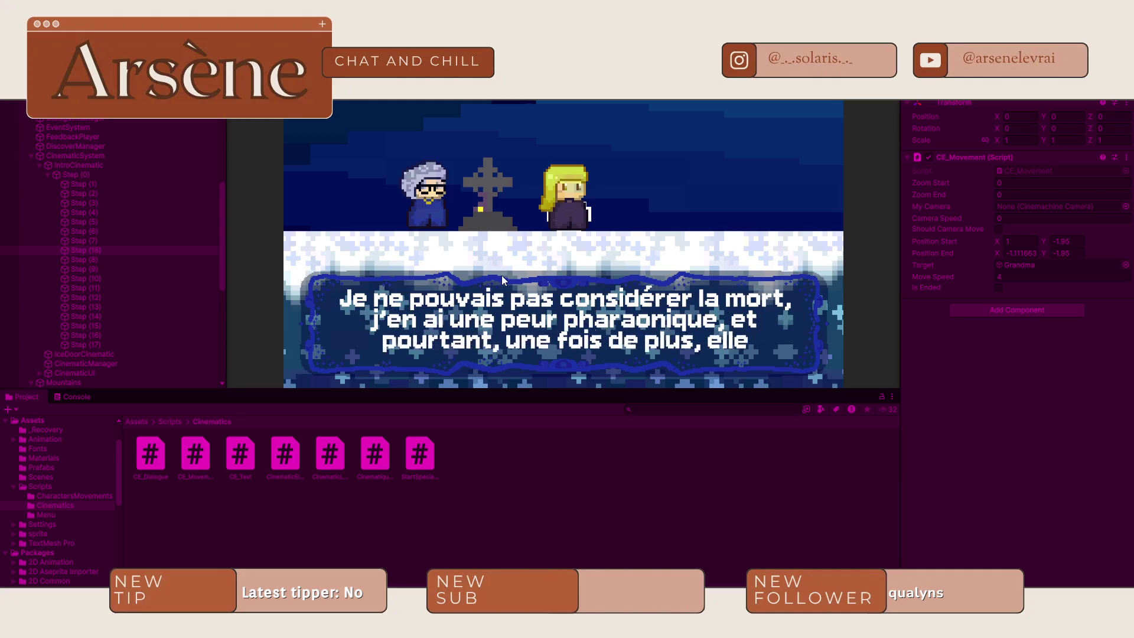
{"action": "left_click", "coordinate": [501, 275]}
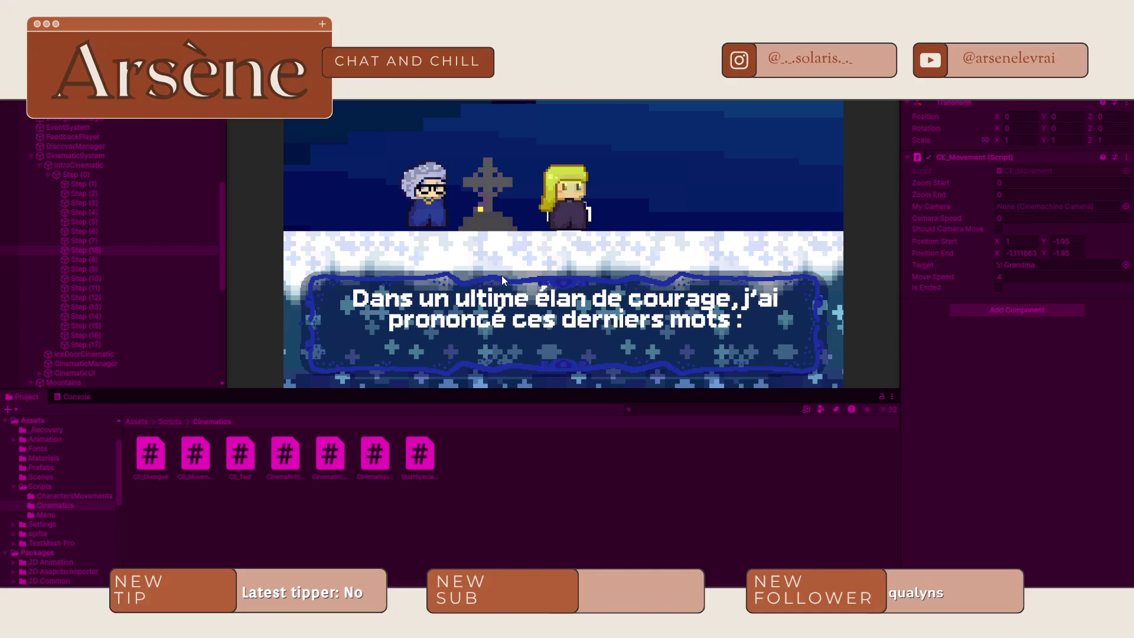
{"action": "left_click", "coordinate": [501, 275]}
{"action": "left_click", "coordinate": [501, 275]}
{"action": "left_click", "coordinate": [502, 280]}
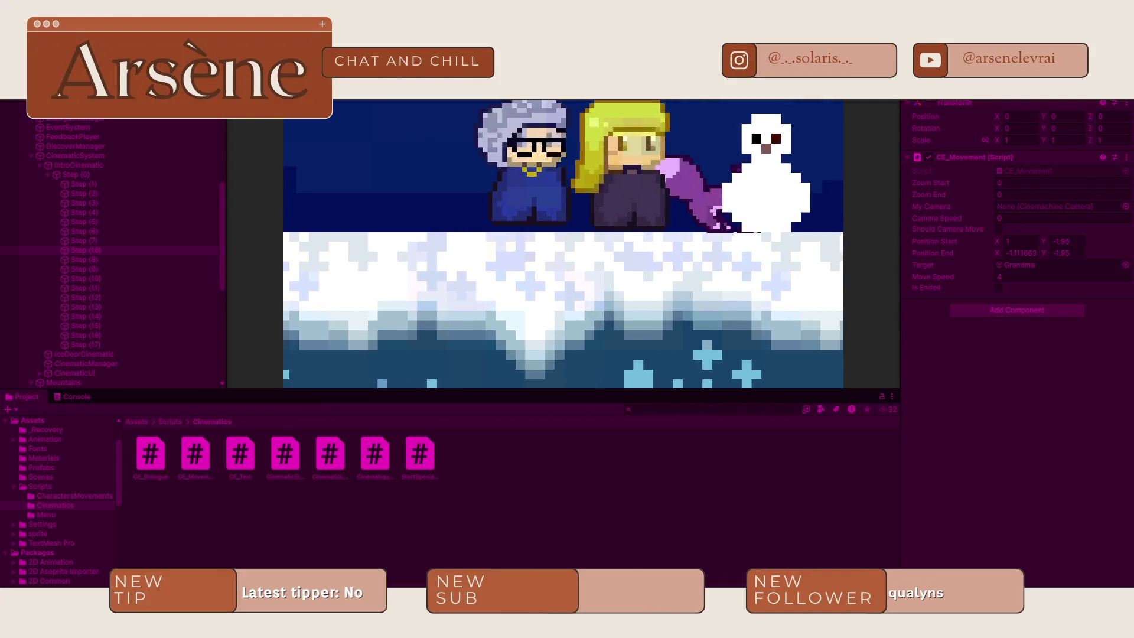
{"action": "key", "text": "ctrl+1"}
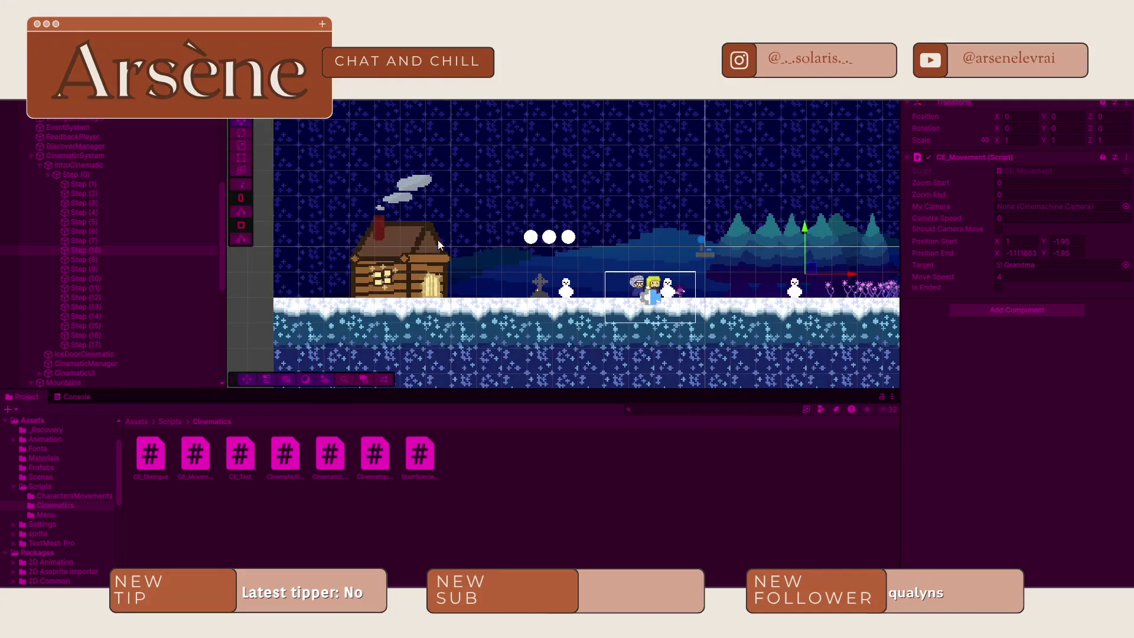
- Recentre the scene on the characters and push Grandma right to X 6.9
{"action": "scroll", "coordinate": [642, 290], "scroll_direction": "up", "scroll_amount": 2}
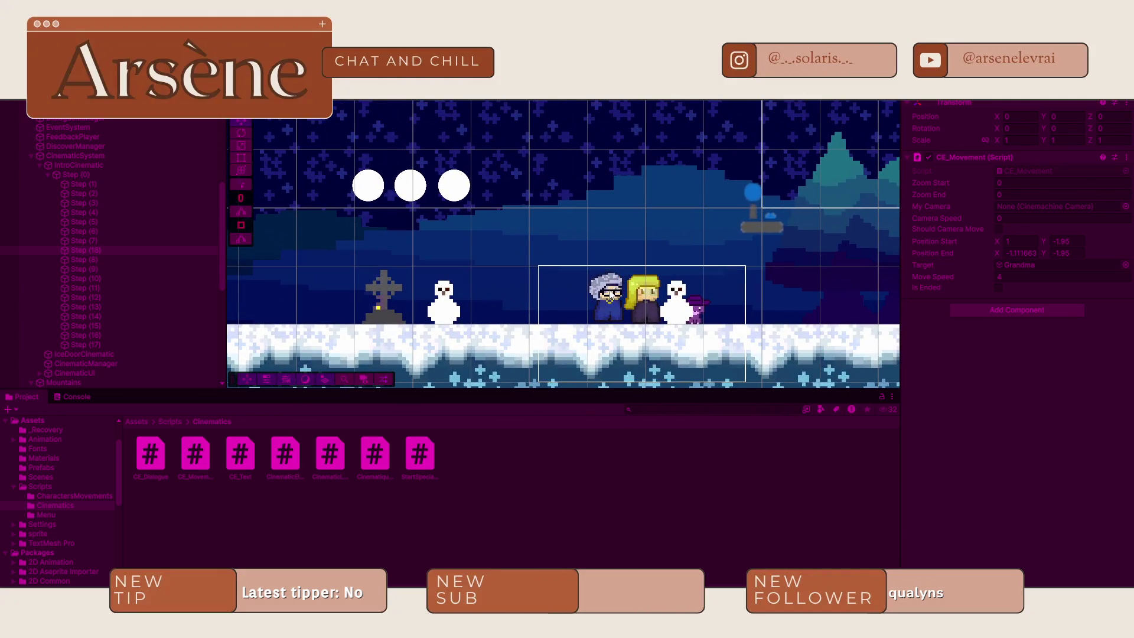
{"action": "left_click", "coordinate": [613, 292]}
{"action": "mouse_move", "coordinate": [724, 293]}
{"action": "left_mouse_down"}
{"action": "mouse_move", "coordinate": [623, 252]}
{"action": "mouse_move", "coordinate": [591, 251]}
{"action": "left_mouse_up"}
{"action": "left_click_drag", "start_coordinate": [517, 248], "coordinate": [569, 238]}
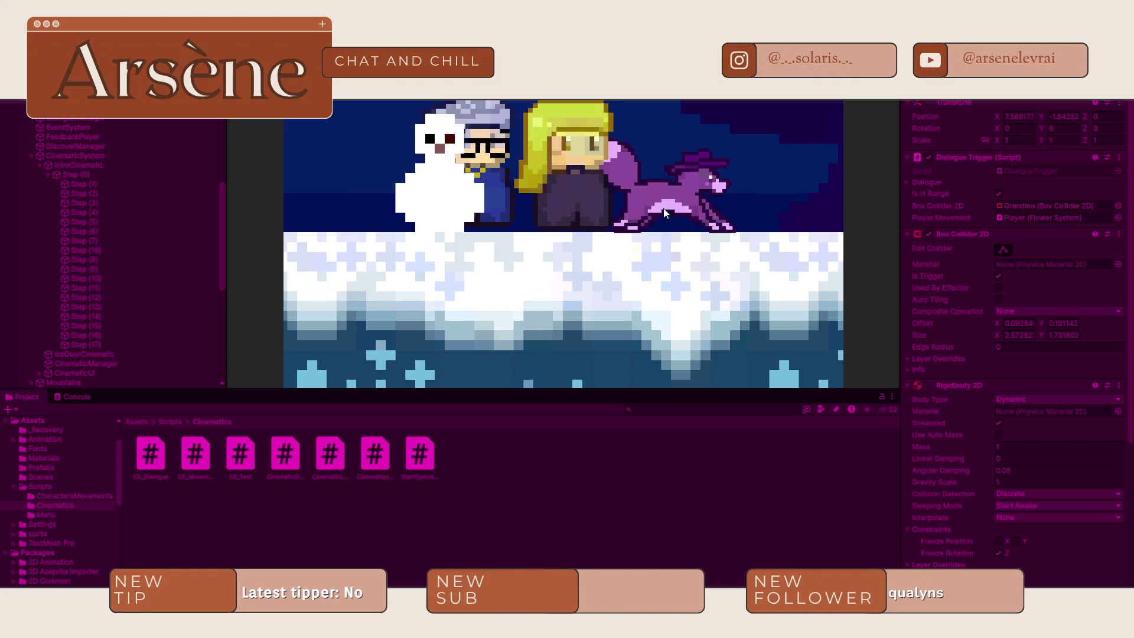
- Select Step (18), focus on Grandma, and try moving her toward the house, undoing it
{"action": "left_click", "coordinate": [142, 250]}
{"action": "left_click", "coordinate": [706, 161]}
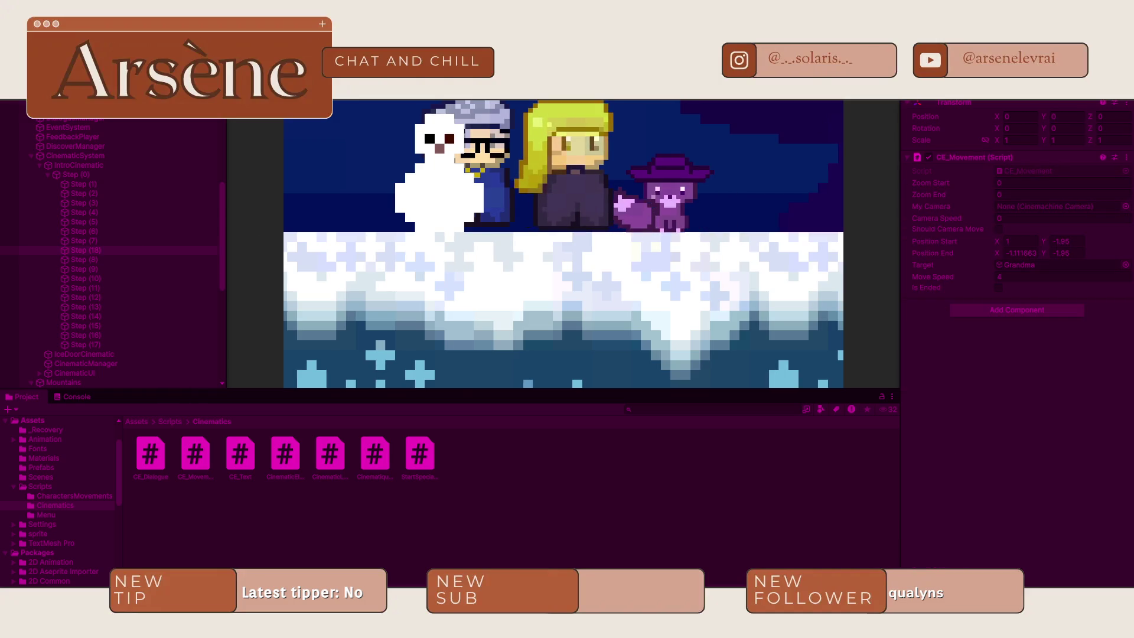
{"action": "key", "text": "ctrl+p"}
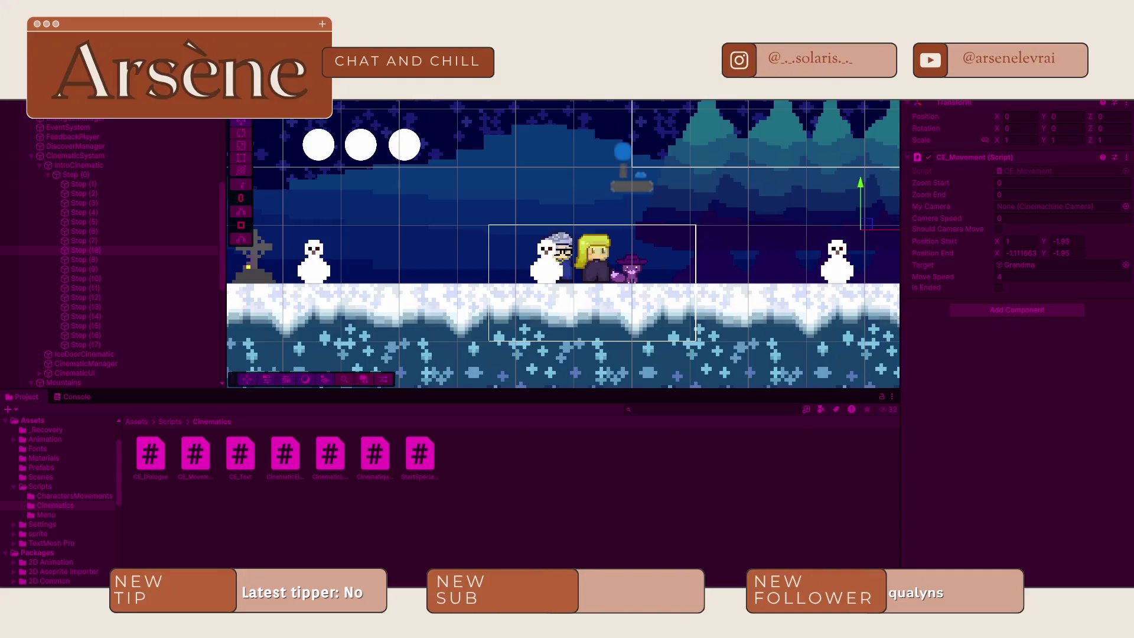
{"action": "left_click", "coordinate": [583, 252]}
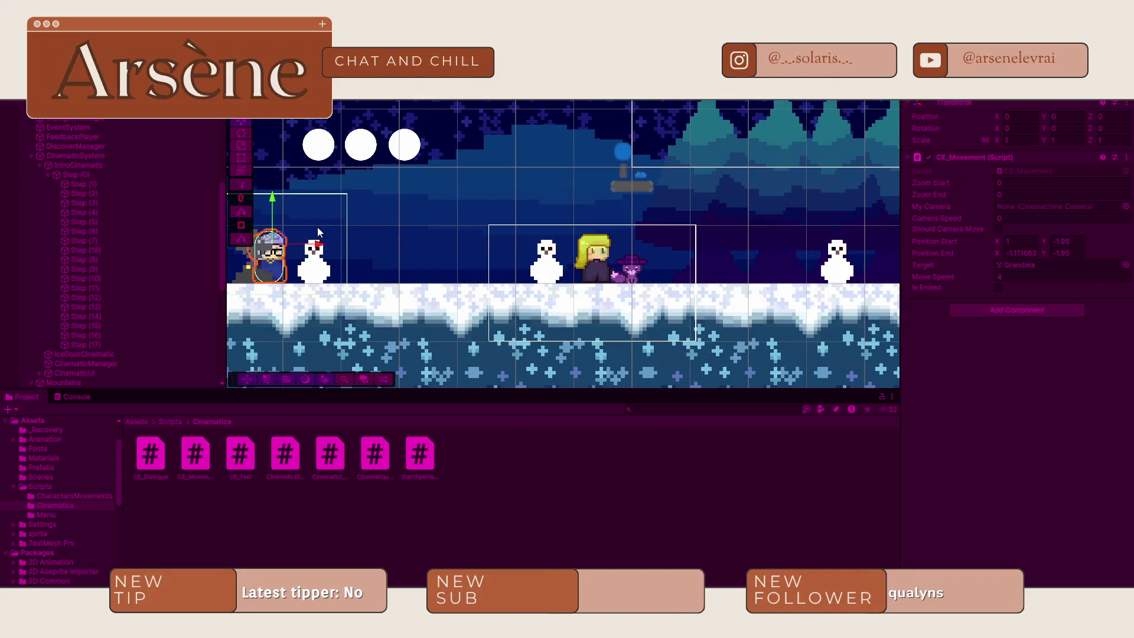
{"action": "key", "text": "f"}
{"action": "left_click_drag", "start_coordinate": [625, 230], "coordinate": [428, 226]}
{"action": "left_click", "coordinate": [460, 214]}
{"action": "key", "text": "ctrl+z"}
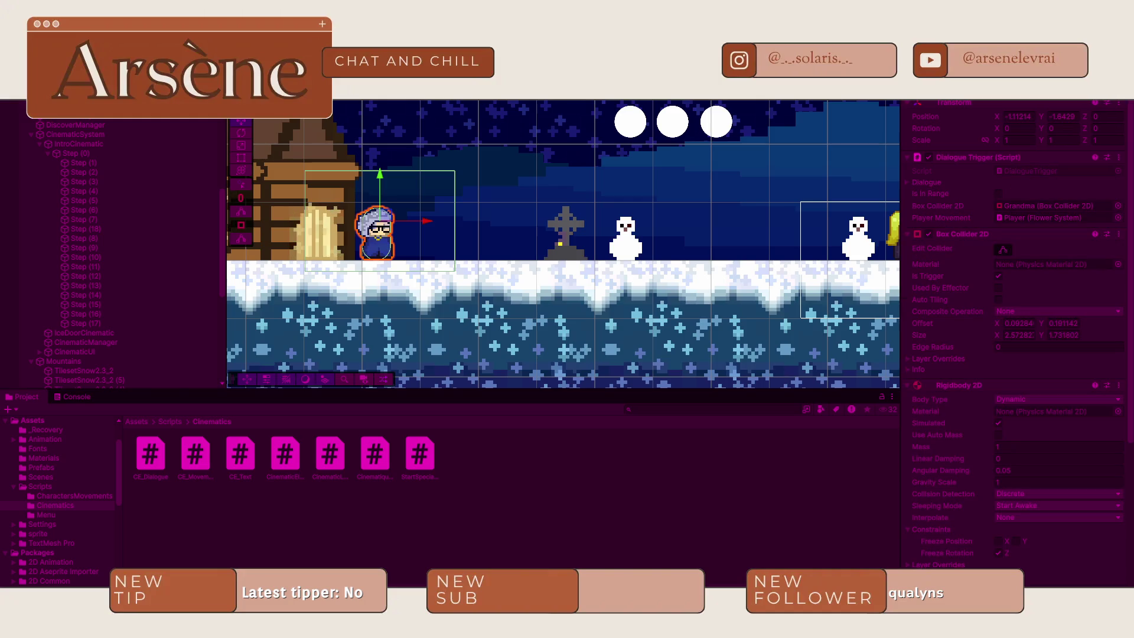
- Copy Grandma's X position into Step (18)'s end X and try saving the scene
{"action": "left_click", "coordinate": [1013, 120]}
{"action": "left_click", "coordinate": [94, 229]}
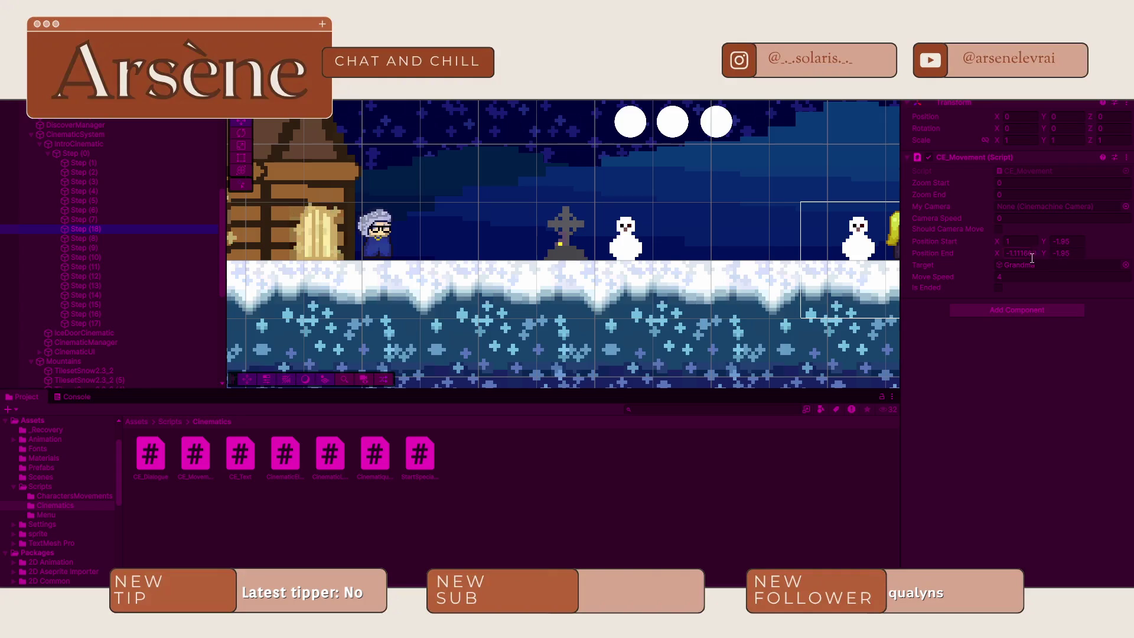
{"action": "left_click", "coordinate": [1019, 253]}
{"action": "type", "text": "-1.11214"}
{"action": "key", "text": "ctrl+s"}
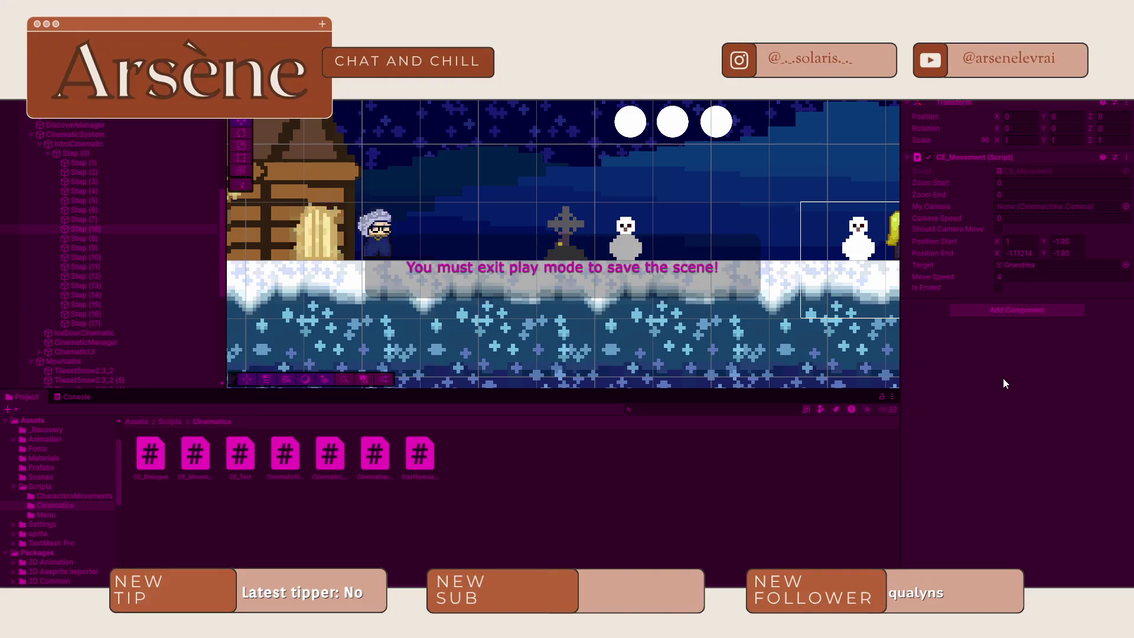
{"action": "left_click", "coordinate": [807, 258]}
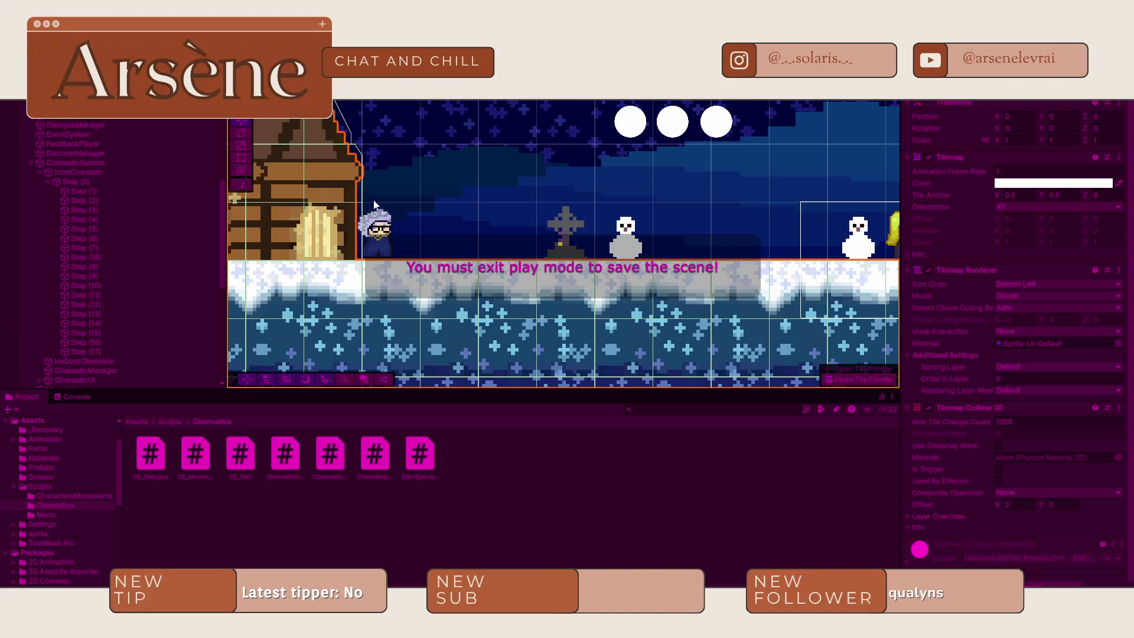
- Frame Step (18) with the house and grave in view, then stop the running cinematic
{"action": "left_click", "coordinate": [367, 227]}
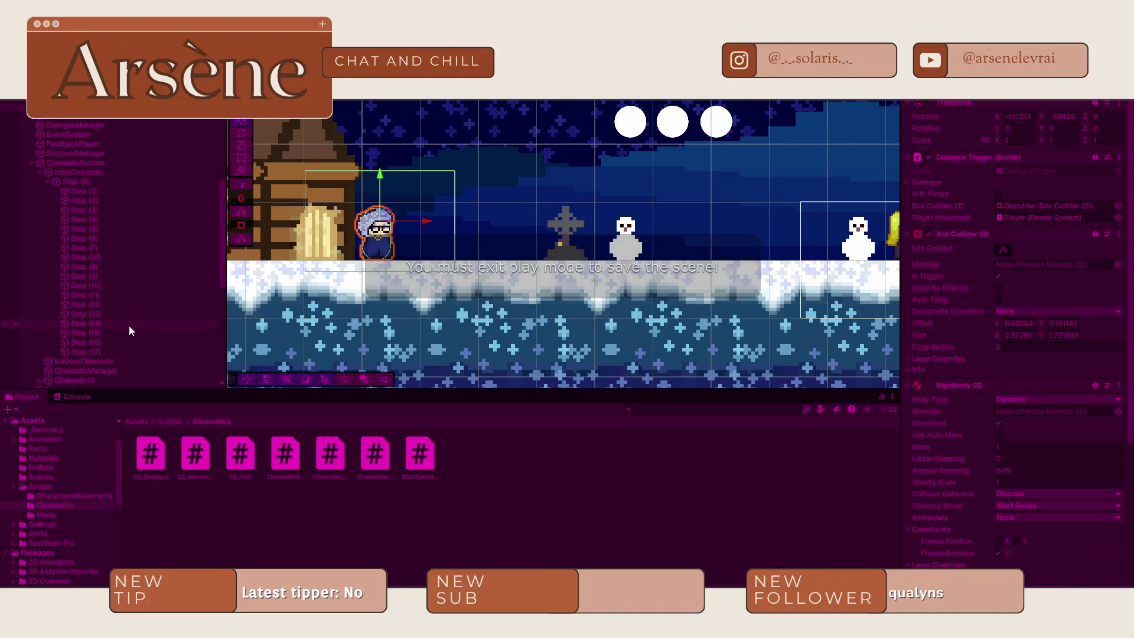
{"action": "left_click", "coordinate": [89, 257]}
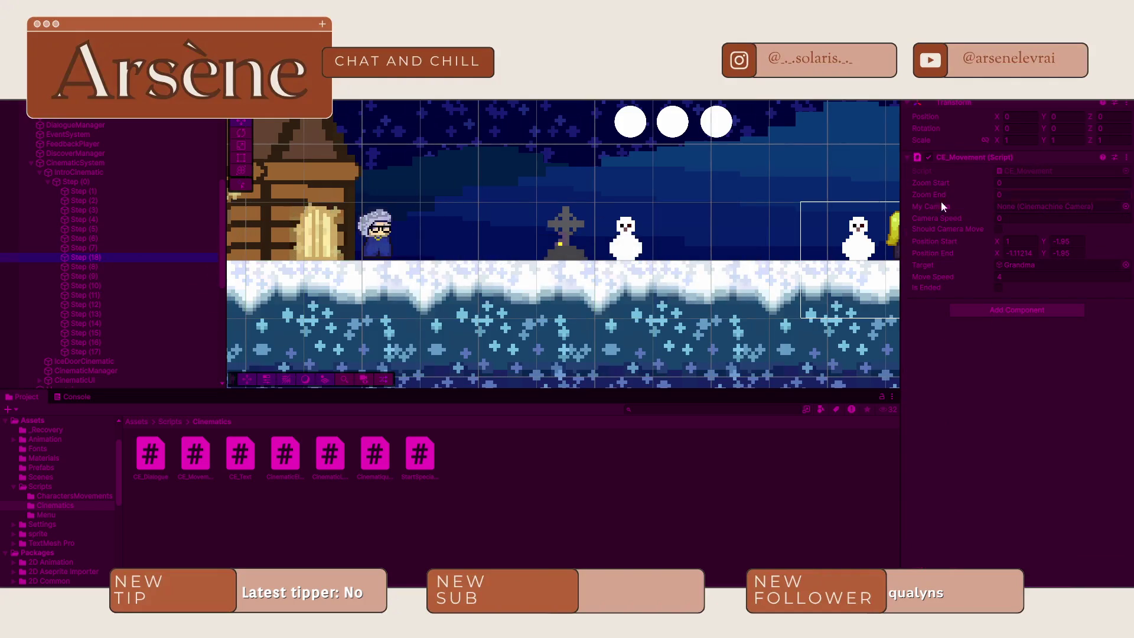
{"action": "key", "text": "f"}
{"action": "left_click_drag", "start_coordinate": [232, 244], "coordinate": [796, 254]}
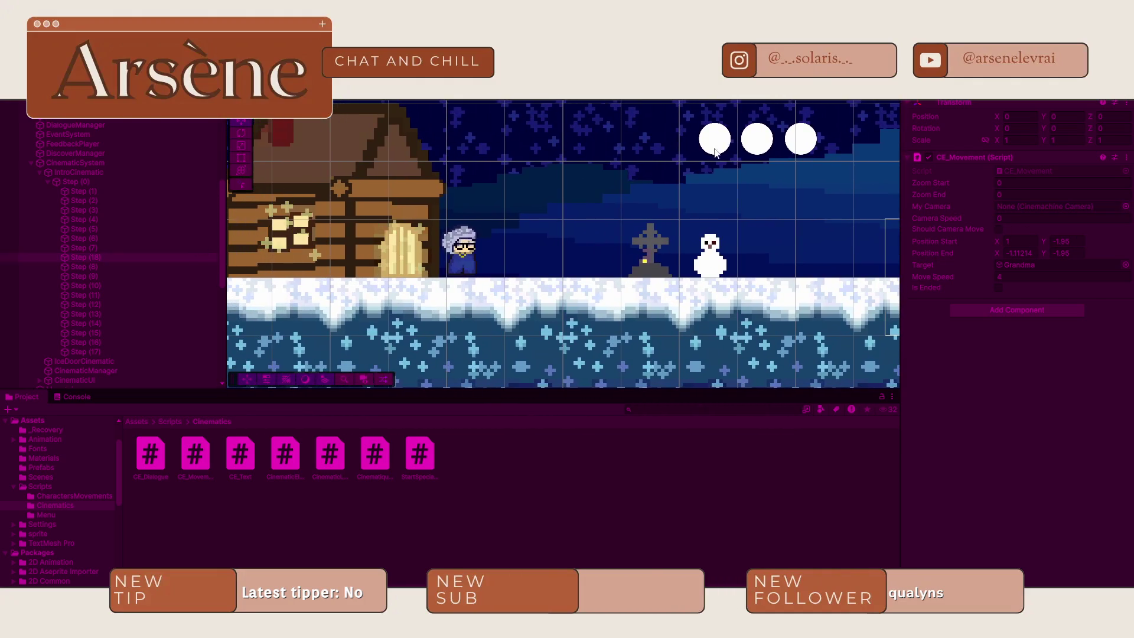
{"action": "key", "text": "ctrl+p"}
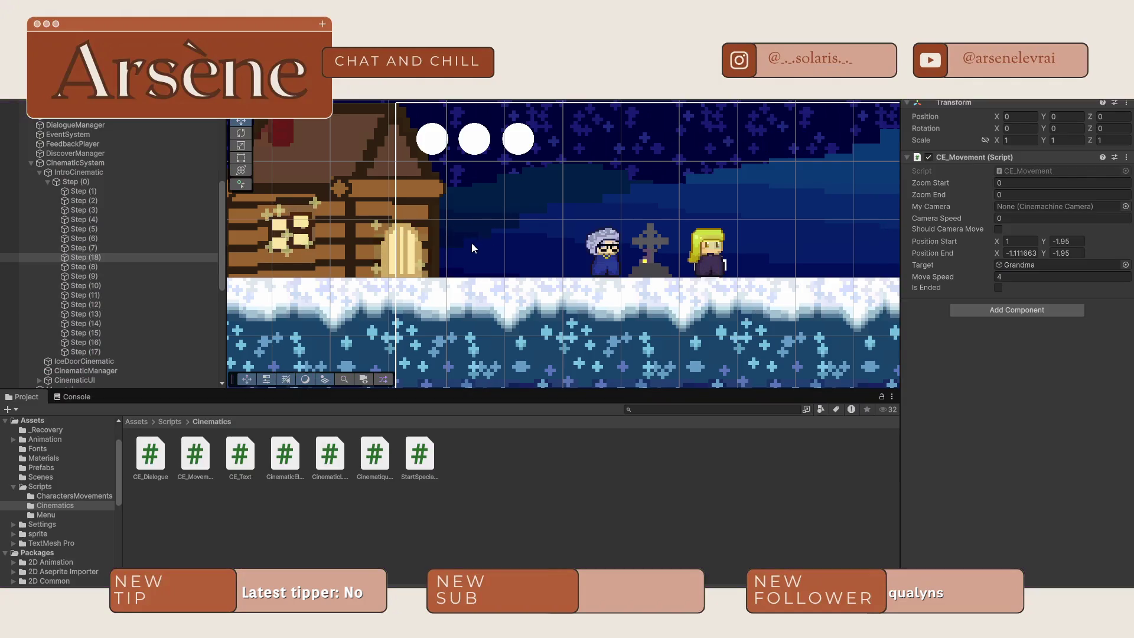
- Select Grandma, cancel creating a new Transform preset, and open her Transform context menu
{"action": "left_click", "coordinate": [600, 244]}
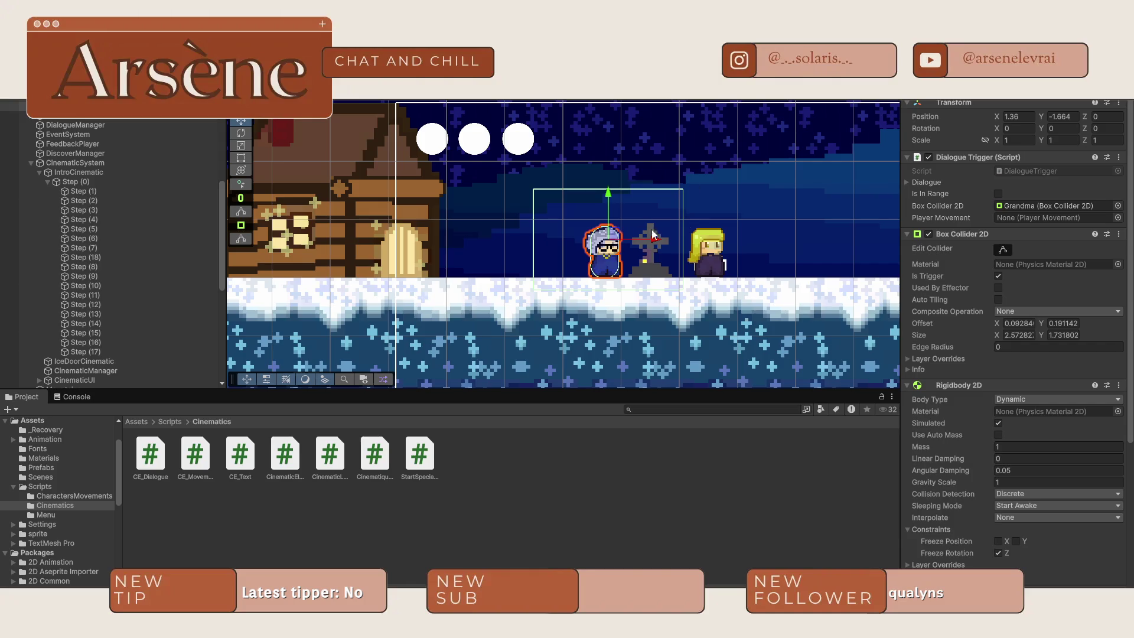
{"action": "left_click", "coordinate": [1108, 104]}
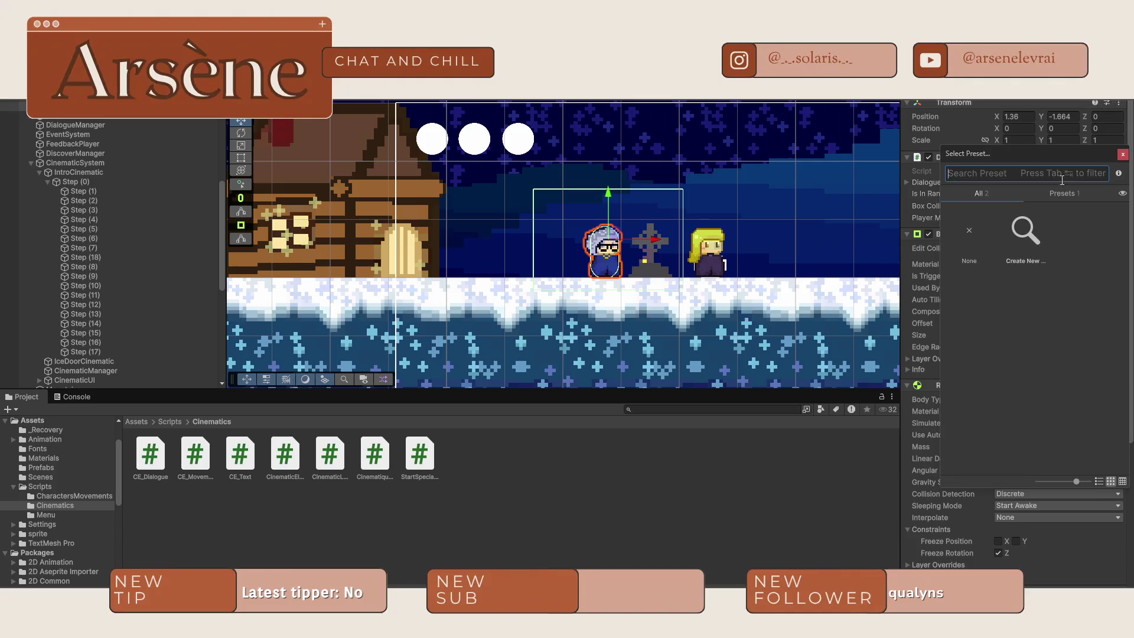
{"action": "left_click", "coordinate": [1028, 238]}
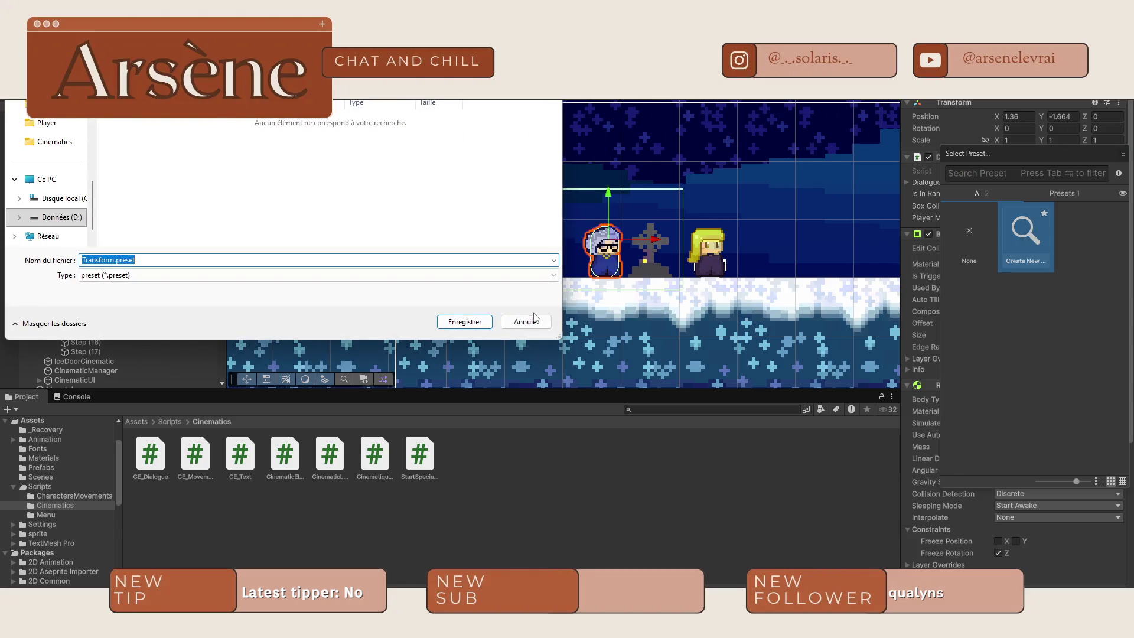
{"action": "left_click", "coordinate": [526, 322]}
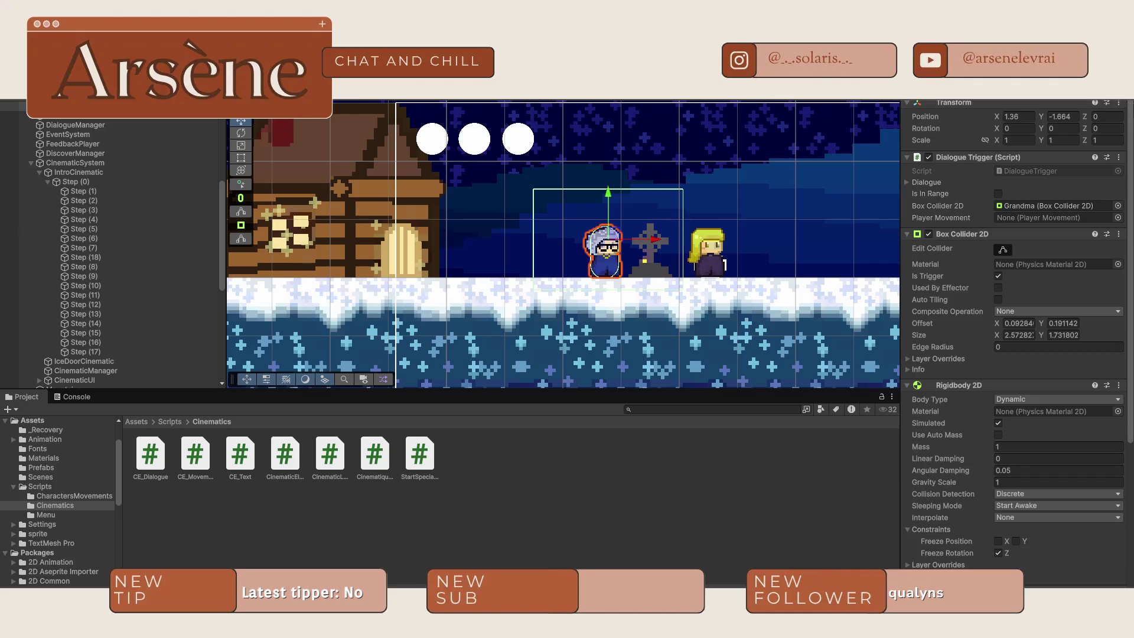
{"action": "scroll", "coordinate": [1124, 102], "scroll_direction": "down", "scroll_amount": 3}
{"action": "scroll", "coordinate": [1124, 102], "scroll_direction": "up", "scroll_amount": 3}
{"action": "left_click", "coordinate": [1119, 104]}
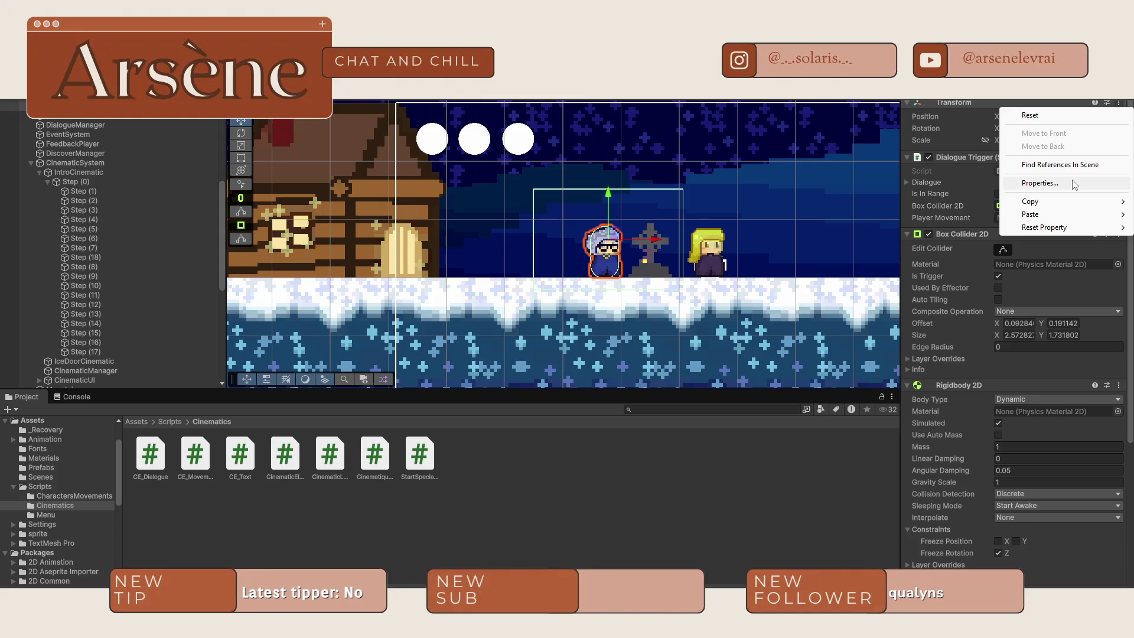
- Reset Grandma's Transform, then place her on the snow beside the gravestone
{"action": "left_click", "coordinate": [1045, 115]}
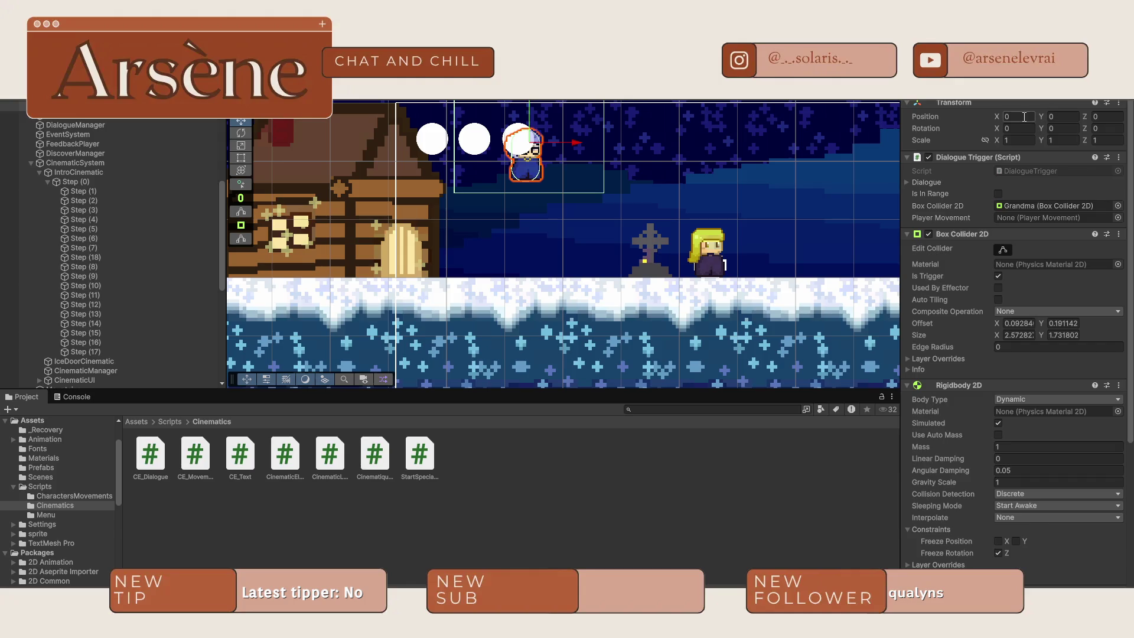
{"action": "left_click_drag", "start_coordinate": [529, 118], "coordinate": [513, 210]}
{"action": "left_click", "coordinate": [513, 211]}
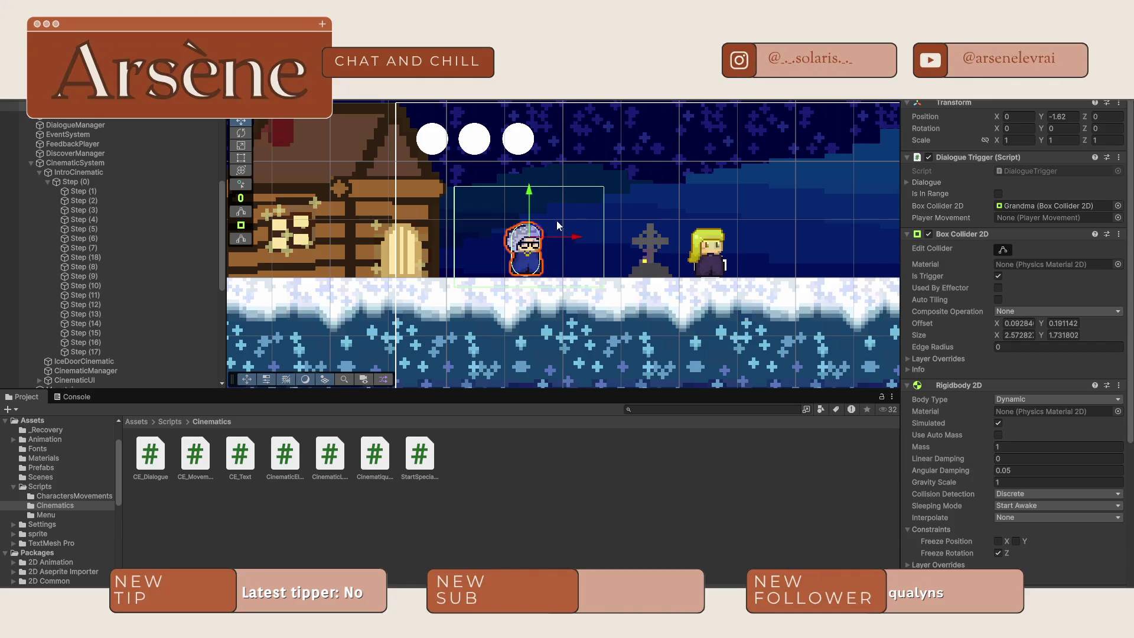
{"action": "left_click", "coordinate": [534, 242]}
{"action": "mouse_move", "coordinate": [561, 239]}
{"action": "left_mouse_down"}
{"action": "mouse_move", "coordinate": [649, 244]}
{"action": "mouse_move", "coordinate": [614, 226]}
{"action": "left_mouse_up"}
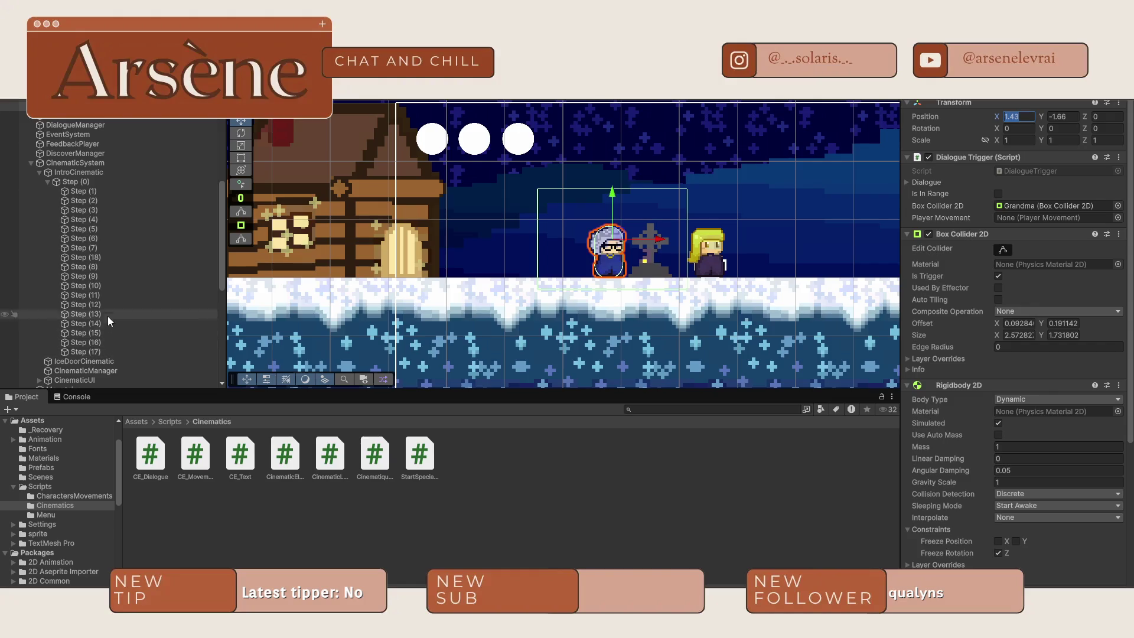
- Set Step (18)'s walk X from 1.43 to -1.08 using Grandma's positions
{"action": "left_click", "coordinate": [106, 257]}
{"action": "left_click", "coordinate": [1029, 240]}
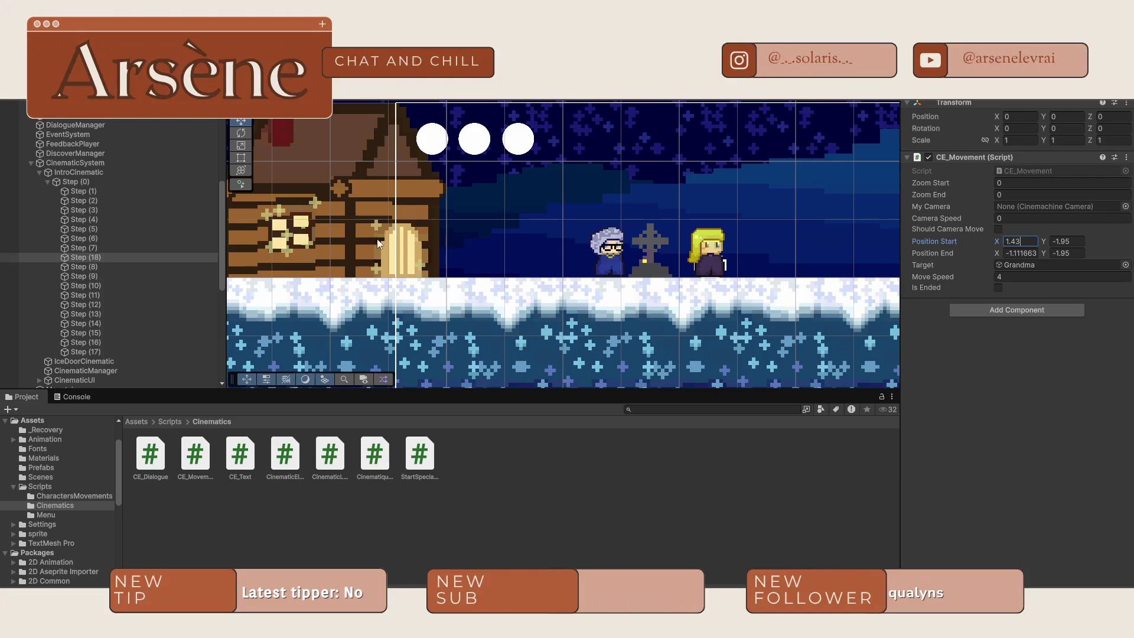
{"action": "left_click", "coordinate": [609, 250]}
{"action": "left_click_drag", "start_coordinate": [662, 244], "coordinate": [505, 243]}
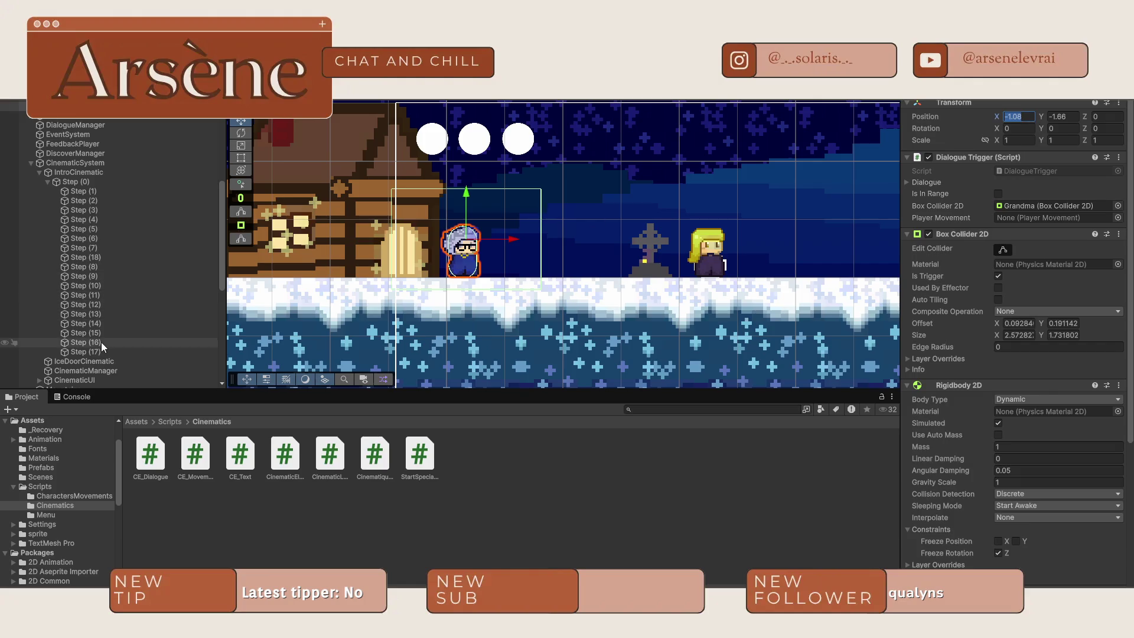
{"action": "left_click", "coordinate": [89, 260]}
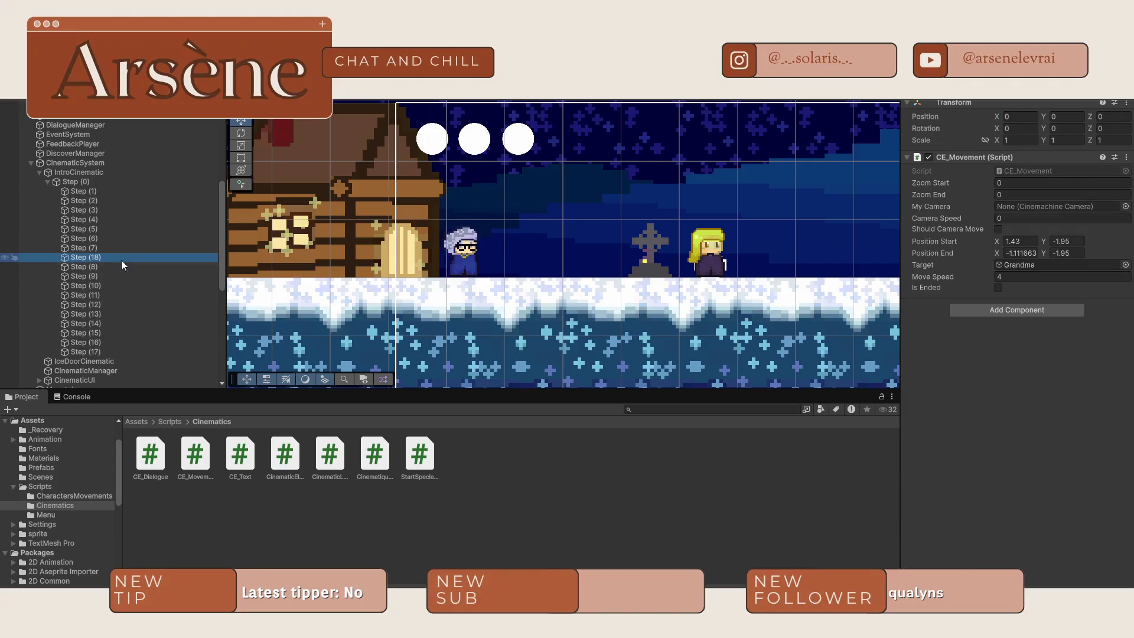
{"action": "left_click", "coordinate": [1028, 252]}
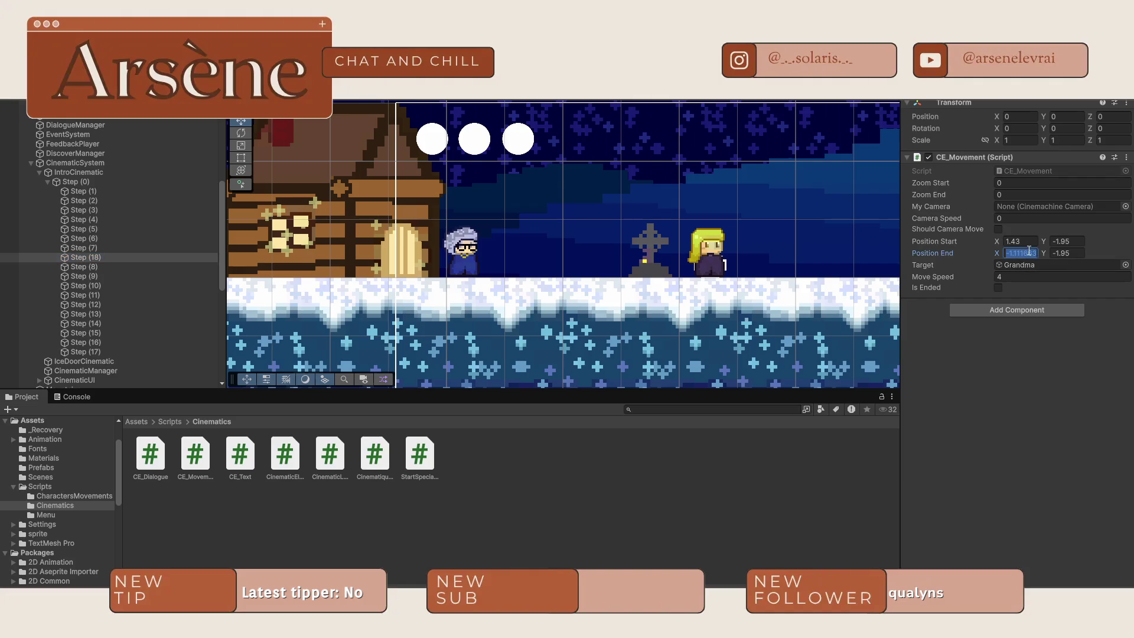
{"action": "left_click", "coordinate": [476, 247]}
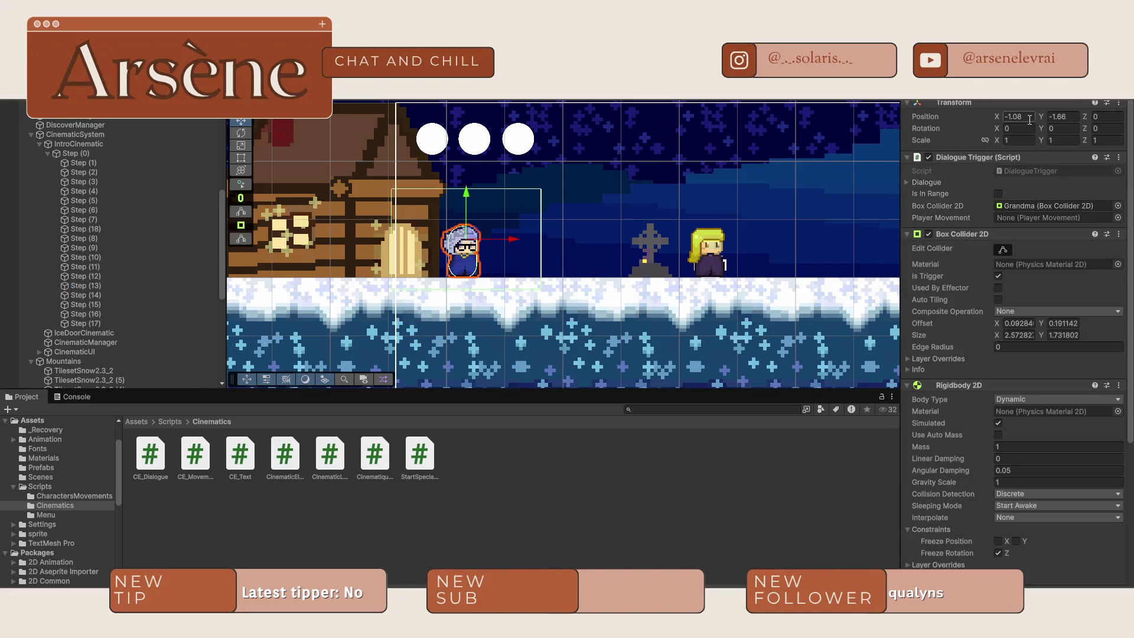
{"action": "type", "text": "1.43"}
{"action": "left_click", "coordinate": [833, 246]}
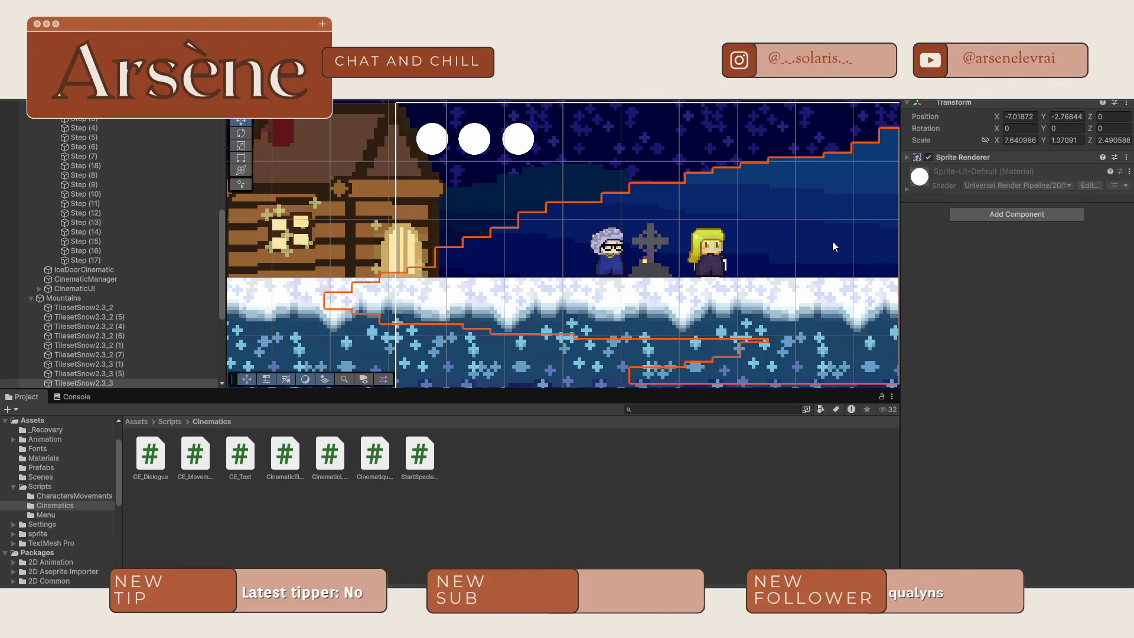
- Set the walk's start and end heights to -1.66 and run the cinematic
{"action": "left_click", "coordinate": [593, 271]}
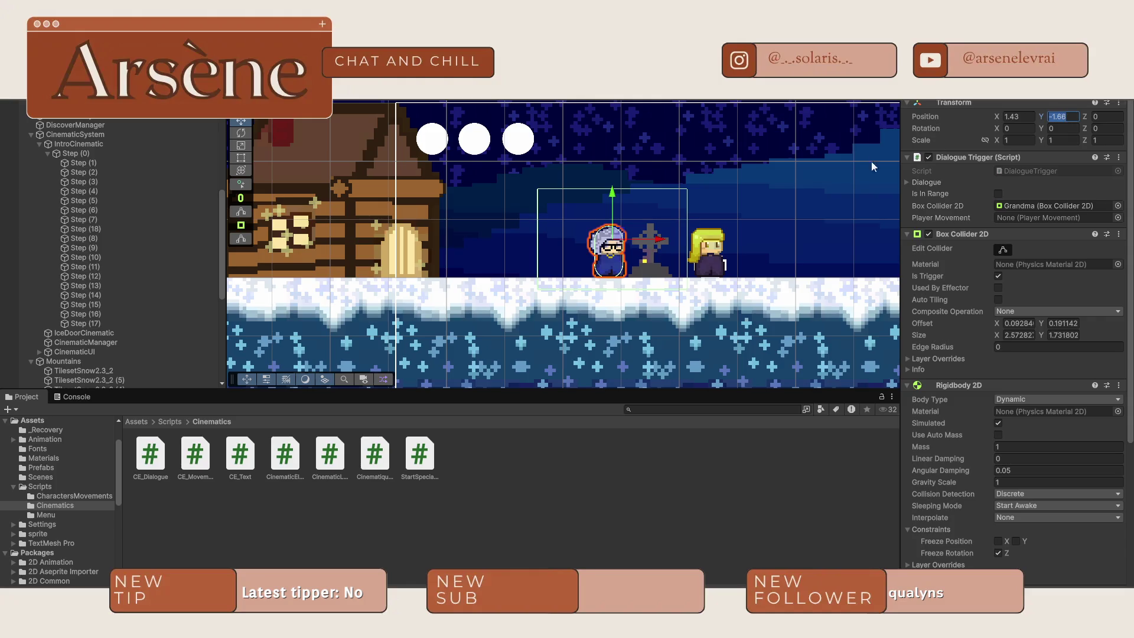
{"action": "left_click", "coordinate": [88, 228]}
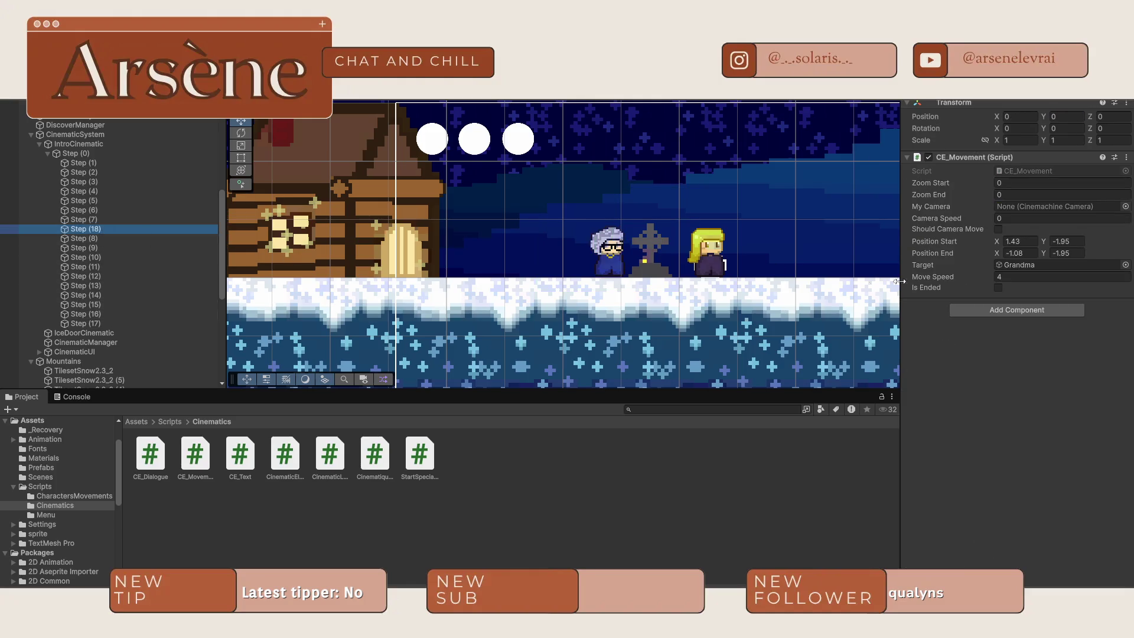
{"action": "left_click", "coordinate": [1066, 241]}
{"action": "type", "text": "-1.66"}
{"action": "left_click", "coordinate": [1079, 253]}
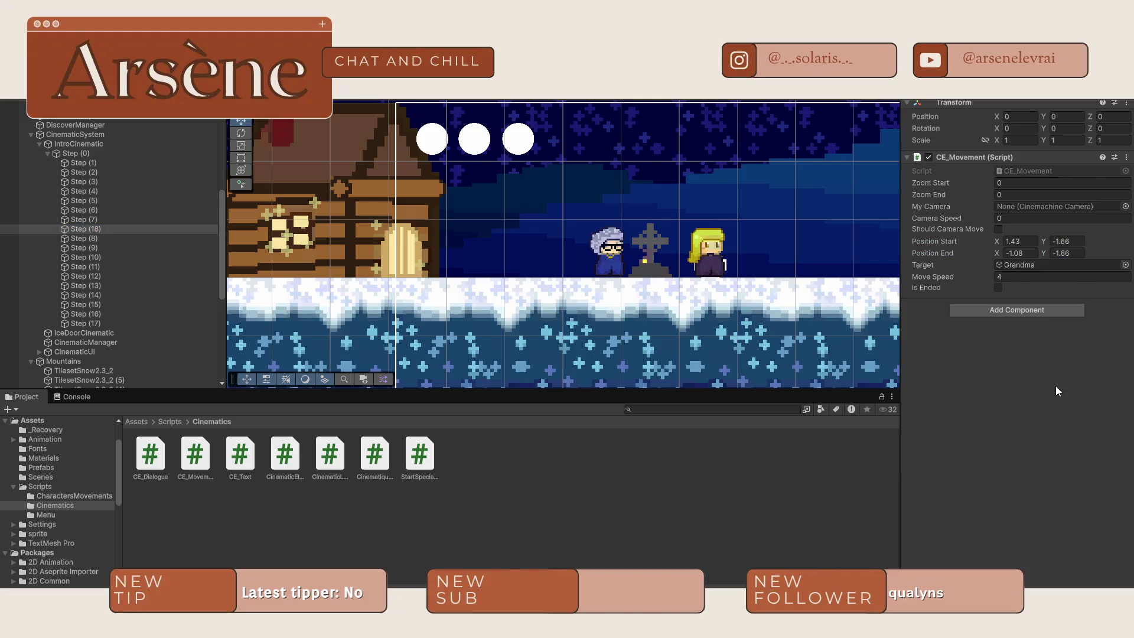
{"action": "key", "text": "ctrl+p"}
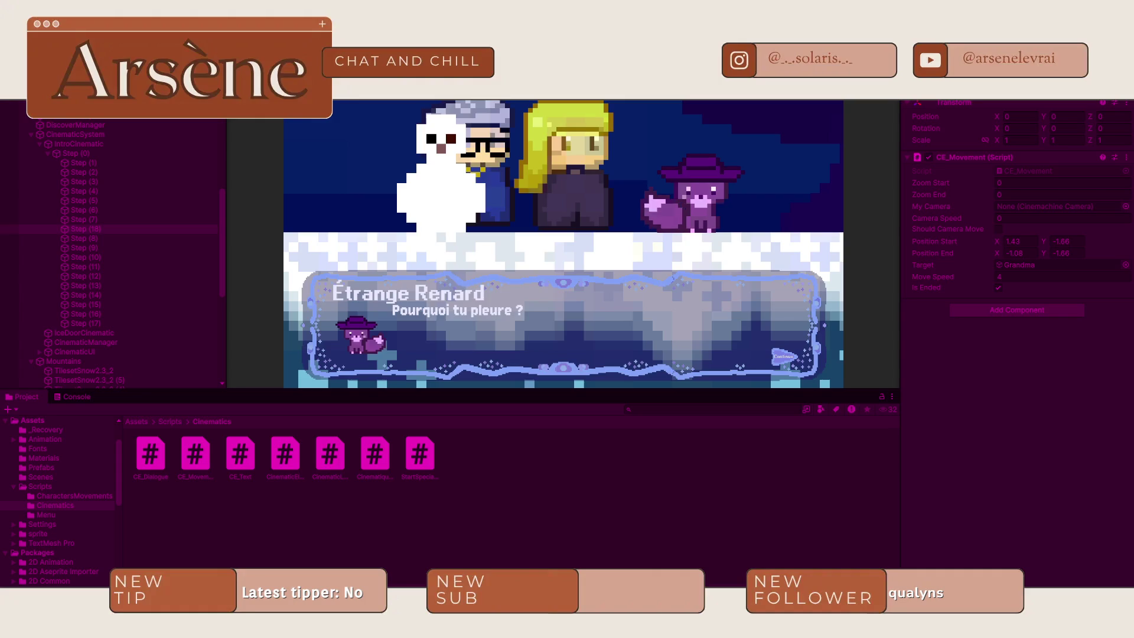
- Switch to the Scene view during play, pan to the characters, and lift the blonde character
{"action": "key", "text": "ctrl+p"}
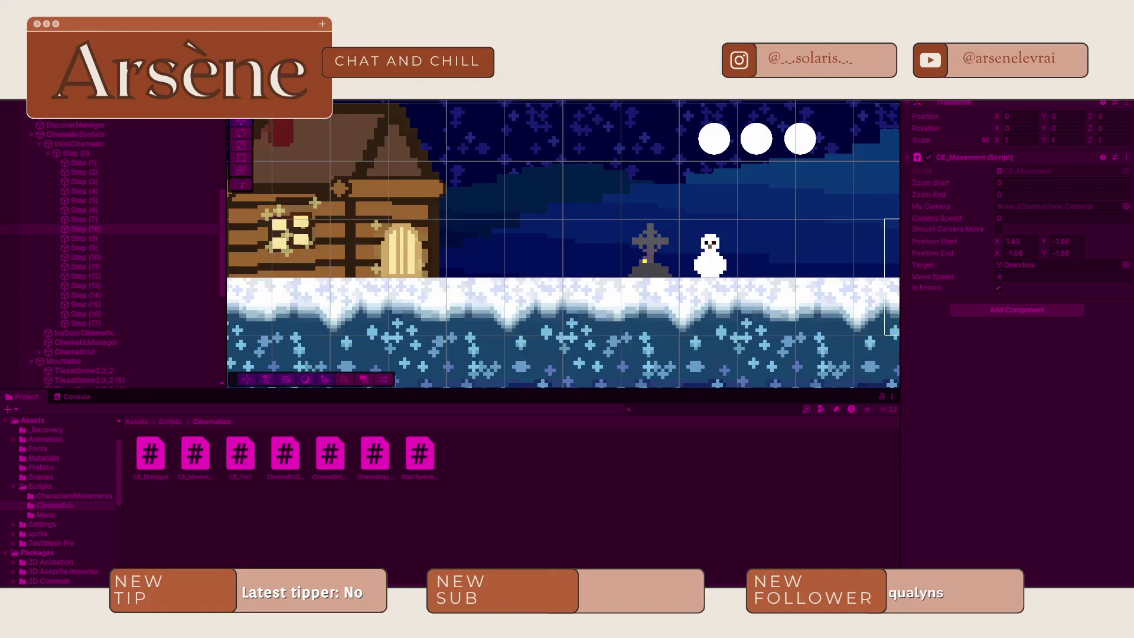
{"action": "left_click_drag", "start_coordinate": [640, 171], "coordinate": [425, 157]}
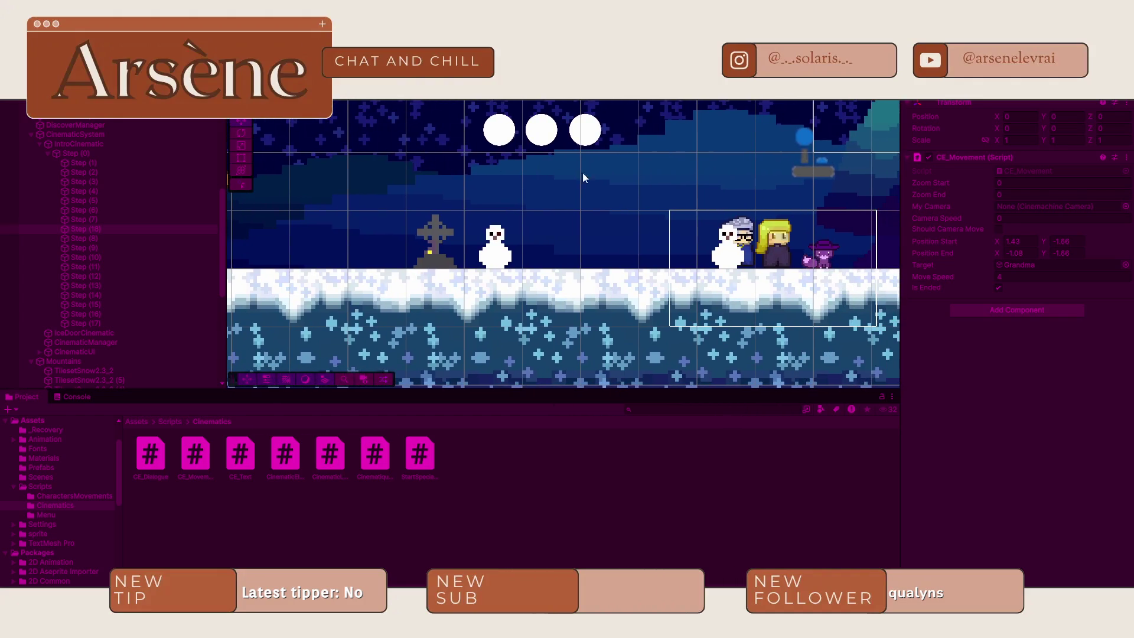
{"action": "mouse_move", "coordinate": [635, 171]}
{"action": "left_mouse_down"}
{"action": "mouse_move", "coordinate": [597, 156]}
{"action": "mouse_move", "coordinate": [313, 149]}
{"action": "left_mouse_up"}
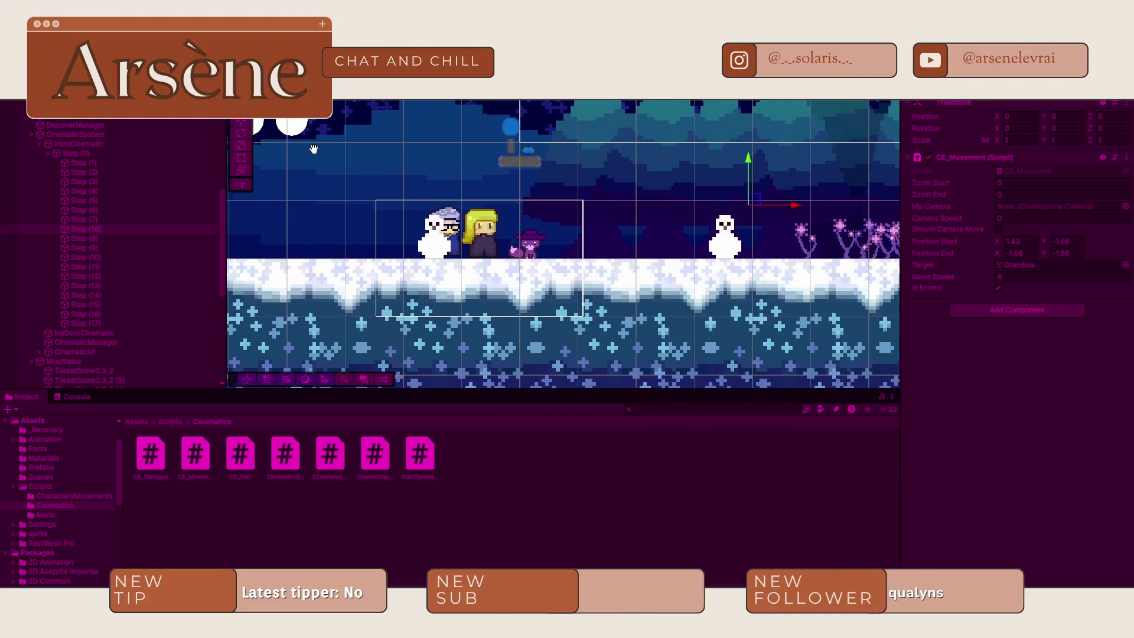
{"action": "scroll", "coordinate": [589, 165], "scroll_direction": "down", "scroll_amount": 2}
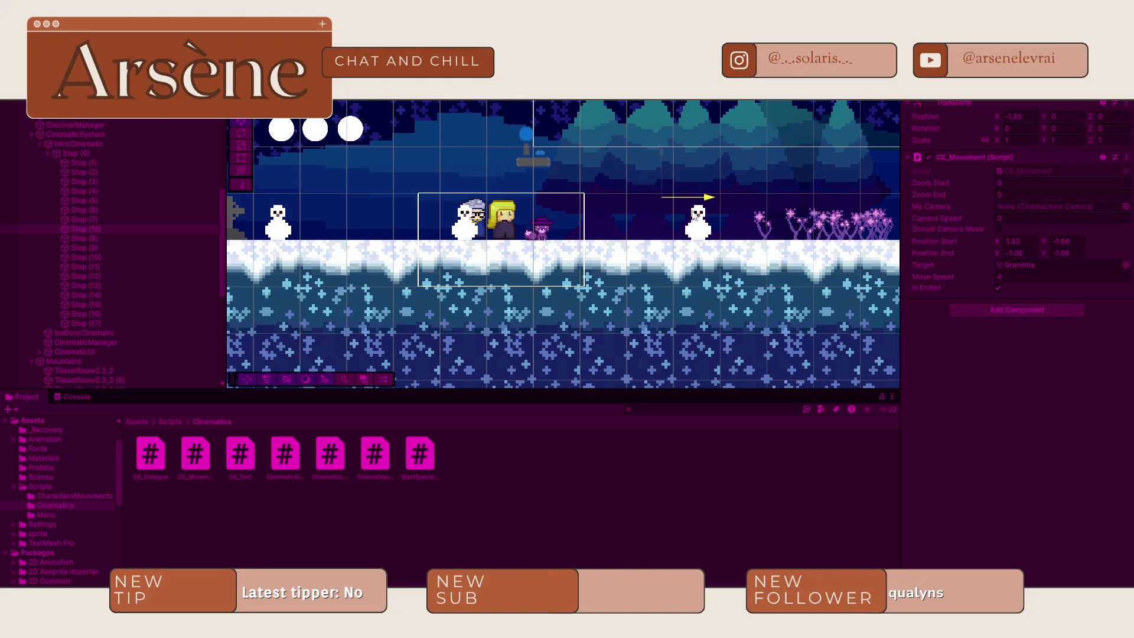
{"action": "left_click", "coordinate": [500, 226]}
{"action": "mouse_move", "coordinate": [500, 226]}
{"action": "left_mouse_down"}
{"action": "mouse_move", "coordinate": [502, 142]}
{"action": "mouse_move", "coordinate": [527, 160]}
{"action": "mouse_move", "coordinate": [463, 147]}
{"action": "left_mouse_up"}
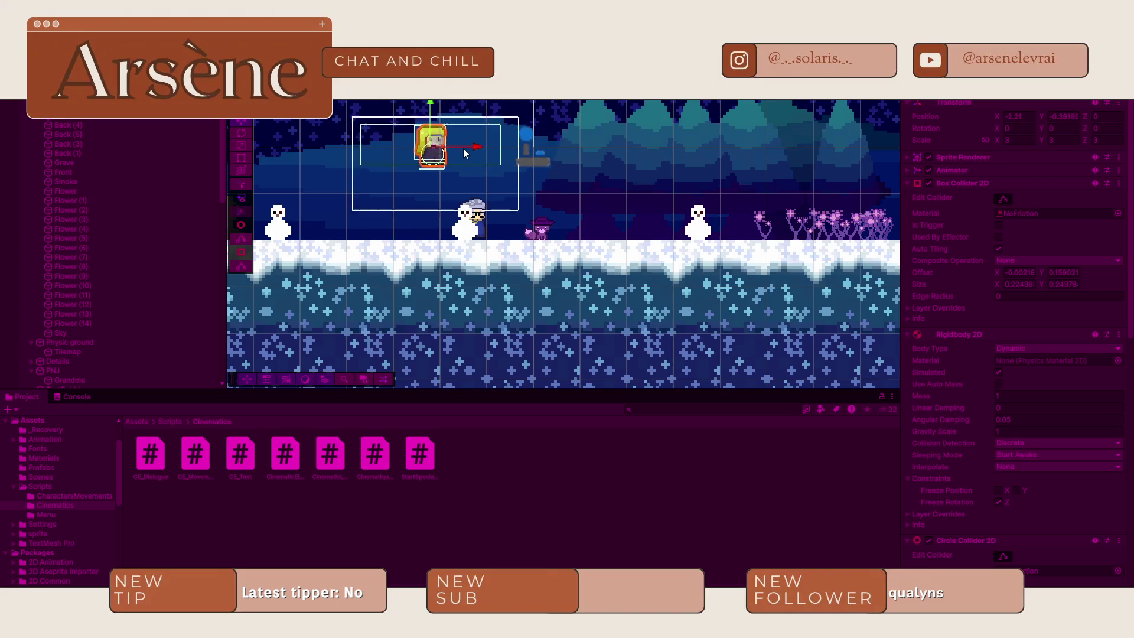
- Move Grandma right toward the fox and lower the Step (18) gizmo slightly
{"action": "left_click", "coordinate": [476, 219]}
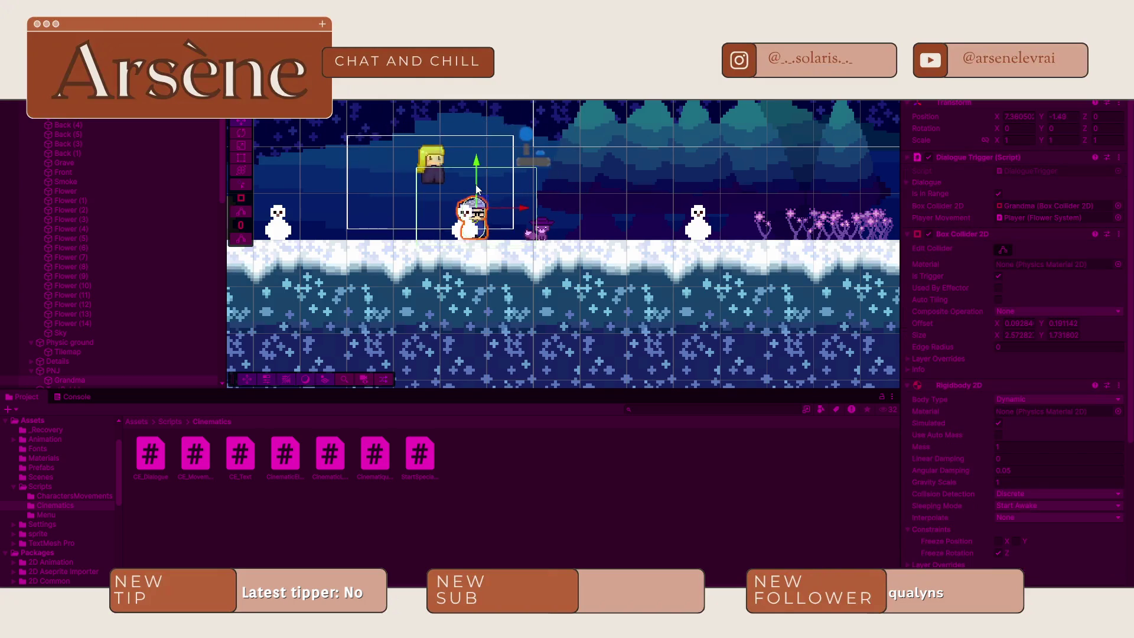
{"action": "left_click_drag", "start_coordinate": [493, 213], "coordinate": [519, 204]}
{"action": "left_click", "coordinate": [522, 204]}
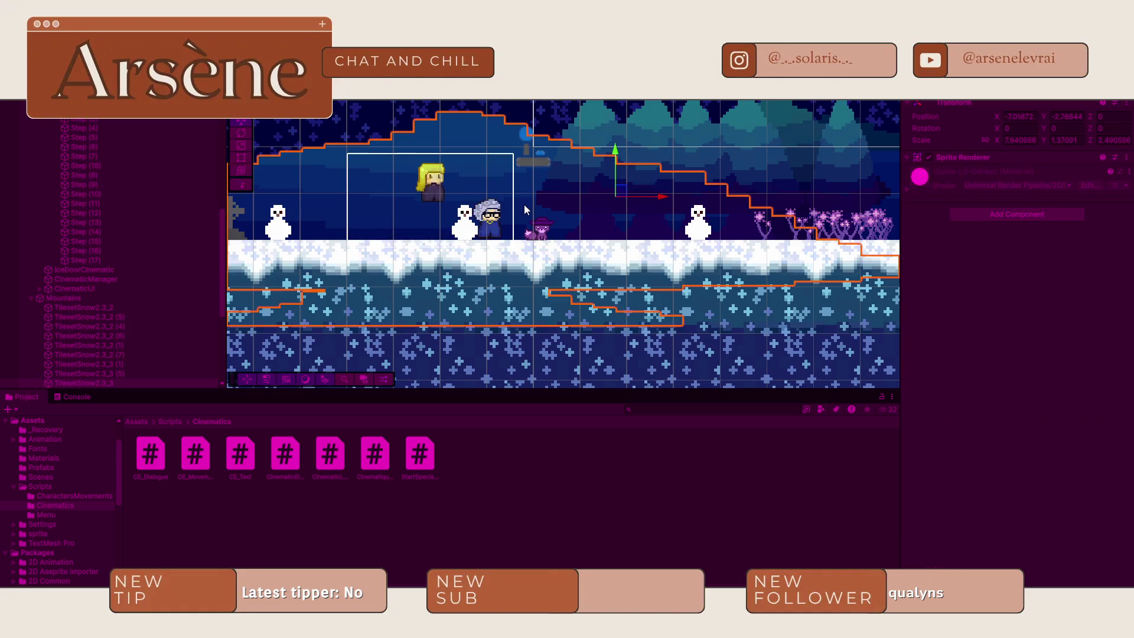
{"action": "left_click", "coordinate": [489, 219]}
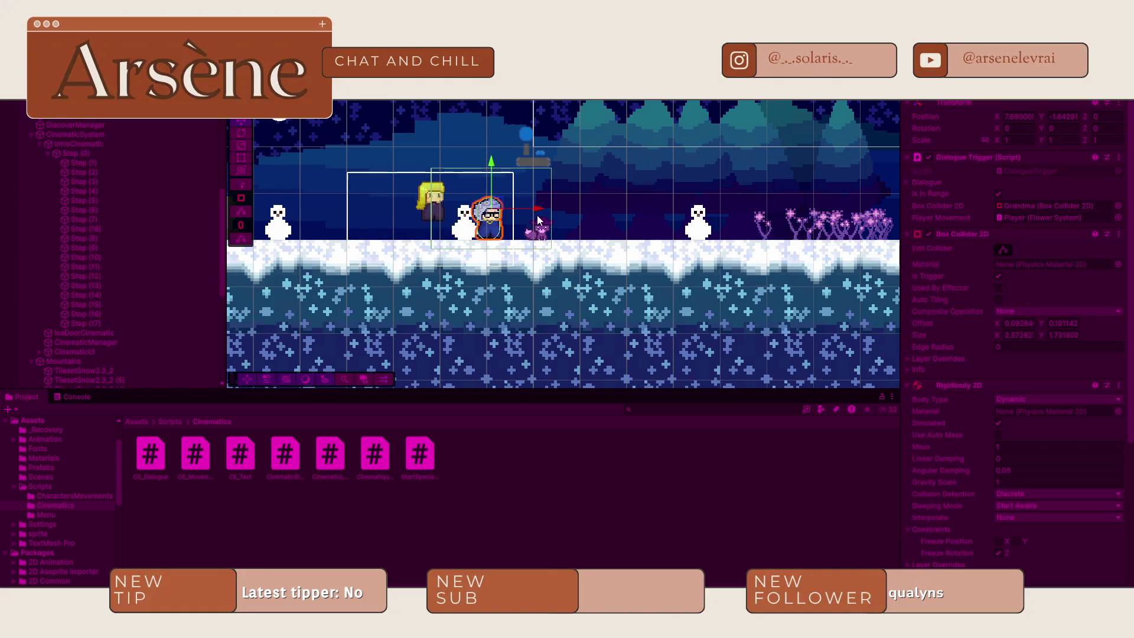
{"action": "mouse_move", "coordinate": [533, 214]}
{"action": "left_mouse_down"}
{"action": "mouse_move", "coordinate": [664, 214]}
{"action": "mouse_move", "coordinate": [622, 212]}
{"action": "left_mouse_up"}
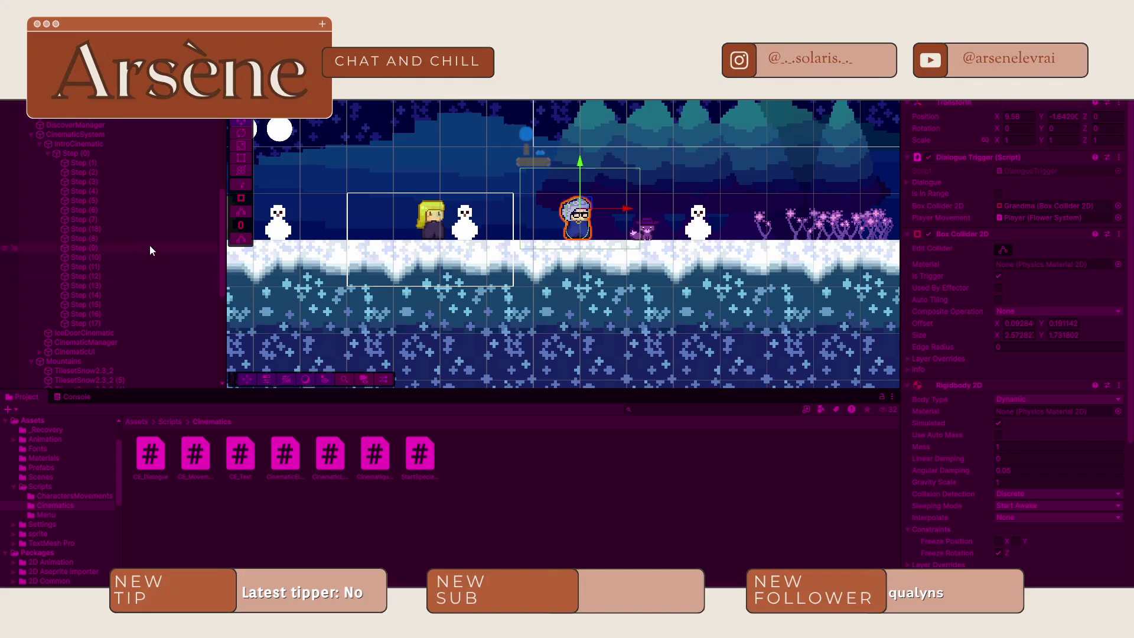
{"action": "left_click", "coordinate": [138, 227]}
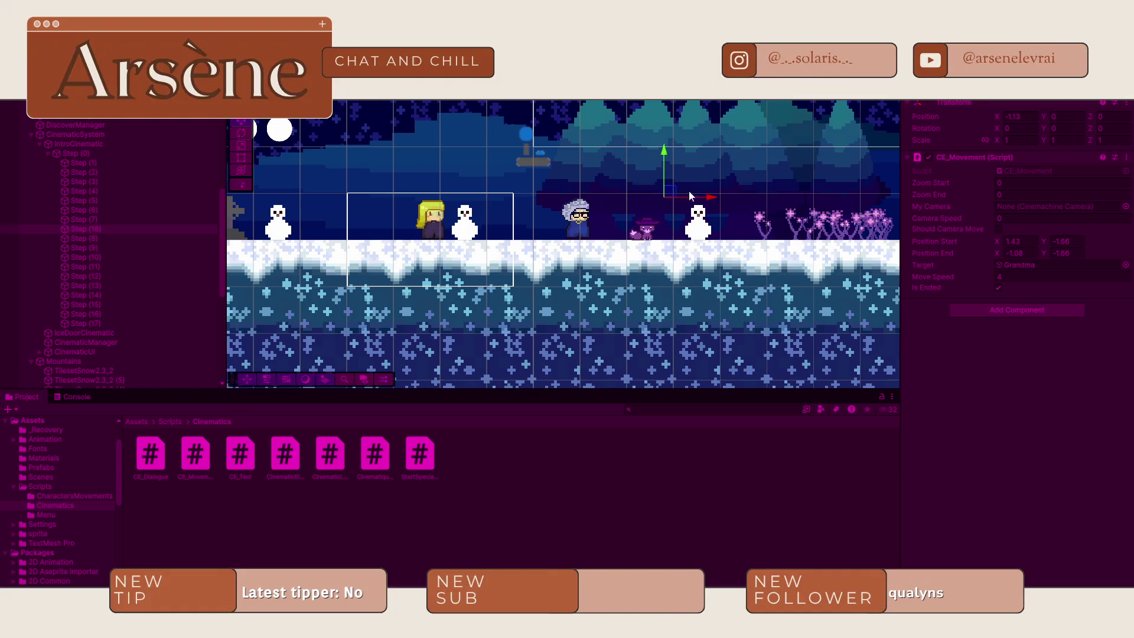
{"action": "mouse_move", "coordinate": [665, 181]}
{"action": "left_mouse_down"}
{"action": "mouse_move", "coordinate": [662, 207]}
{"action": "mouse_move", "coordinate": [813, 214]}
{"action": "mouse_move", "coordinate": [554, 216]}
{"action": "left_mouse_up"}
{"action": "scroll", "coordinate": [672, 204], "scroll_direction": "down", "scroll_amount": 2}
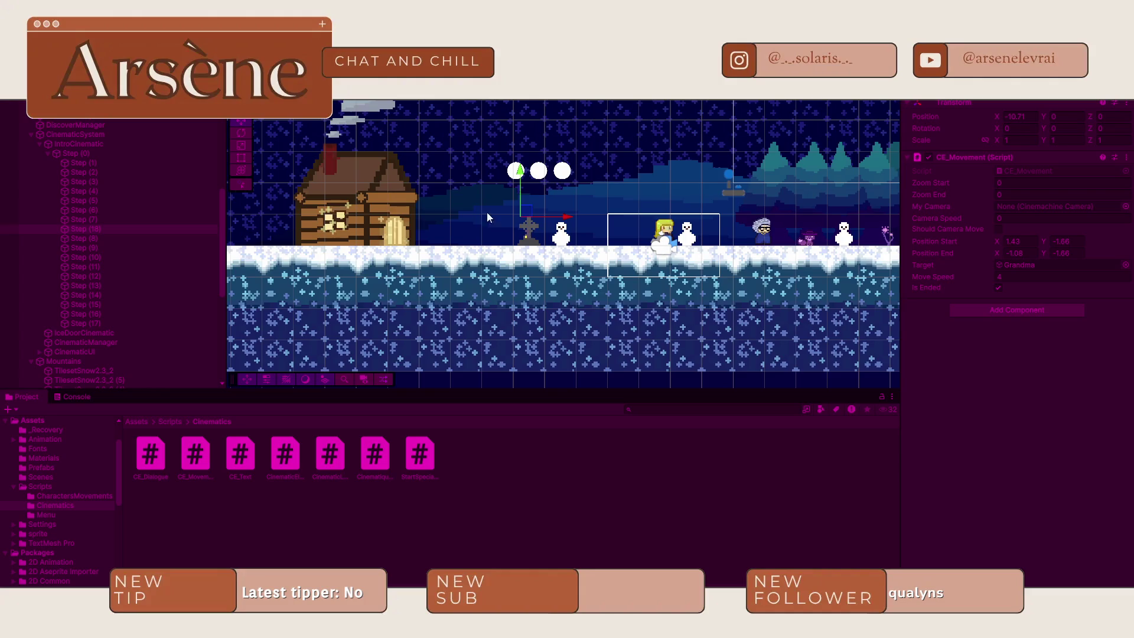
- Move Grandma back beside the gravestone, reset Step (18)'s Transform, and drag it toward her
{"action": "left_click", "coordinate": [768, 237]}
{"action": "mouse_move", "coordinate": [769, 237]}
{"action": "left_mouse_down"}
{"action": "mouse_move", "coordinate": [490, 231]}
{"action": "mouse_move", "coordinate": [542, 226]}
{"action": "left_mouse_up"}
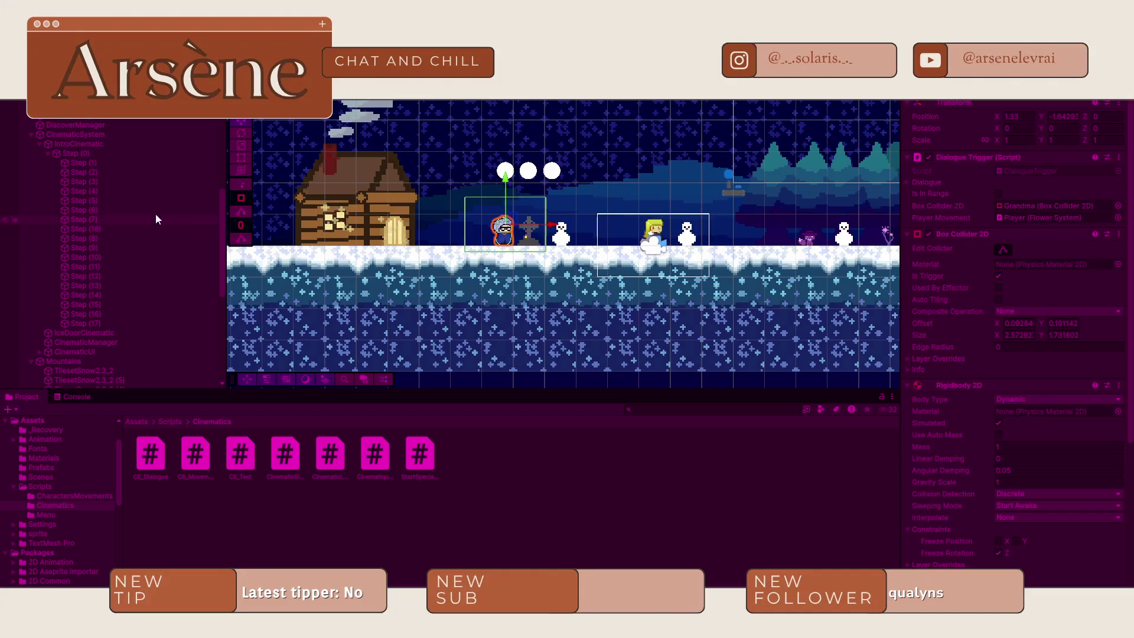
{"action": "left_click", "coordinate": [112, 228]}
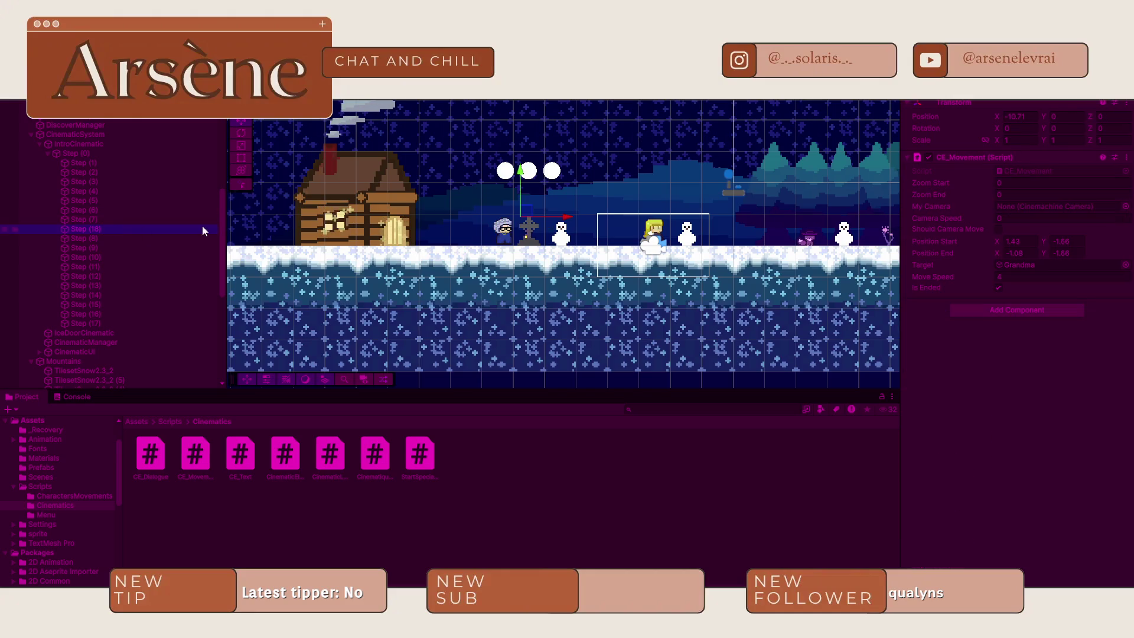
{"action": "left_click", "coordinate": [1126, 104]}
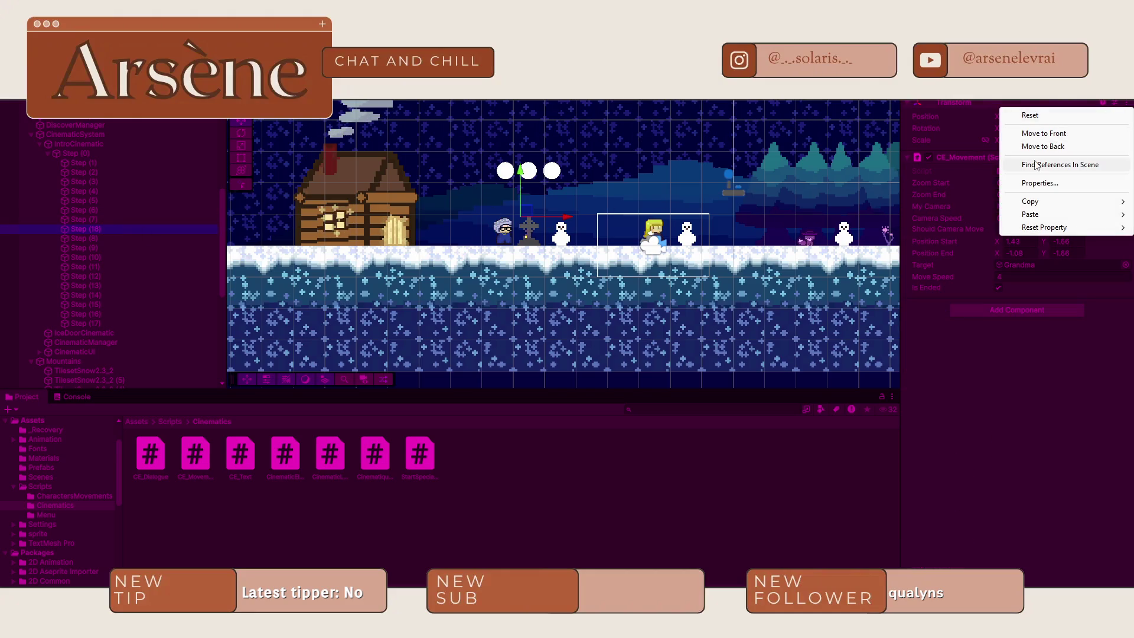
{"action": "left_click", "coordinate": [1029, 115]}
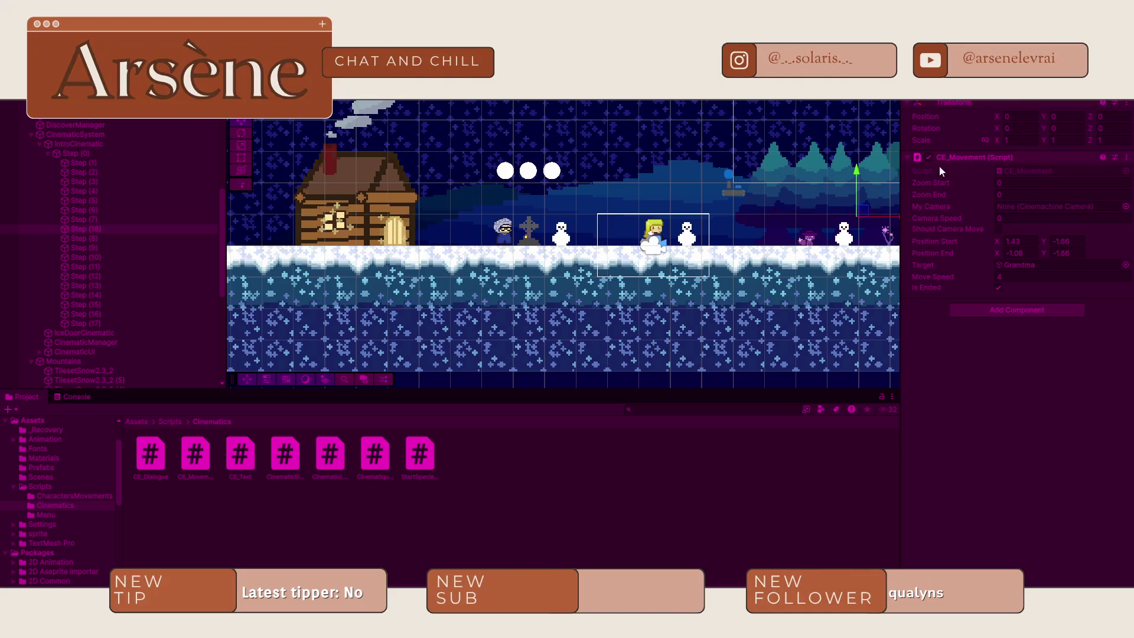
{"action": "left_click_drag", "start_coordinate": [896, 212], "coordinate": [567, 225]}
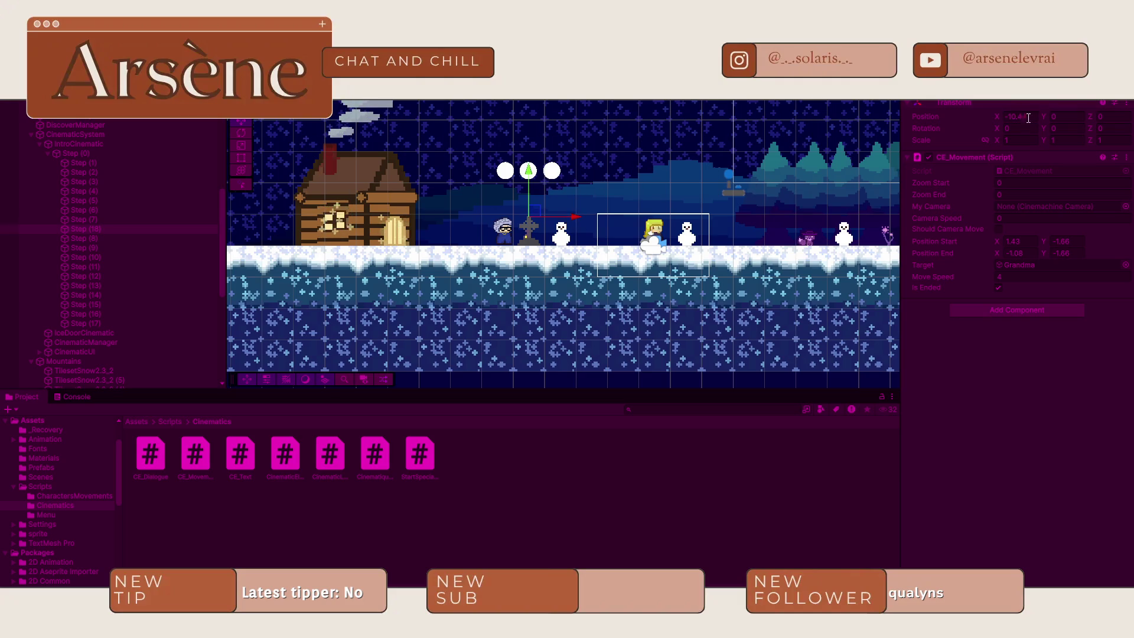
{"action": "left_click", "coordinate": [1126, 105]}
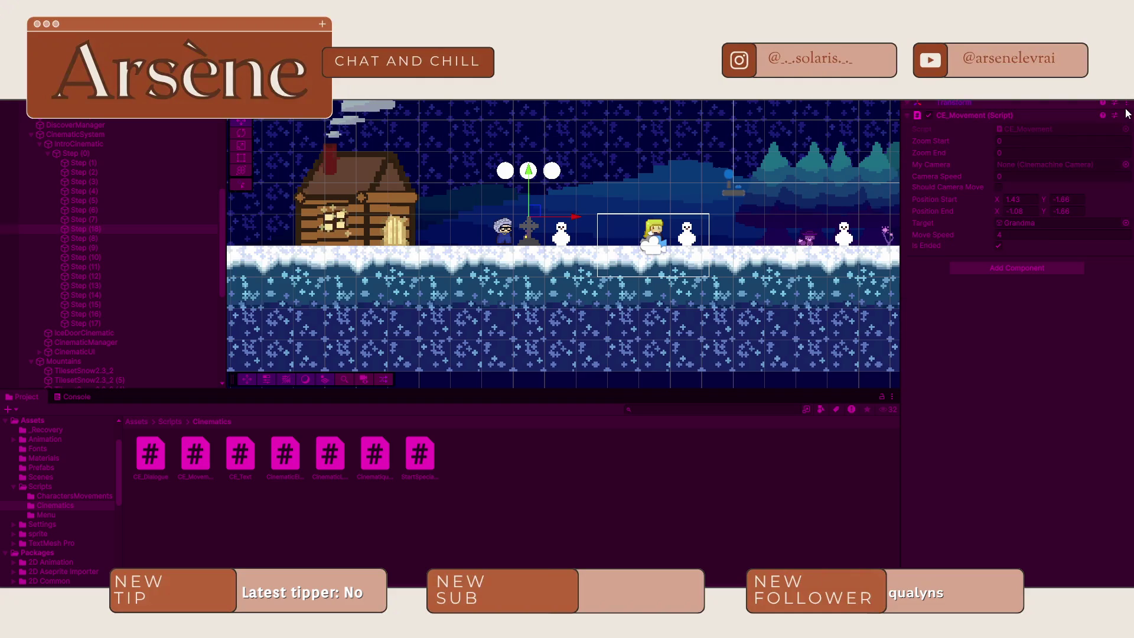
- Reset Step (18) again, place it at Grandma's spot, and copy its X into Position End
{"action": "left_click", "coordinate": [1044, 102]}
{"action": "right_click", "coordinate": [1045, 104]}
{"action": "left_click", "coordinate": [1047, 116]}
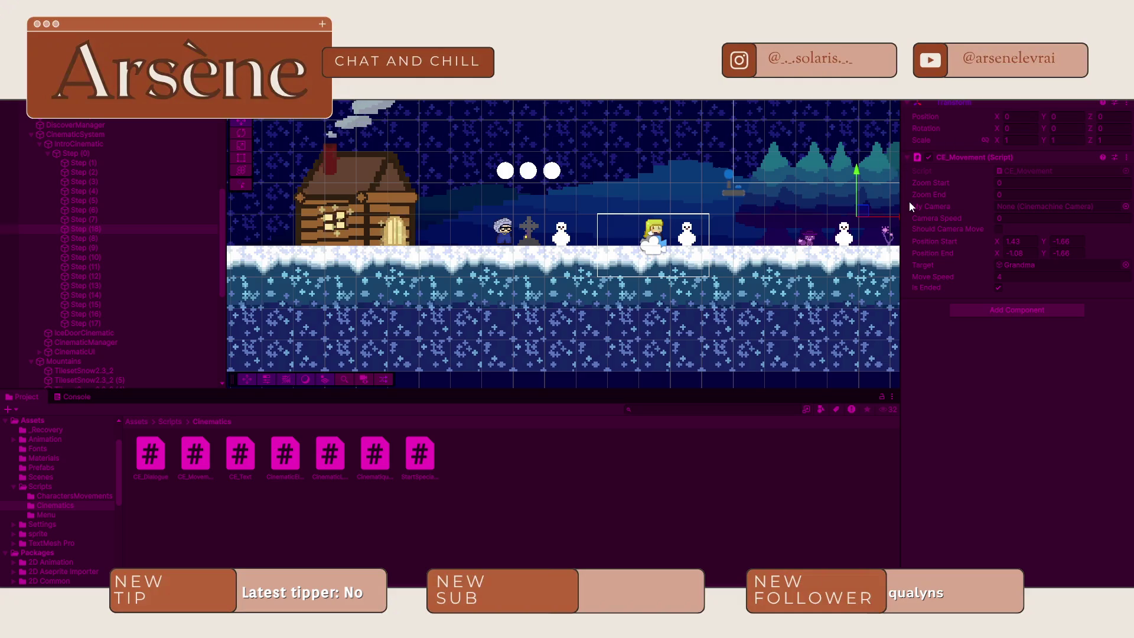
{"action": "mouse_move", "coordinate": [884, 216]}
{"action": "left_mouse_down"}
{"action": "mouse_move", "coordinate": [417, 225]}
{"action": "mouse_move", "coordinate": [459, 222]}
{"action": "left_mouse_up"}
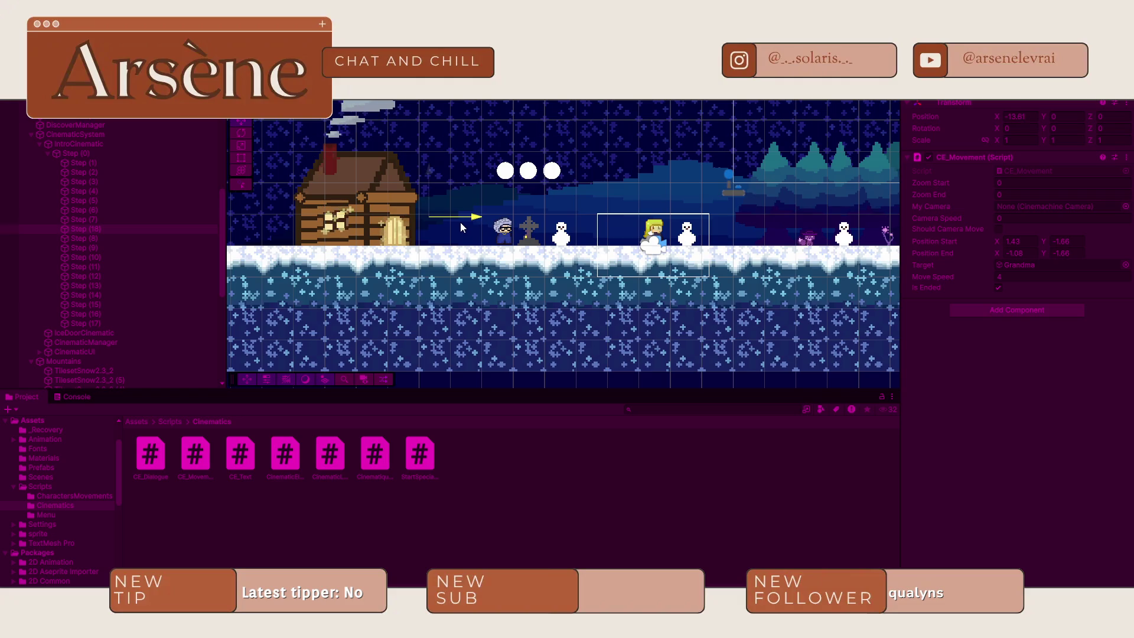
{"action": "left_click", "coordinate": [1015, 116]}
{"action": "left_click", "coordinate": [1033, 253]}
{"action": "type", "text": "-13.58"}
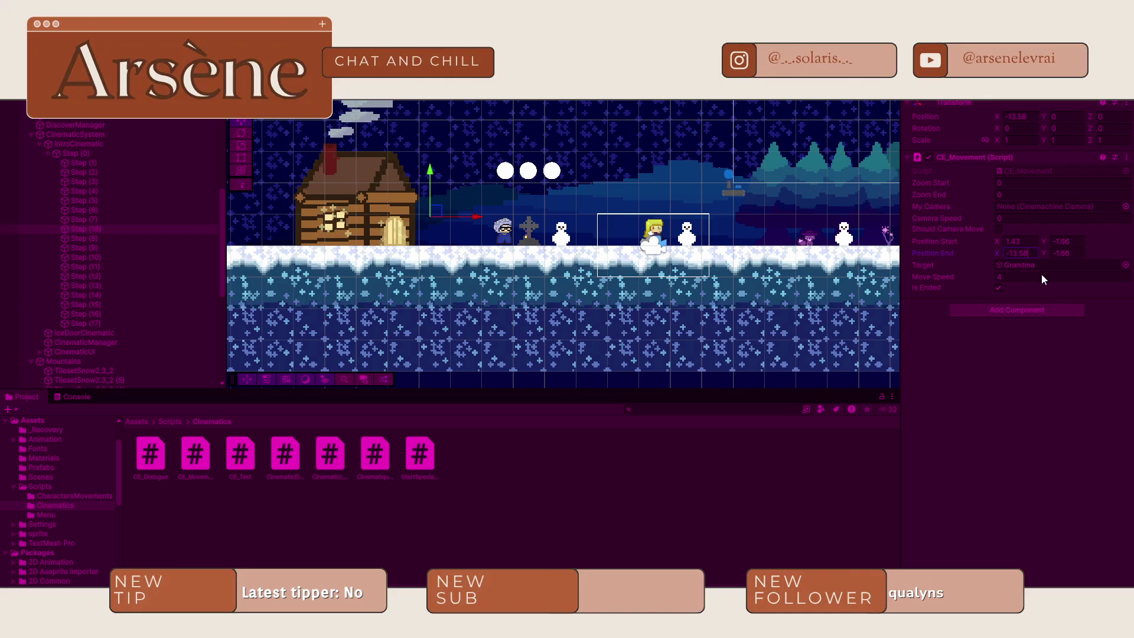
{"action": "key", "text": "ctrl+s"}
- Raise Step (18) to Grandma's height and copy Y -0.41 into Position Start and End
{"action": "mouse_move", "coordinate": [478, 216]}
{"action": "left_mouse_down"}
{"action": "mouse_move", "coordinate": [823, 246]}
{"action": "mouse_move", "coordinate": [484, 179]}
{"action": "mouse_move", "coordinate": [524, 194]}
{"action": "mouse_move", "coordinate": [521, 230]}
{"action": "left_mouse_up"}
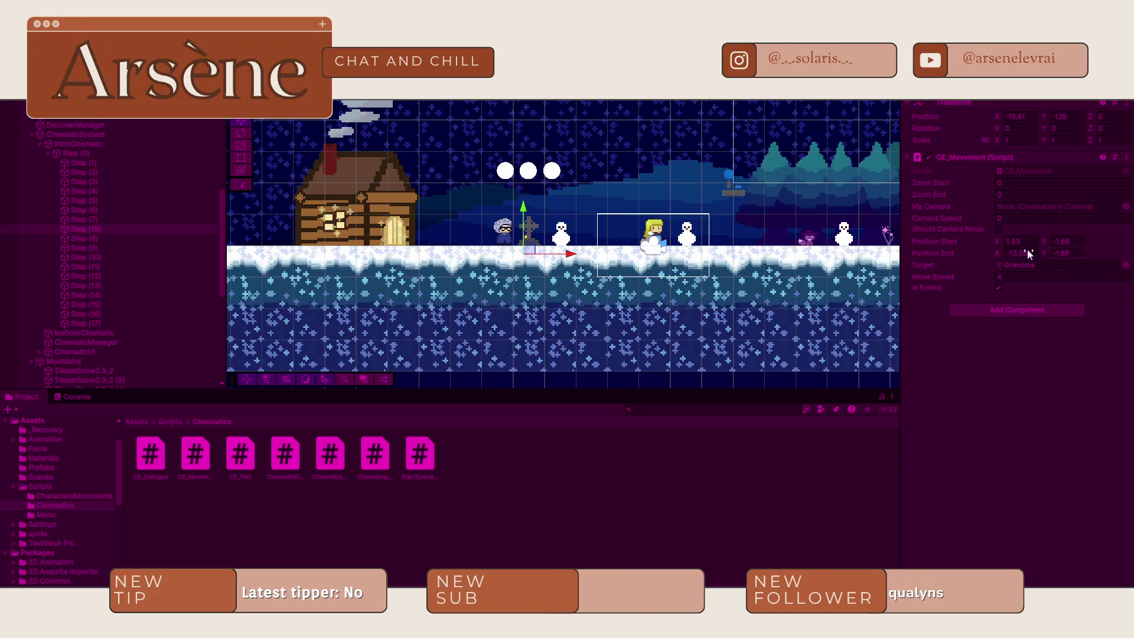
{"action": "left_click_drag", "start_coordinate": [526, 232], "coordinate": [526, 206]}
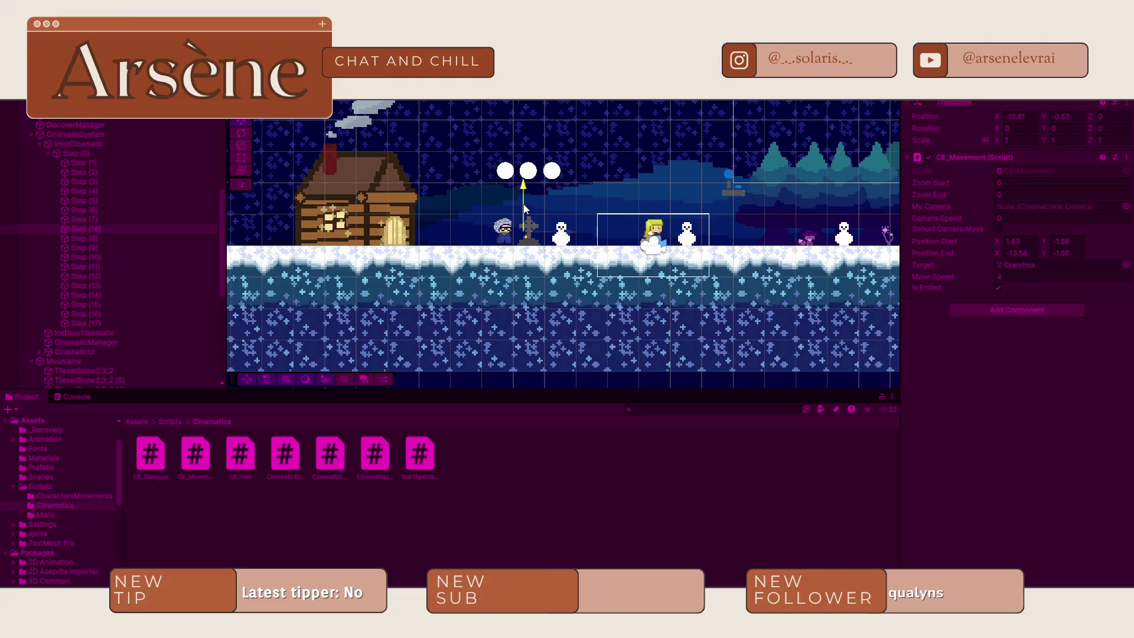
{"action": "left_click", "coordinate": [565, 238]}
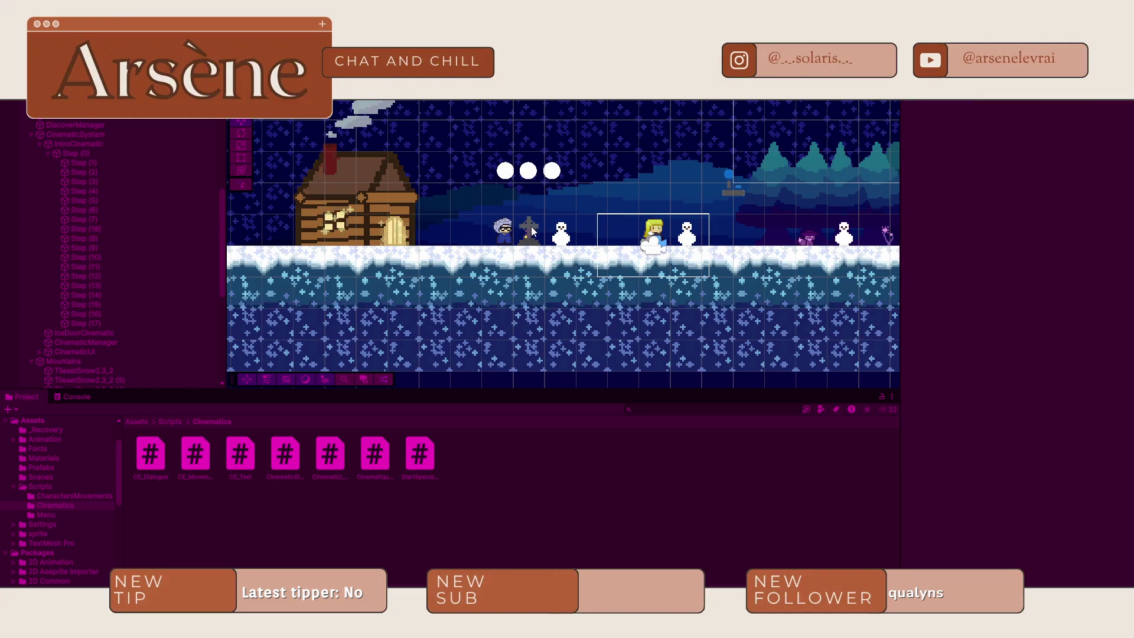
{"action": "left_click", "coordinate": [115, 227]}
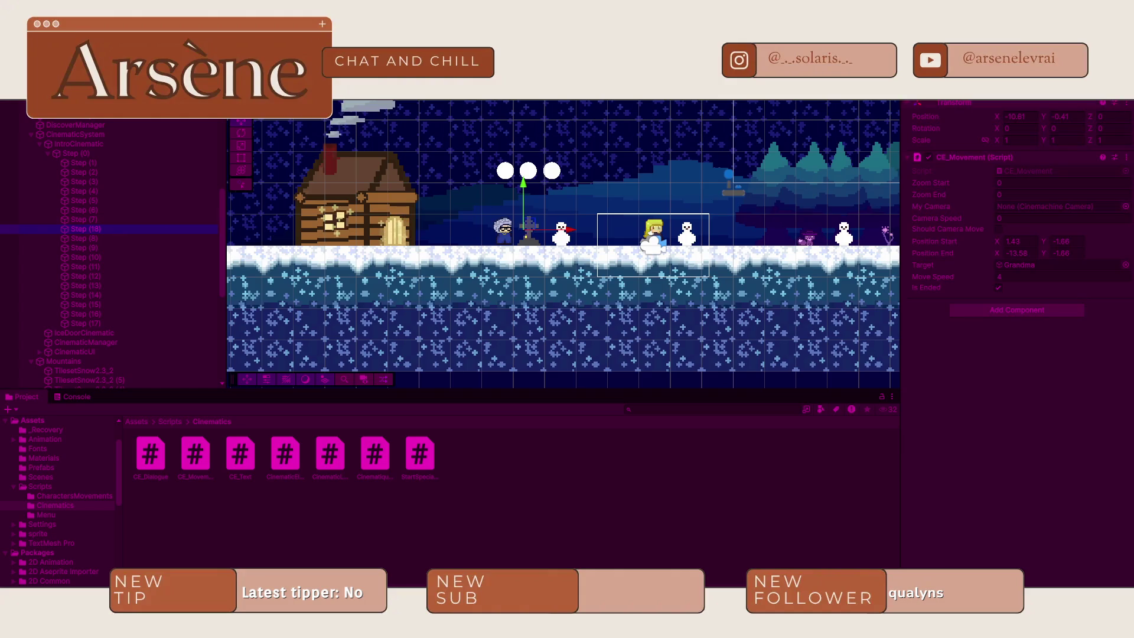
{"action": "key", "text": "ctrl+c"}
{"action": "left_click", "coordinate": [1063, 253]}
{"action": "key", "text": "ctrl+v"}
{"action": "left_click", "coordinate": [1063, 241]}
{"action": "key", "text": "ctrl+v"}
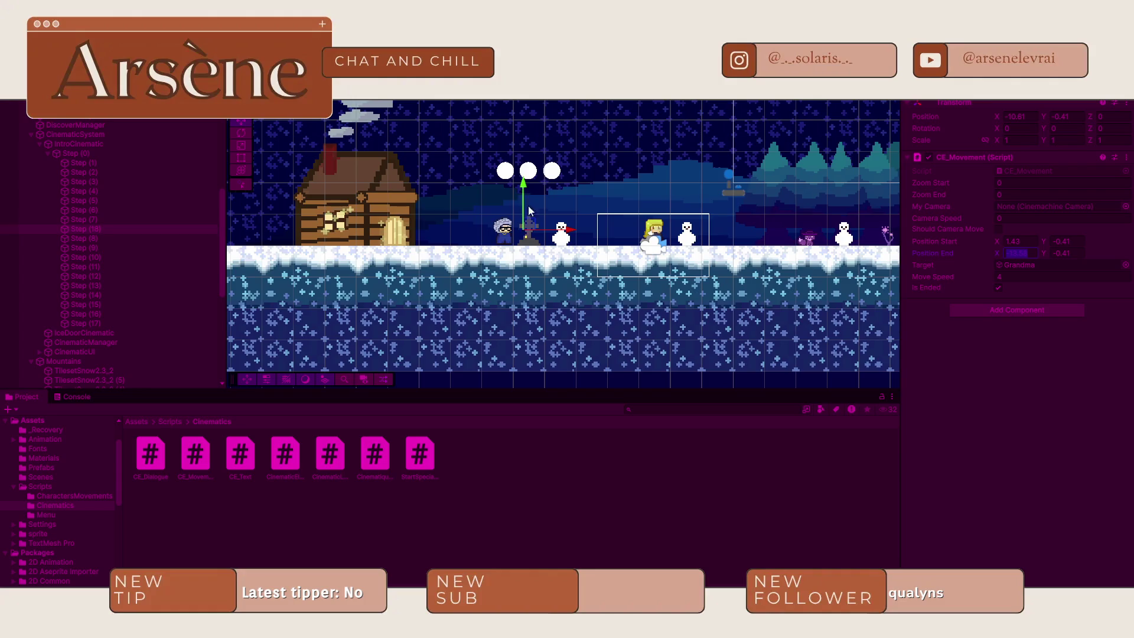
- Nudge Step (18) beside Grandma, copy its X -11.23 into Position Start, and save
{"action": "left_click_drag", "start_coordinate": [554, 229], "coordinate": [521, 229]}
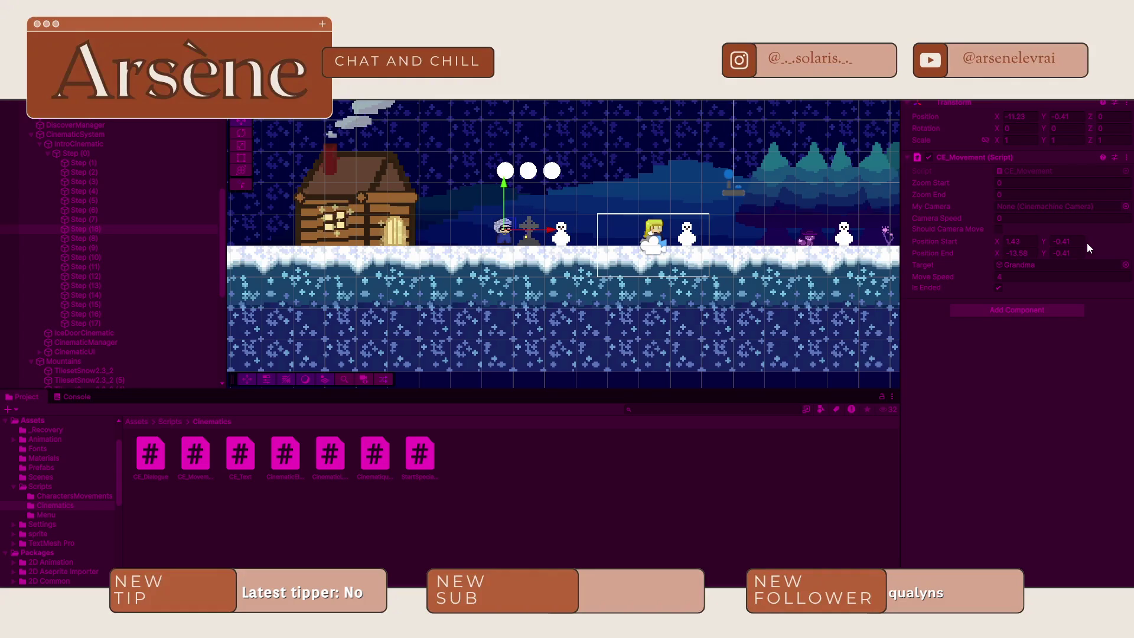
{"action": "key", "text": "ctrl+c"}
{"action": "left_click", "coordinate": [1016, 241]}
{"action": "key", "text": "ctrl+v"}
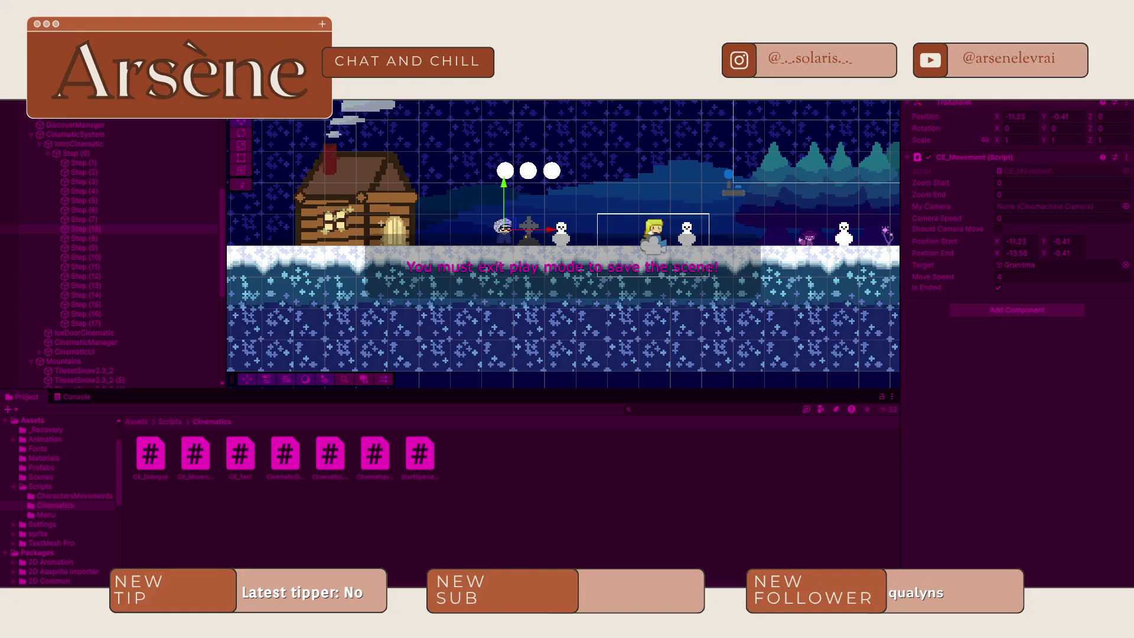
{"action": "left_click", "coordinate": [751, 309]}
{"action": "key", "text": "ctrl+s"}
- Exit play mode and copy Step (18)'s new position into Position Start (-11.21, -0.49)
{"action": "key", "text": "ctrl+p"}
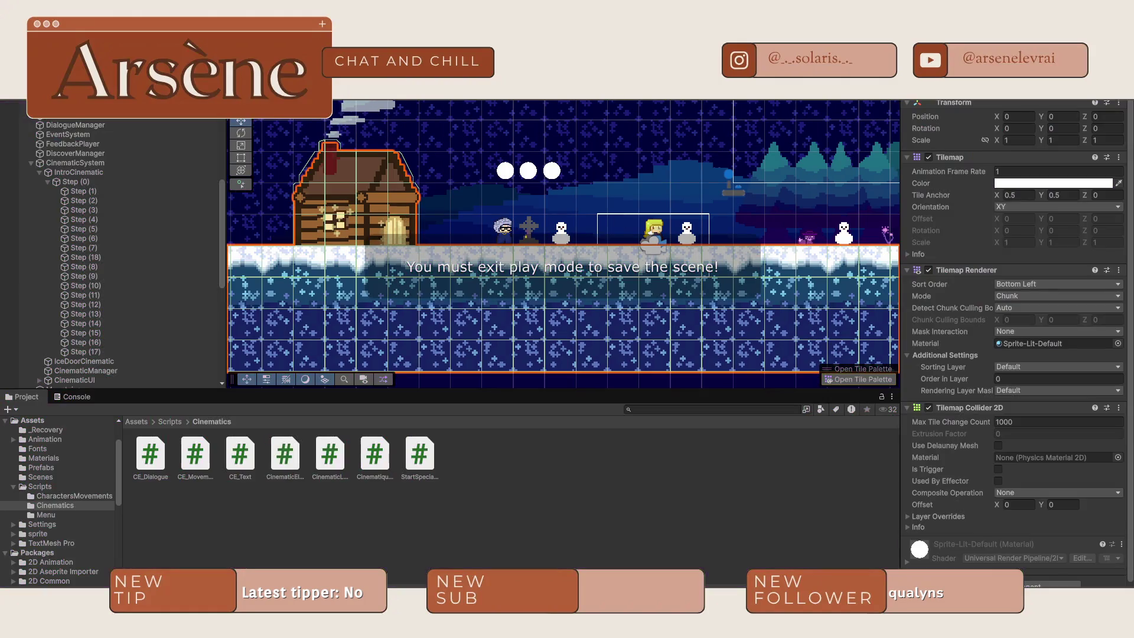
{"action": "left_click", "coordinate": [89, 257]}
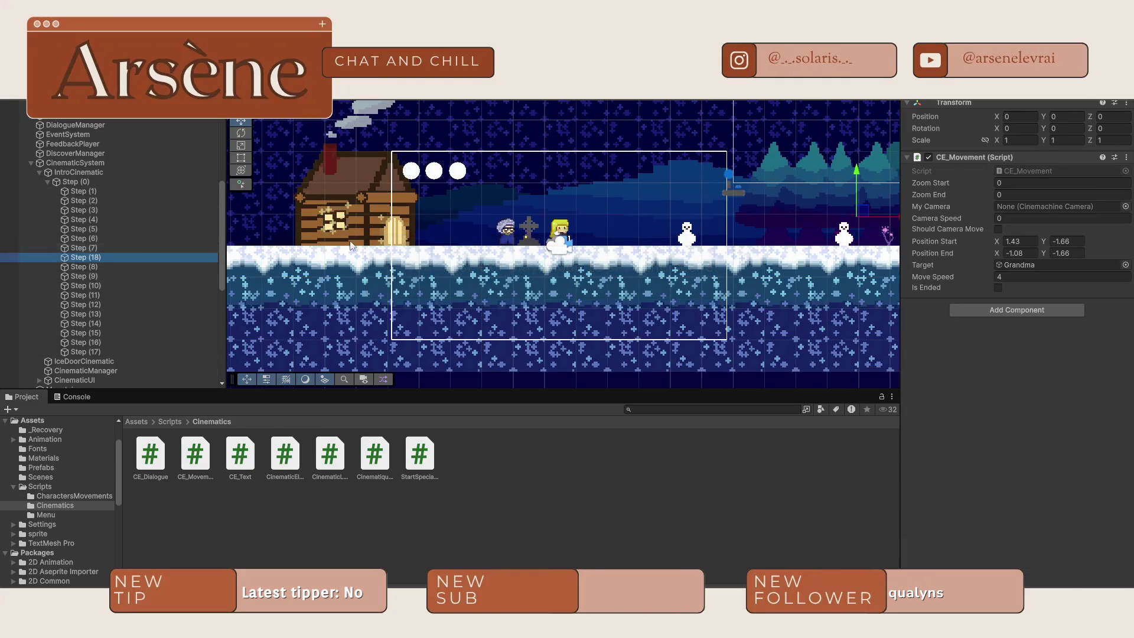
{"action": "left_click_drag", "start_coordinate": [894, 222], "coordinate": [506, 203]}
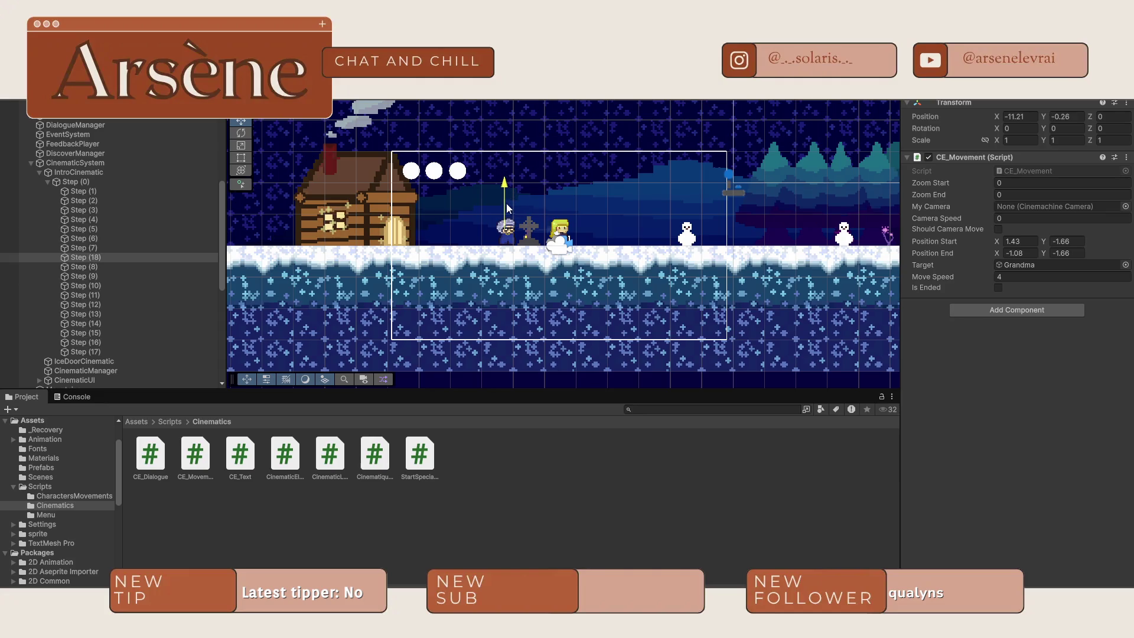
{"action": "left_click", "coordinate": [1021, 241]}
{"action": "key", "text": "ctrl+v"}
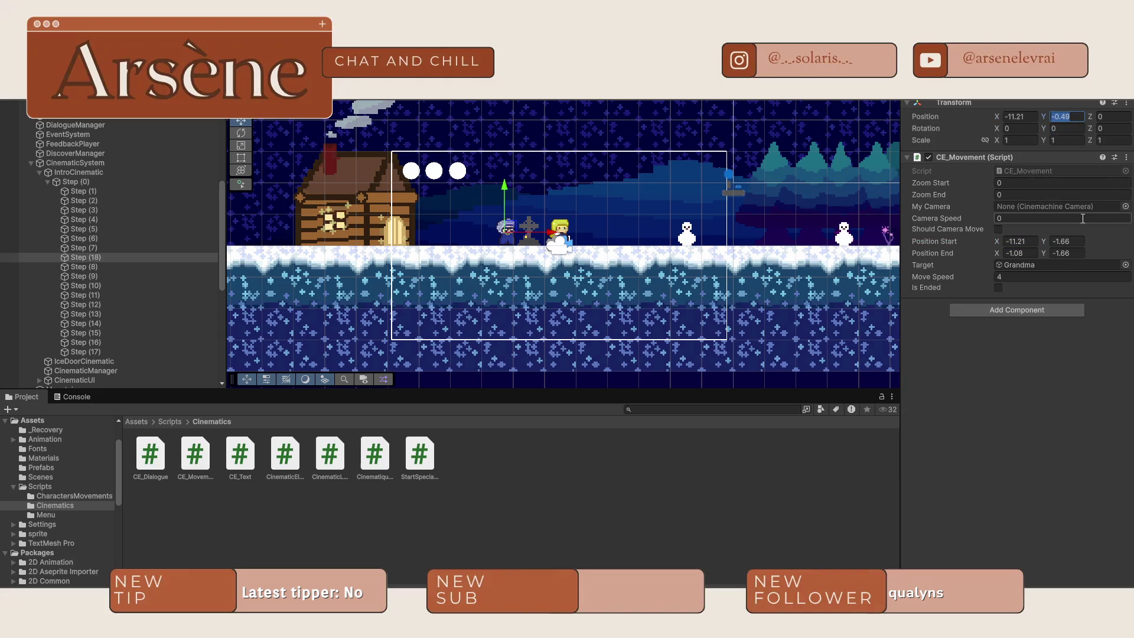
{"action": "left_click", "coordinate": [1064, 251]}
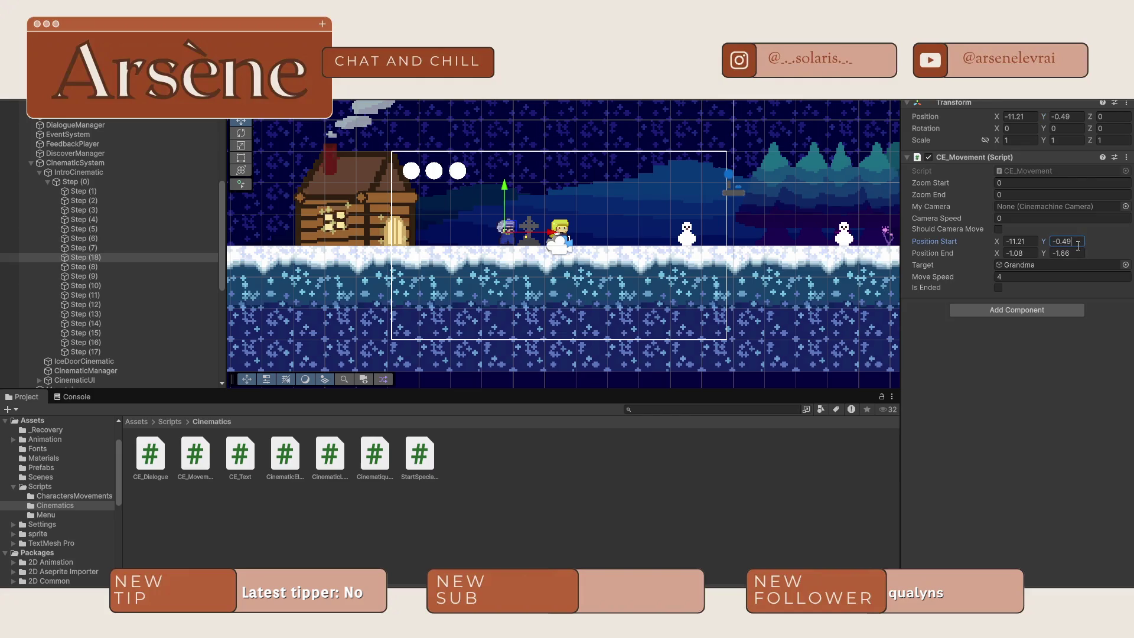
- Move Step (18) further left past Grandma, edit the end X, and start a test run
{"action": "left_click_drag", "start_coordinate": [545, 232], "coordinate": [462, 232]}
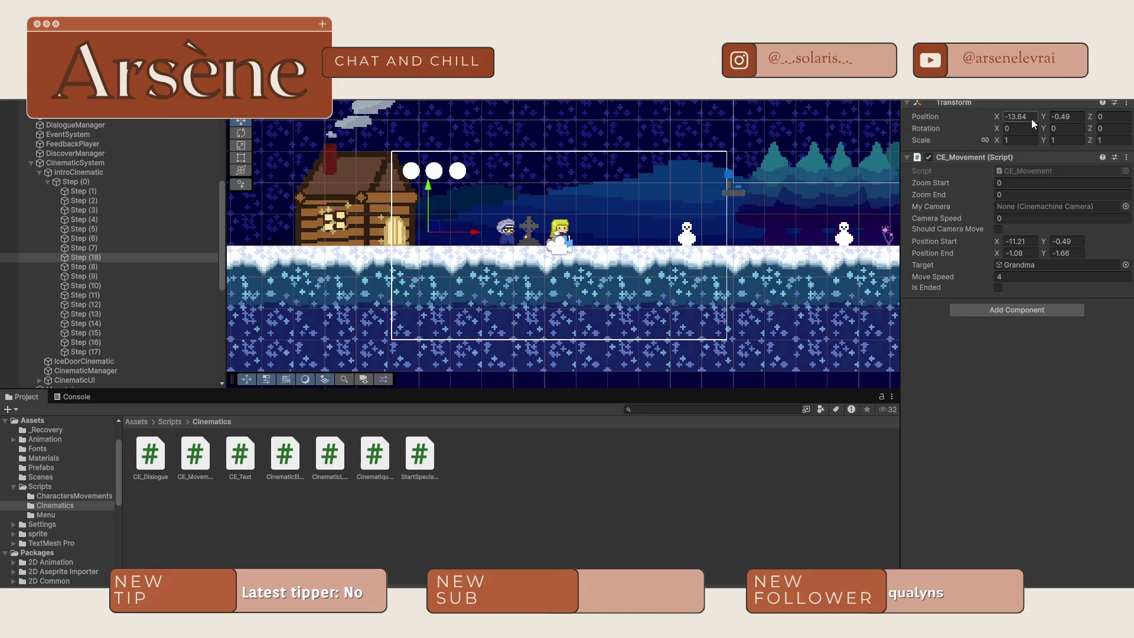
{"action": "left_click", "coordinate": [1030, 252]}
{"action": "left_click", "coordinate": [679, 169]}
{"action": "left_click", "coordinate": [679, 168]}
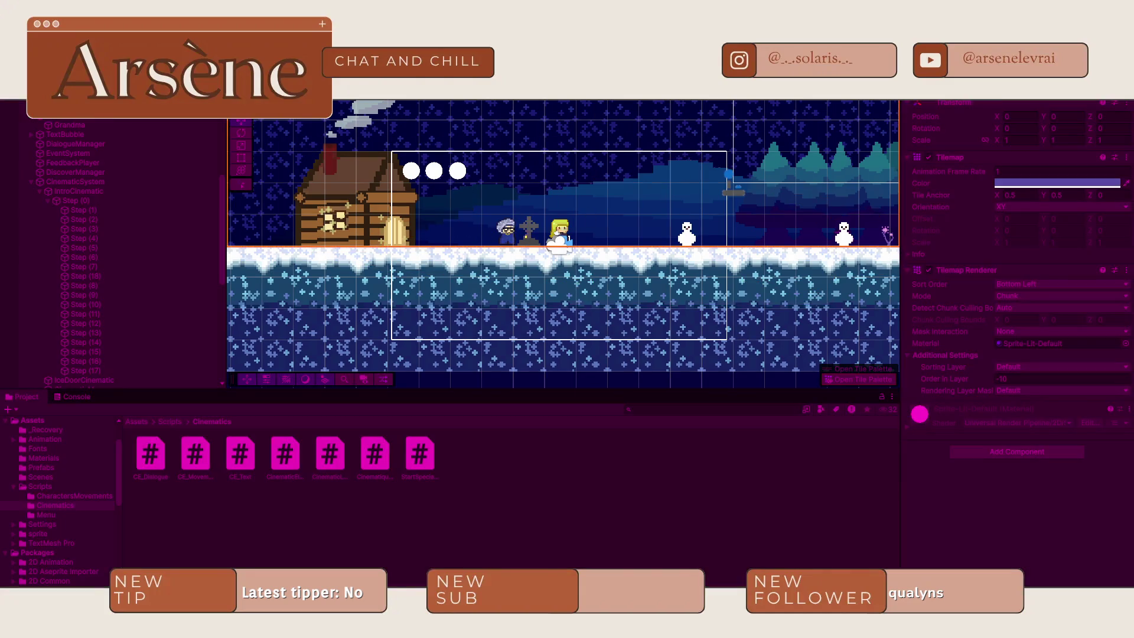
- Test the cinematic, move Step (18) right after Step (1) in the Hierarchy, and play again
{"action": "key", "text": "ctrl+p"}
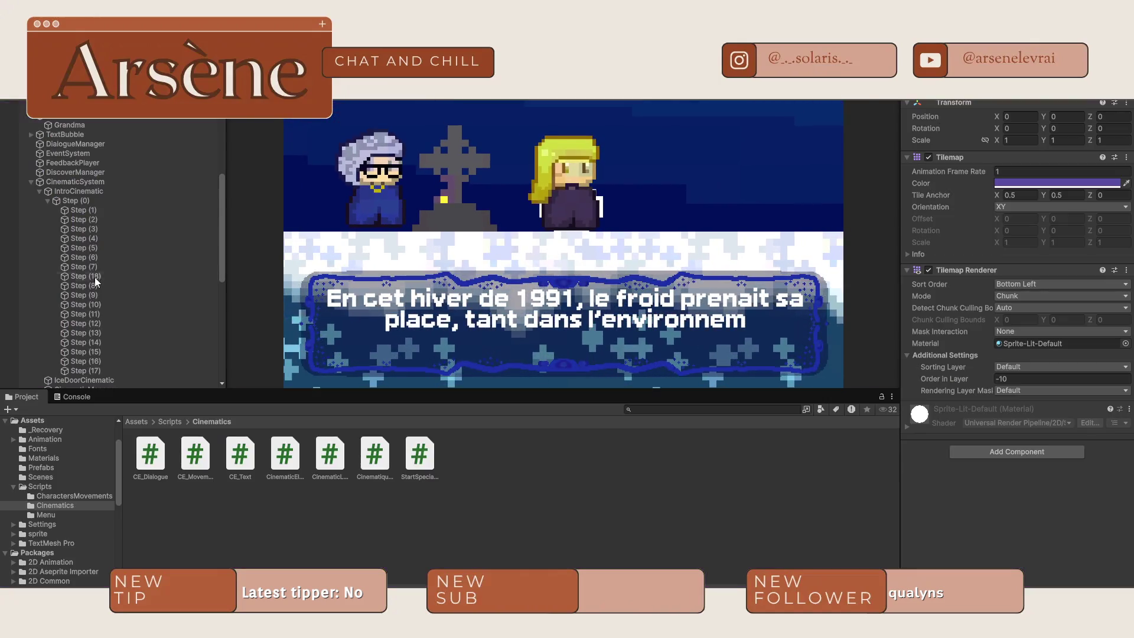
{"action": "key", "text": "ctrl+p"}
{"action": "left_click_drag", "start_coordinate": [94, 279], "coordinate": [123, 214]}
{"action": "key", "text": "ctrl+p"}
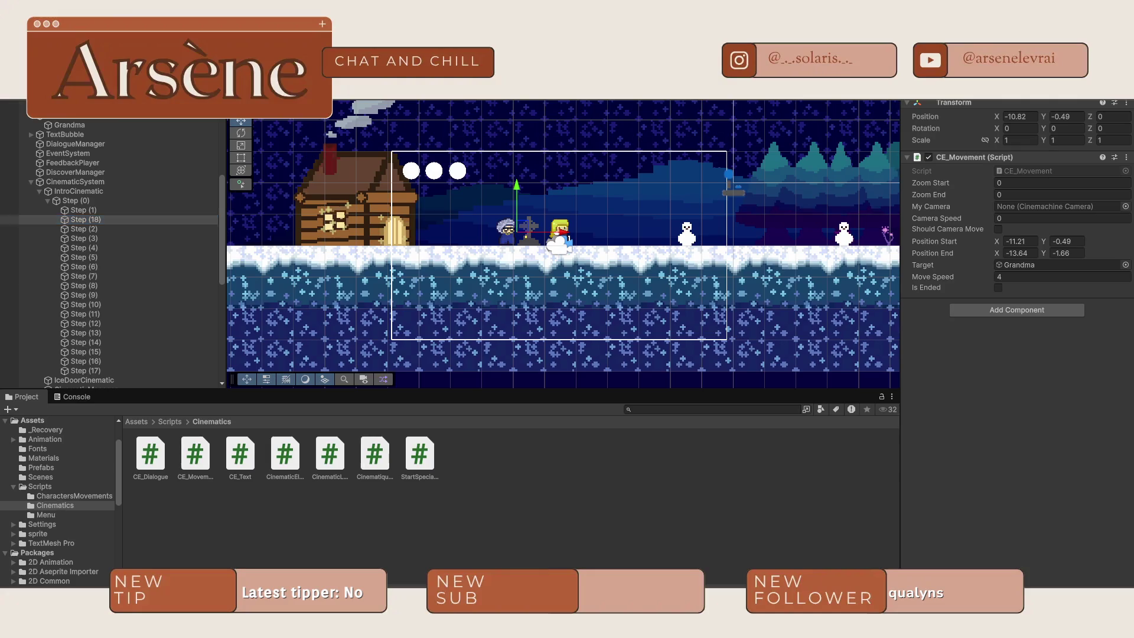
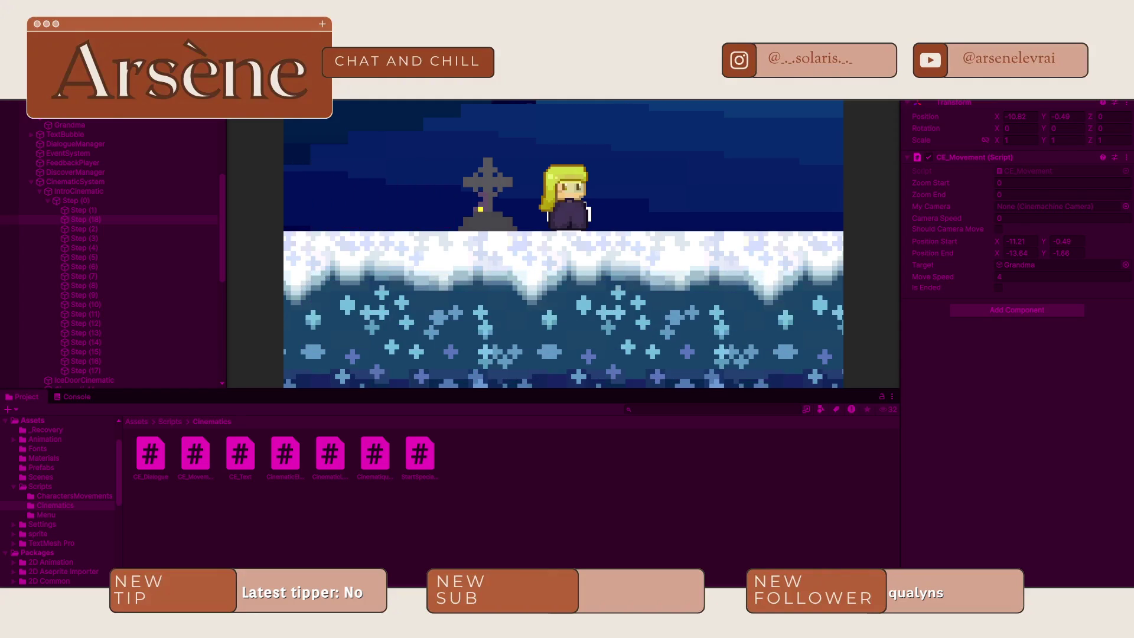
- In Scene view, move Grandma left so she stands in front of the house
{"action": "key", "text": "ctrl+1"}
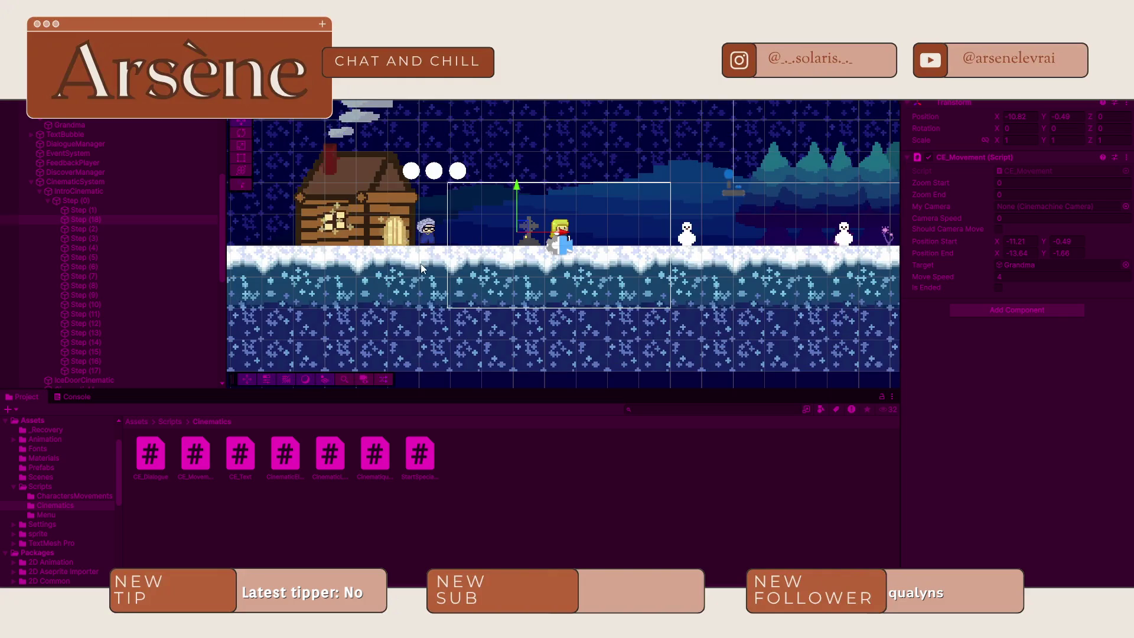
{"action": "scroll", "coordinate": [391, 175], "scroll_direction": "up", "scroll_amount": 3}
{"action": "left_click_drag", "start_coordinate": [391, 176], "coordinate": [554, 193]}
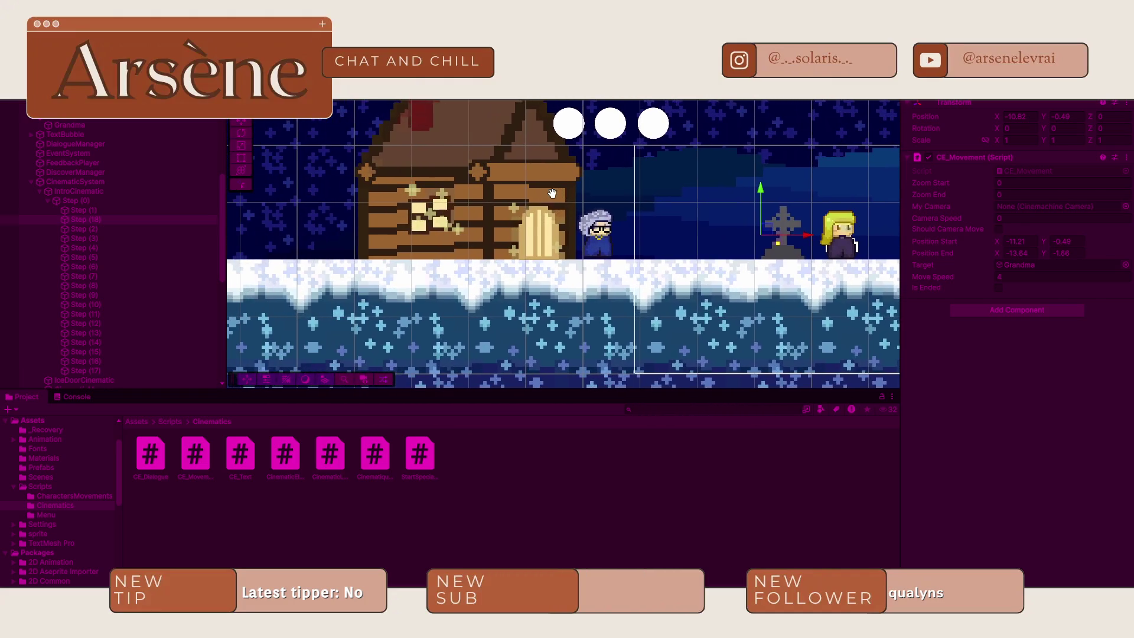
{"action": "left_click", "coordinate": [593, 235]}
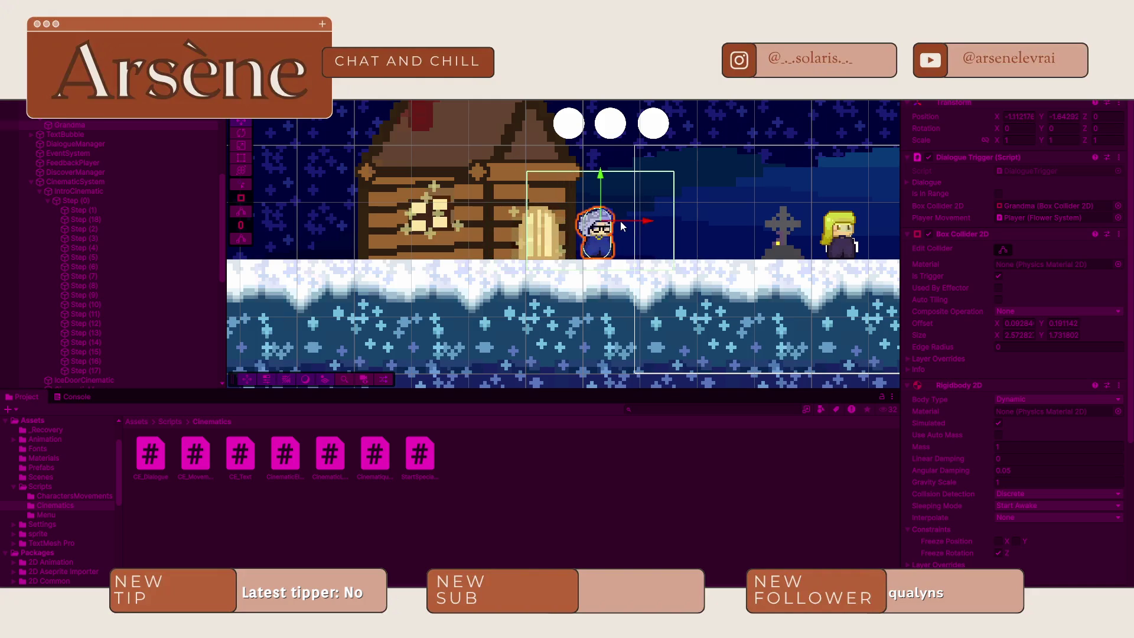
{"action": "left_click_drag", "start_coordinate": [614, 222], "coordinate": [477, 231]}
- Play-test the intro cinematic twice, then return to editing
{"action": "key", "text": "ctrl+p"}
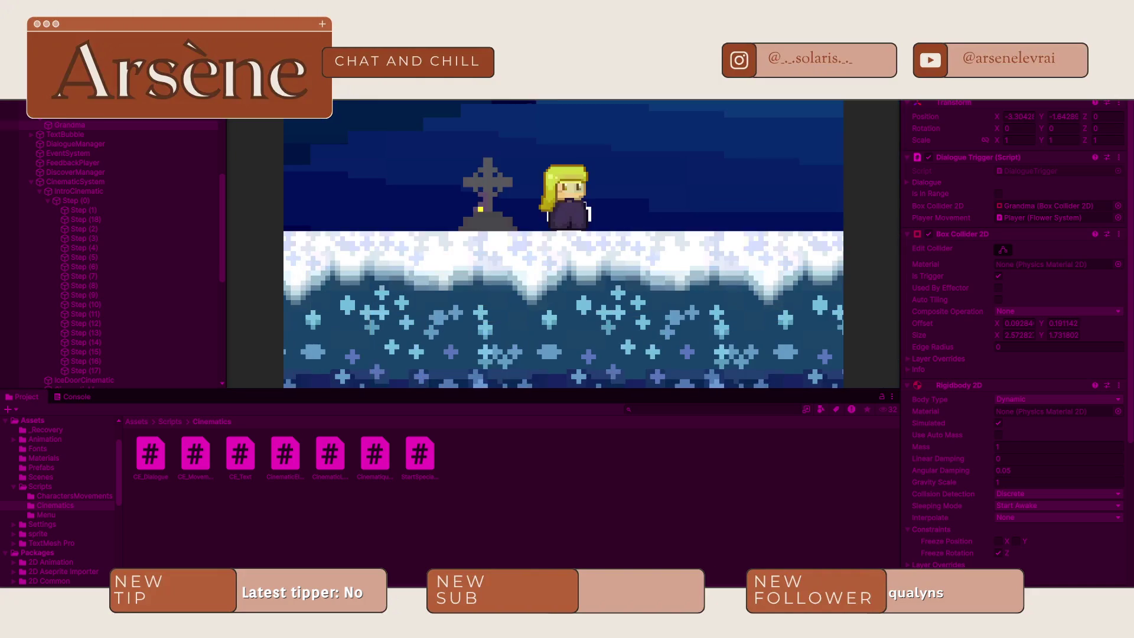
{"action": "key", "text": "ctrl+p"}
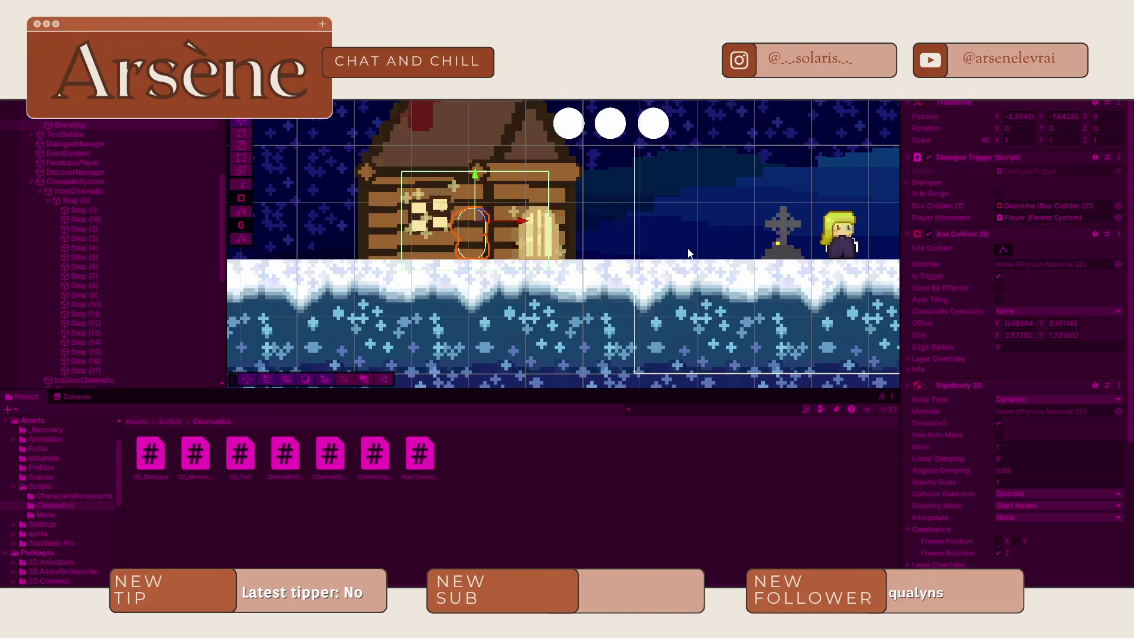
{"action": "key", "text": "ctrl+p"}
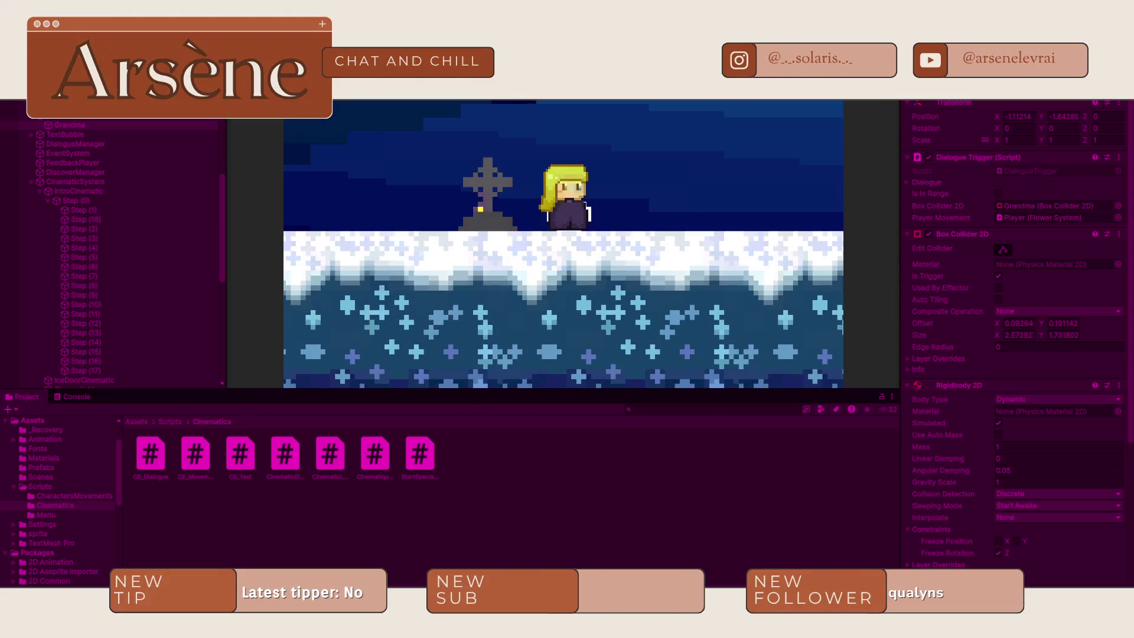
{"action": "key", "text": "ctrl+p"}
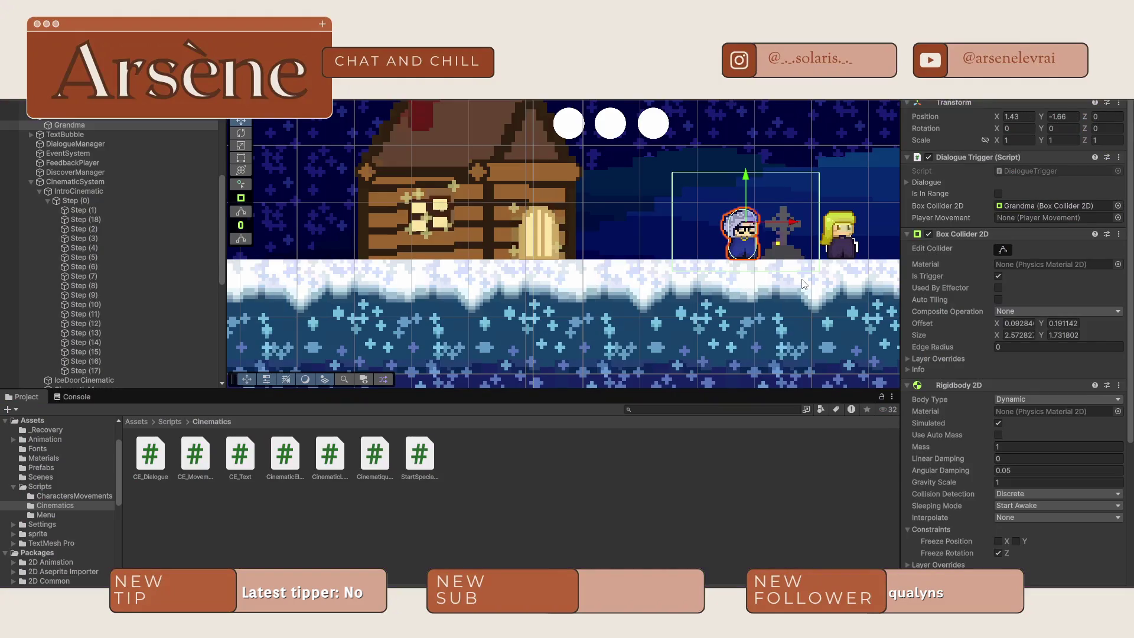
- Set Step (18)'s CE_Movement Position End X to -9.7 and play the intro
{"action": "left_click", "coordinate": [97, 220]}
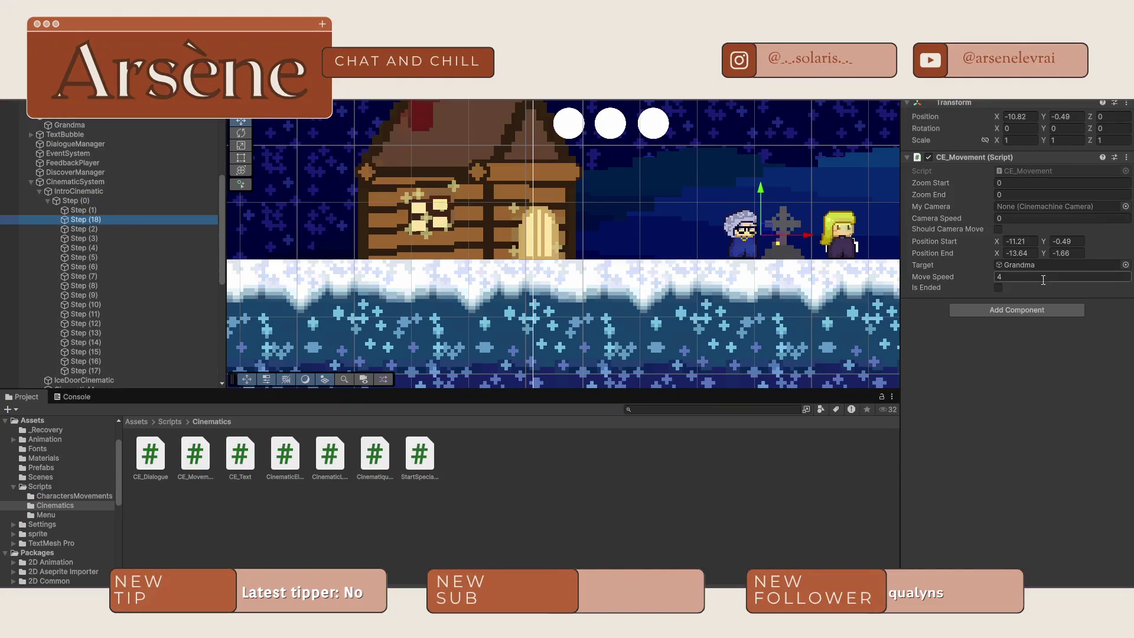
{"action": "left_click", "coordinate": [997, 253]}
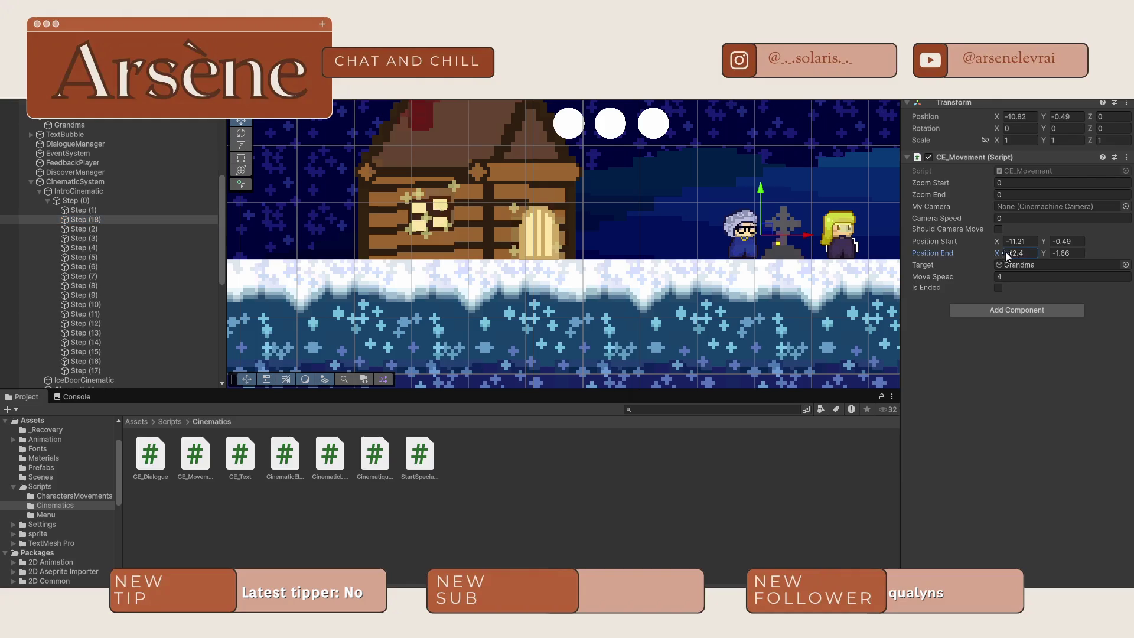
{"action": "type", "text": "-9.7"}
{"action": "left_click", "coordinate": [1033, 431]}
{"action": "key", "text": "ctrl+p"}
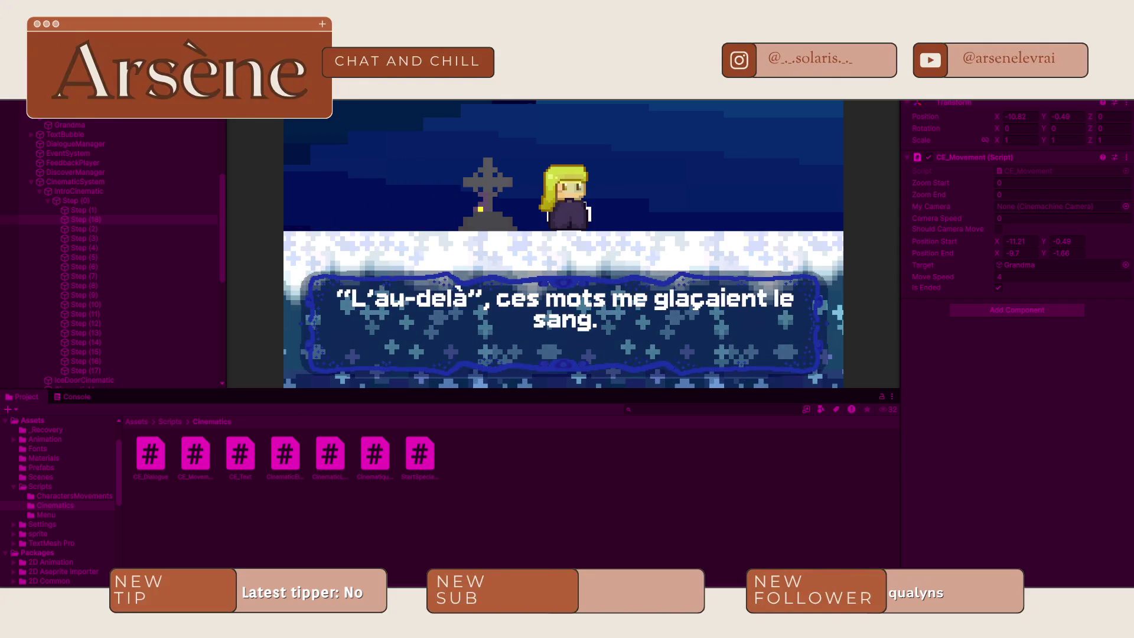
- Move Step (18) between Step (6) and Step (7) in the Hierarchy, then replay the intro
{"action": "key", "text": "ctrl+p"}
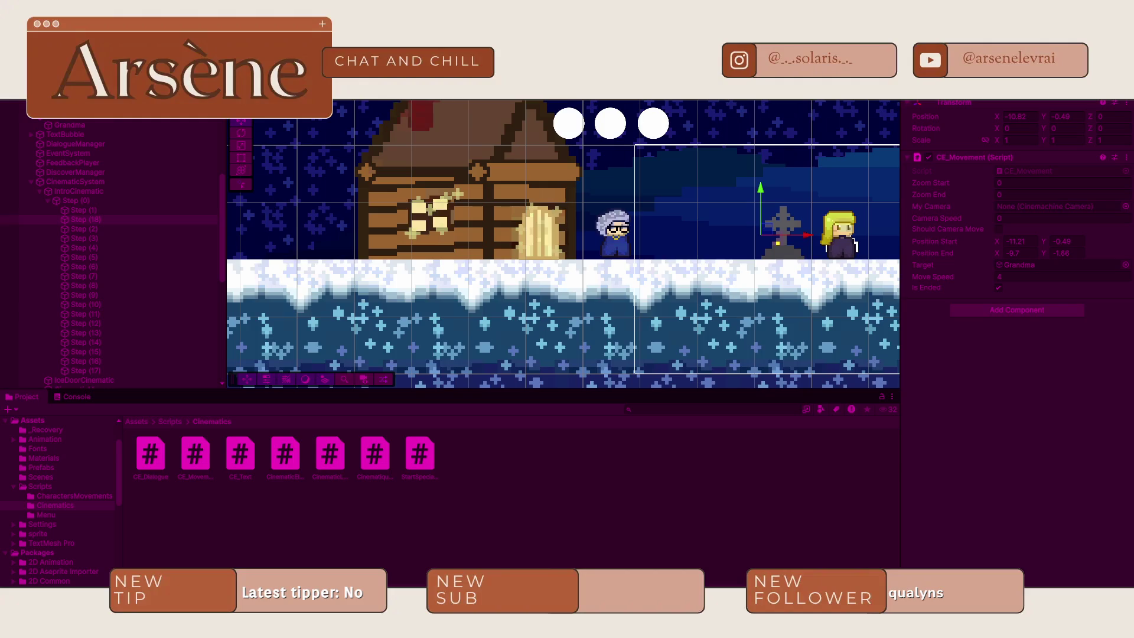
{"action": "left_click", "coordinate": [1035, 254]}
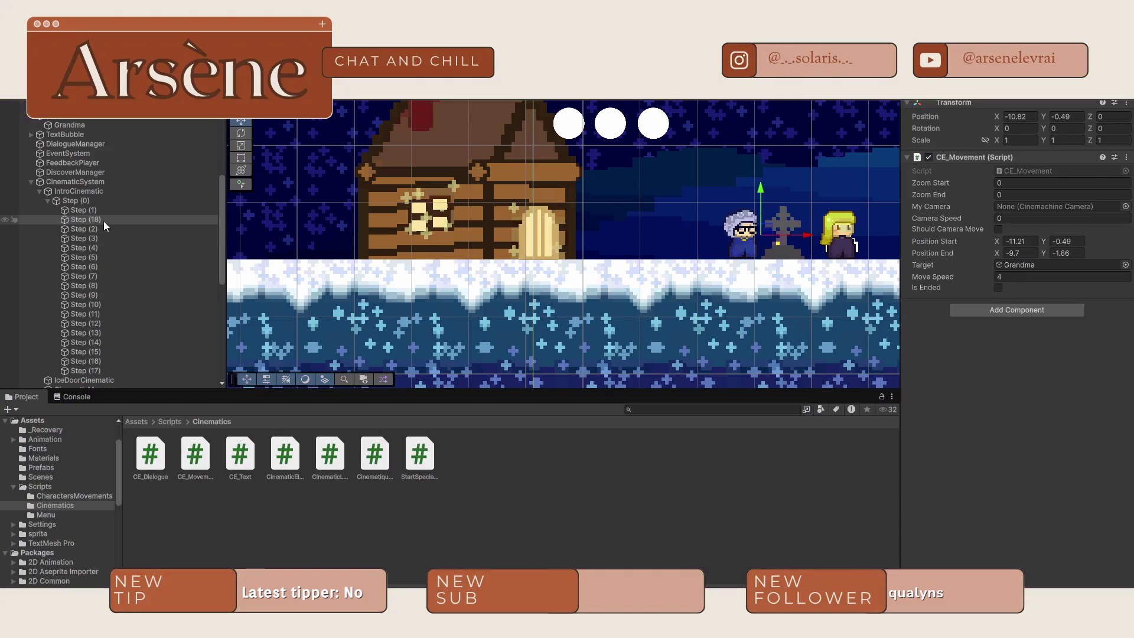
{"action": "left_click", "coordinate": [108, 219]}
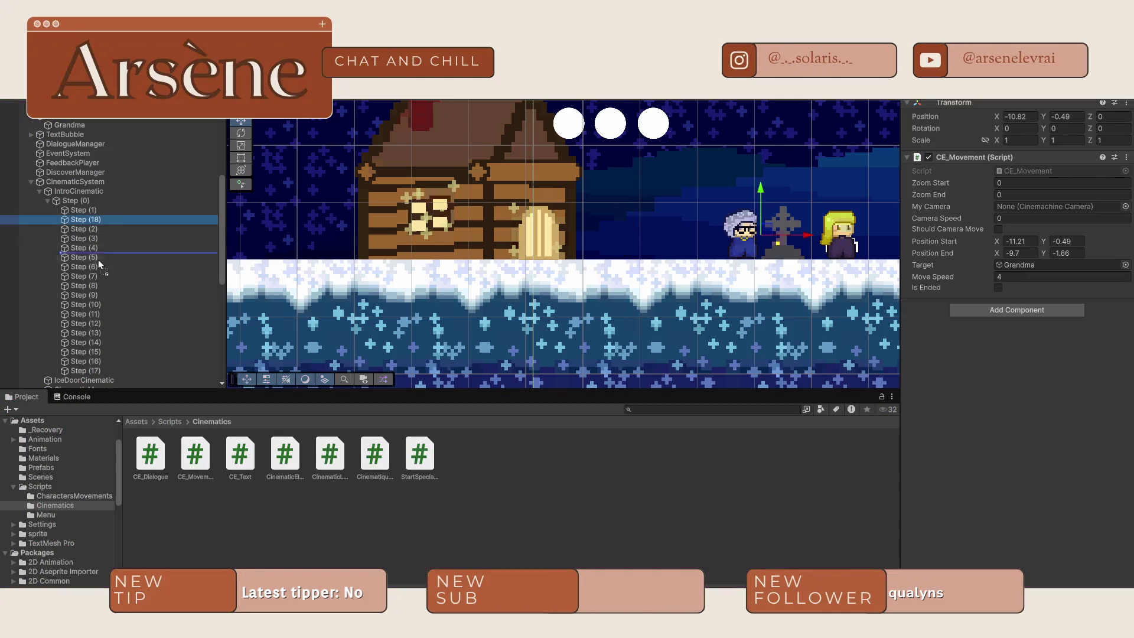
{"action": "left_click_drag", "start_coordinate": [116, 267], "coordinate": [107, 271]}
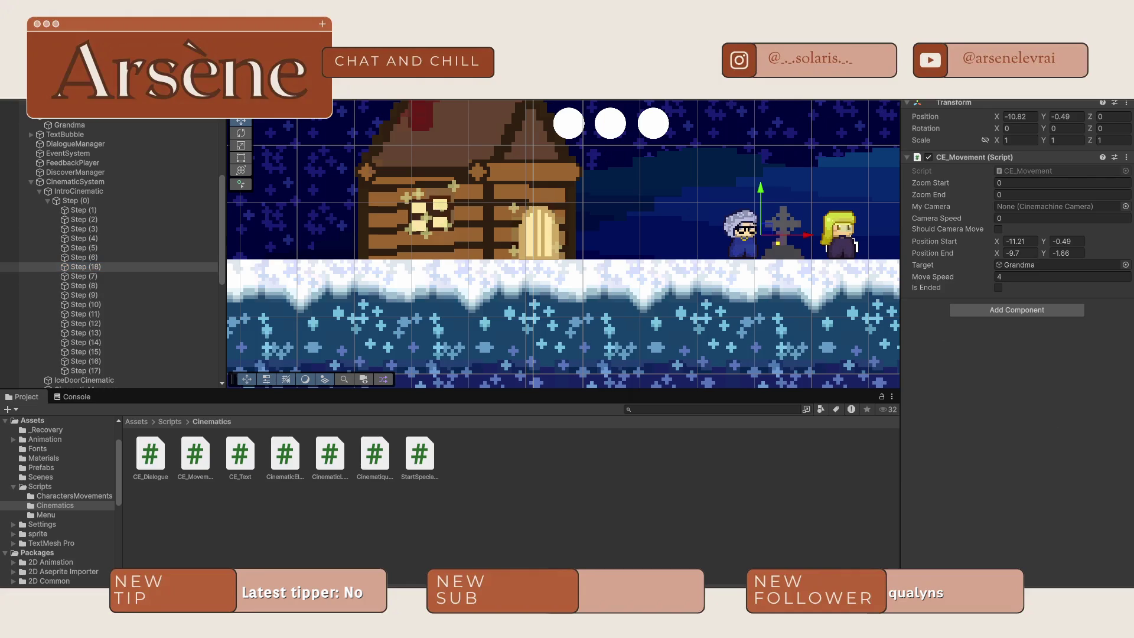
{"action": "key", "text": "ctrl+p"}
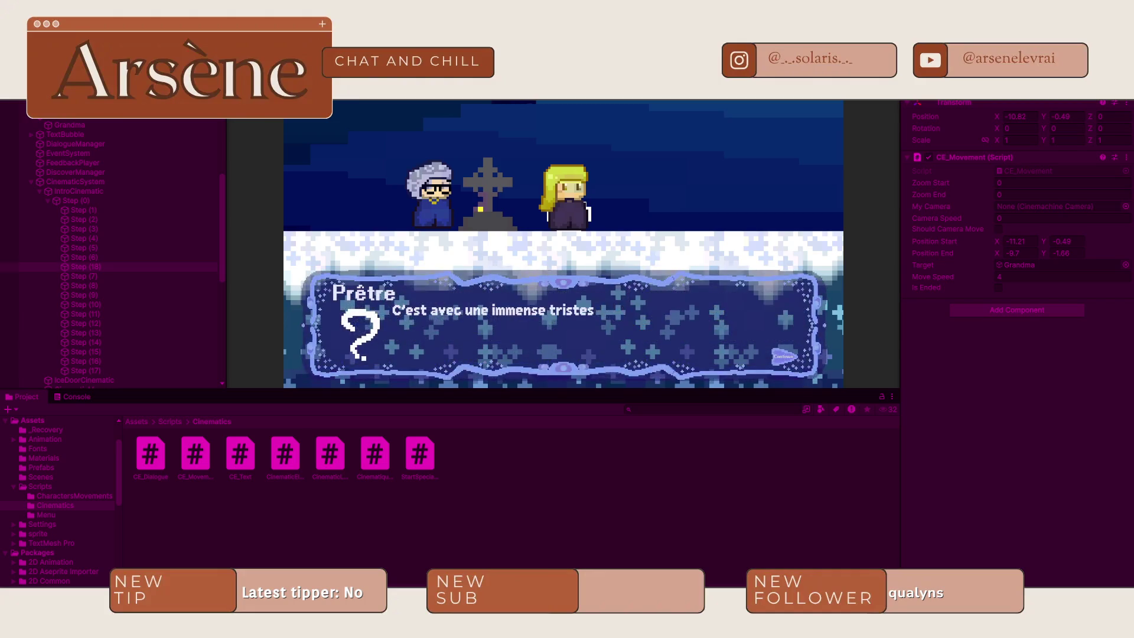
- Advance through the priest, narration, fox, Vitalina and Lulupin lines with Space
{"action": "key", "text": "space"}
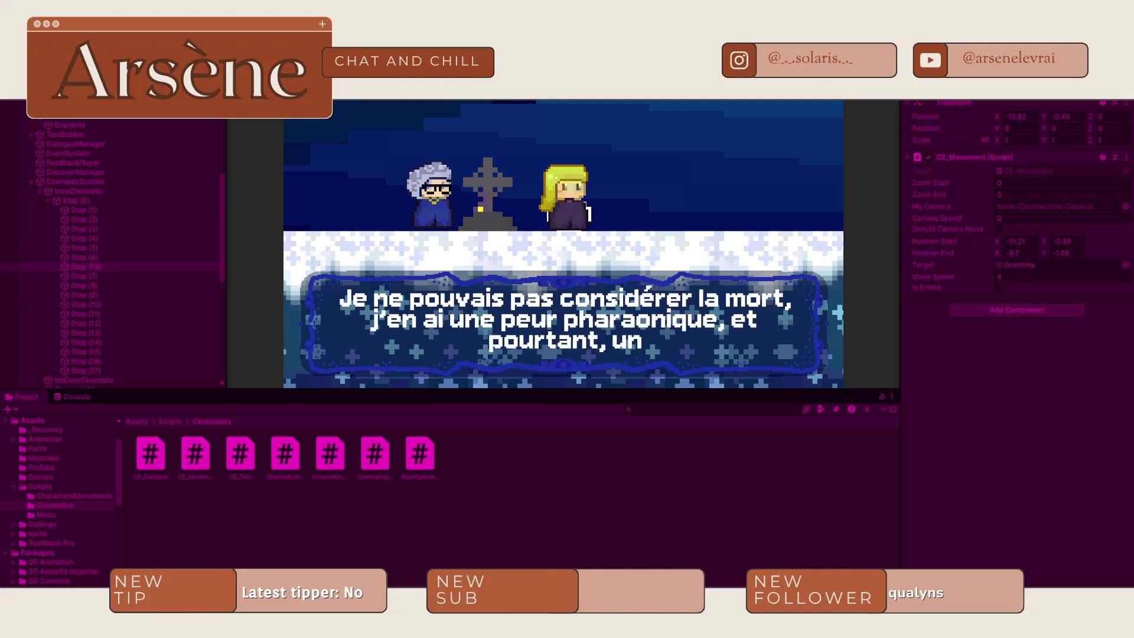
{"action": "key", "text": "space"}
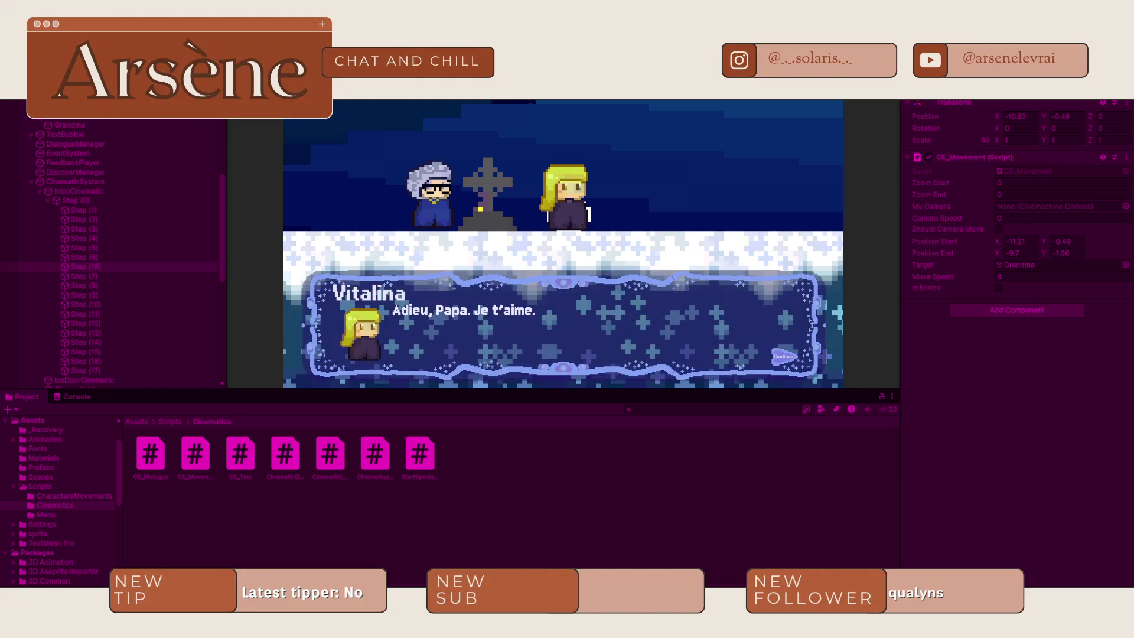
{"action": "key", "text": "space"}
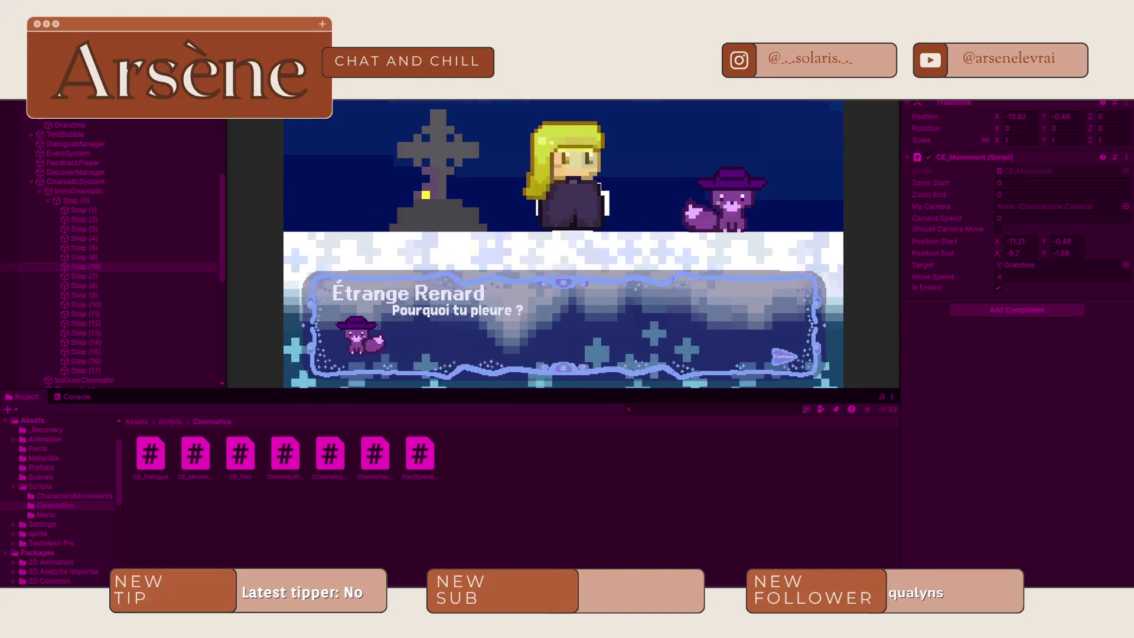
{"action": "key", "text": "space"}
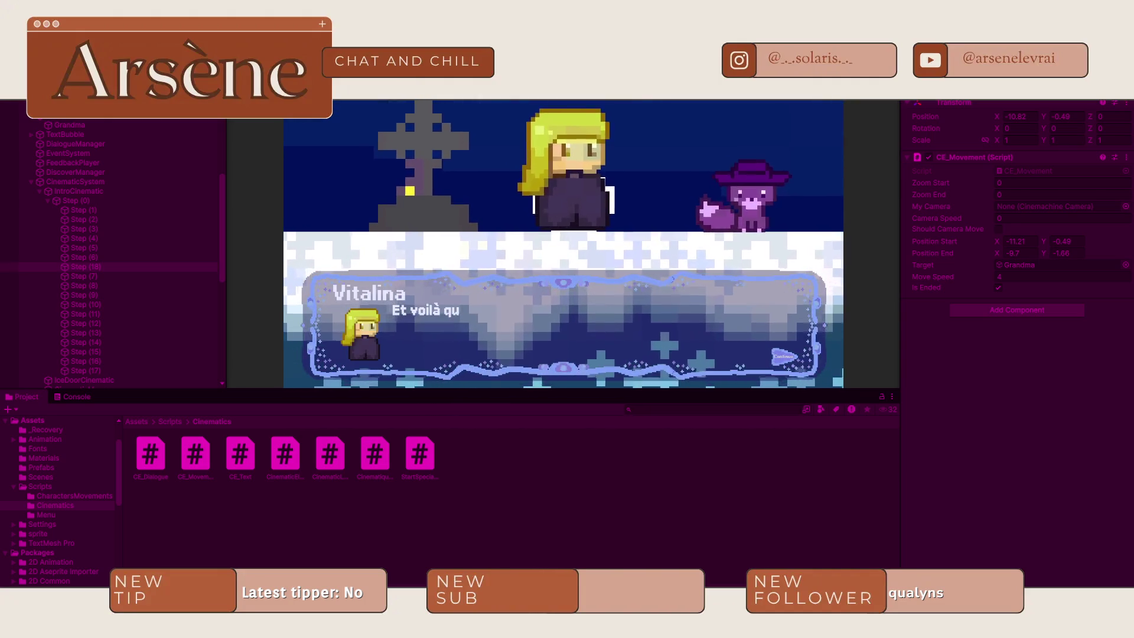
{"action": "key", "text": "space"}
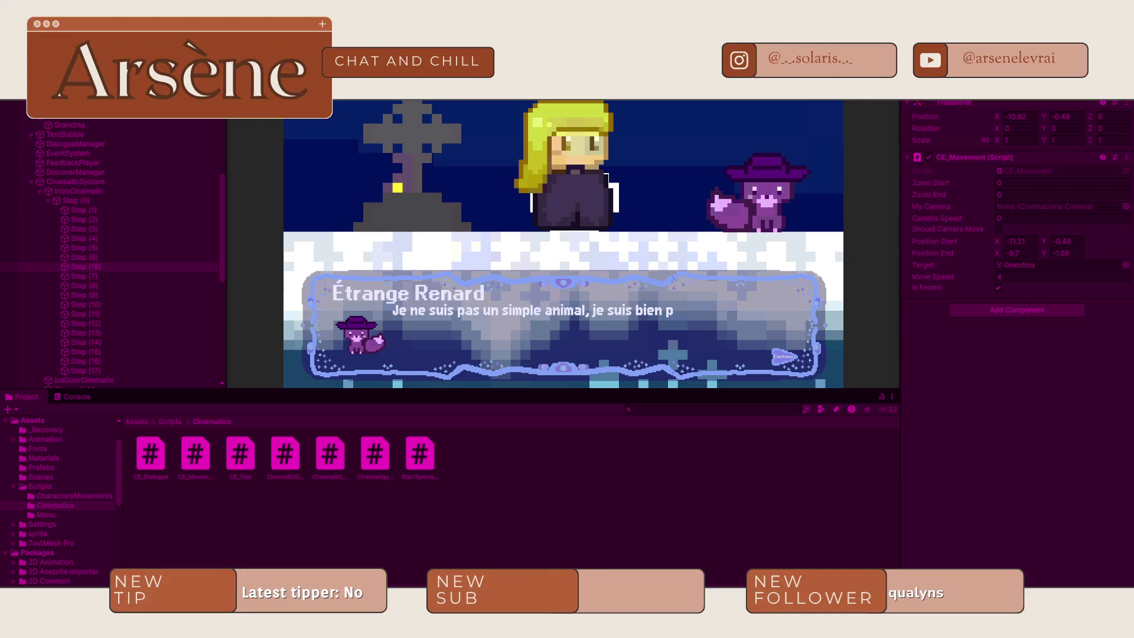
{"action": "key", "text": "space"}
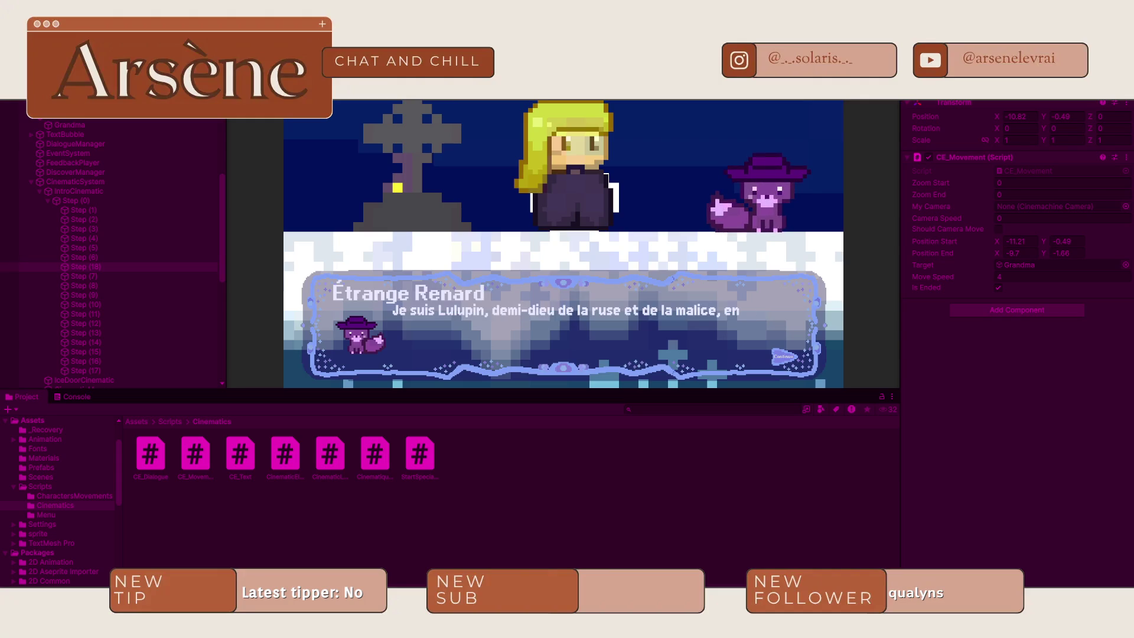
{"action": "key", "text": "space"}
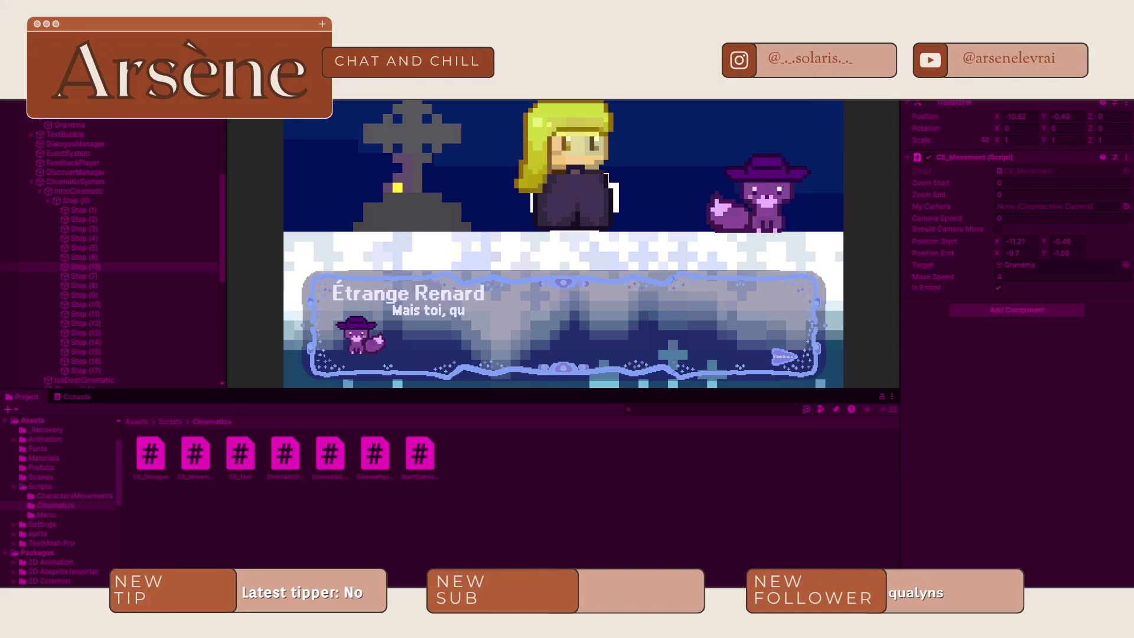
{"action": "key", "text": "space"}
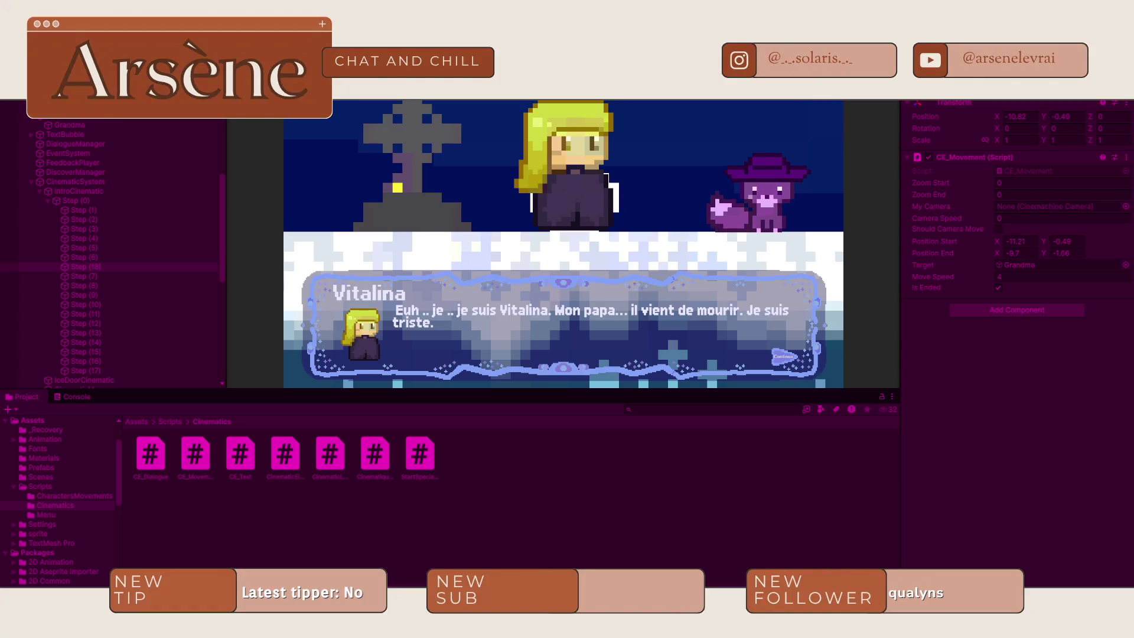
{"action": "key", "text": "space"}
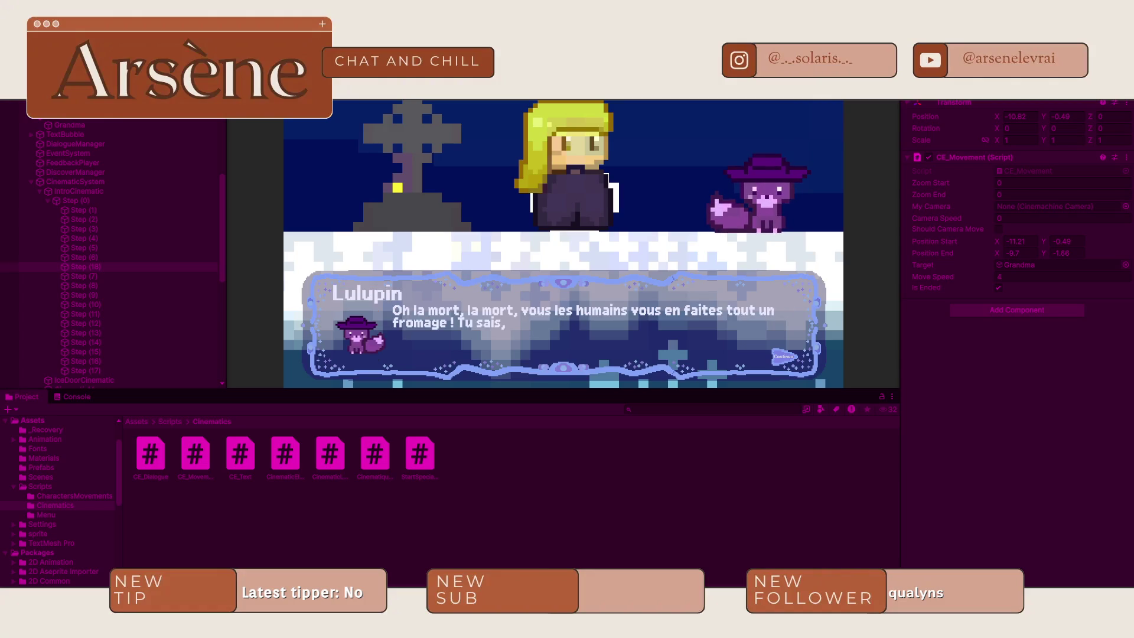
{"action": "key", "text": "space"}
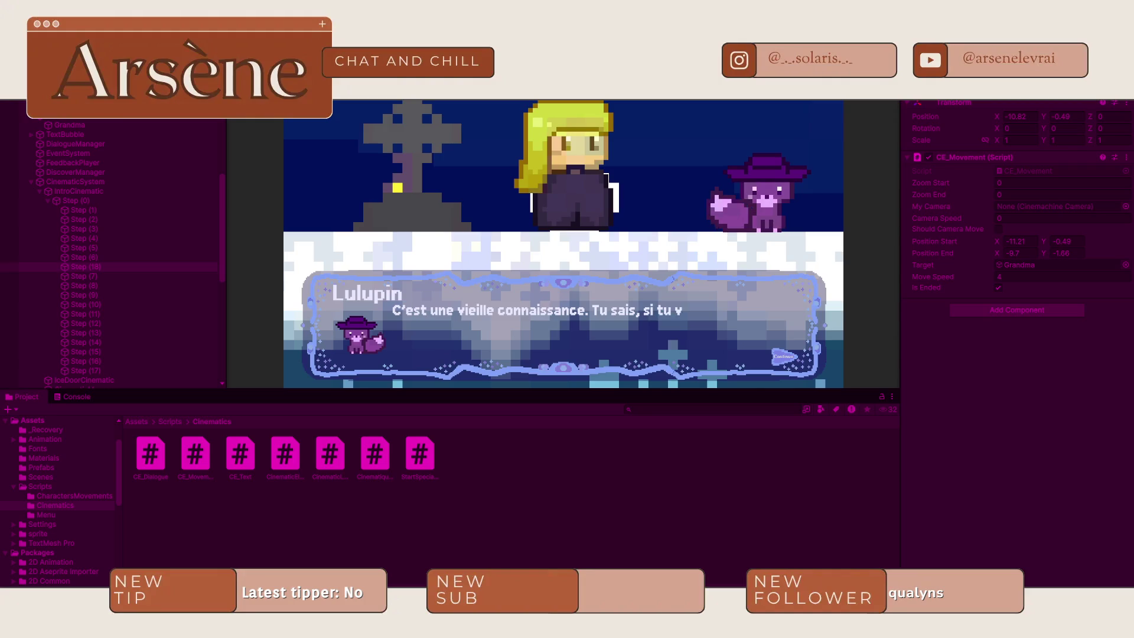
{"action": "key", "text": "space"}
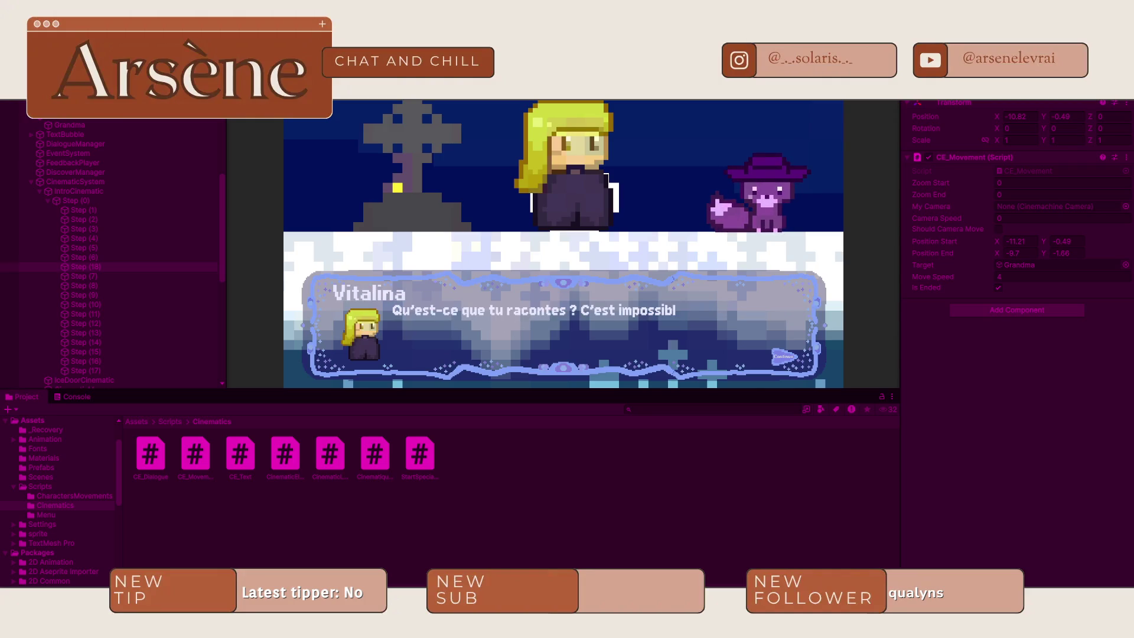
{"action": "key", "text": "space"}
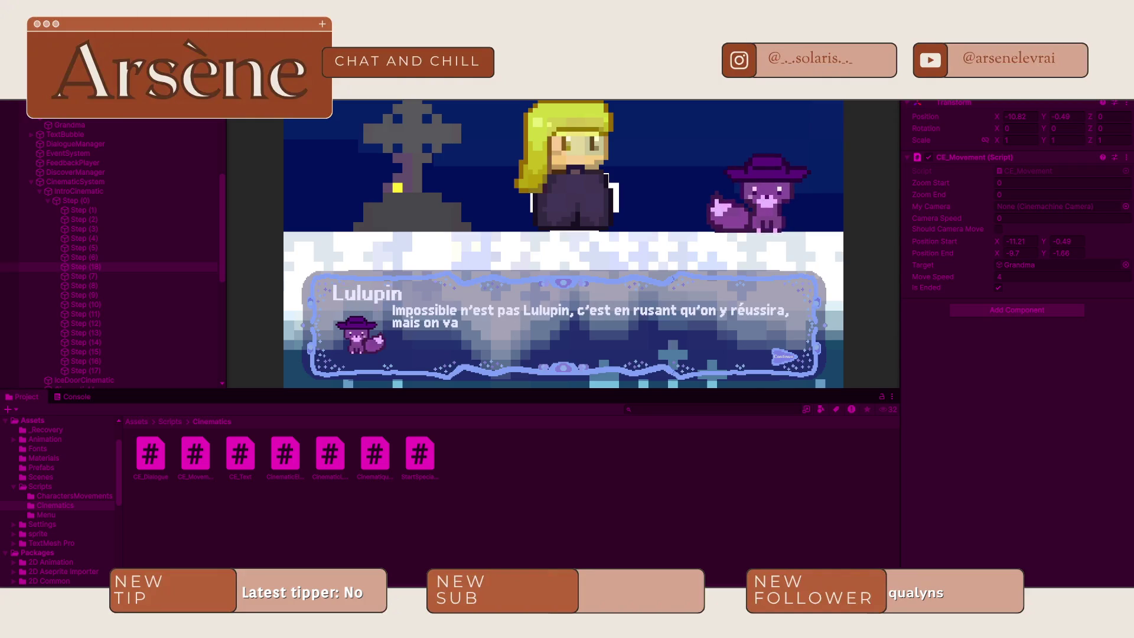
{"action": "key", "text": "space"}
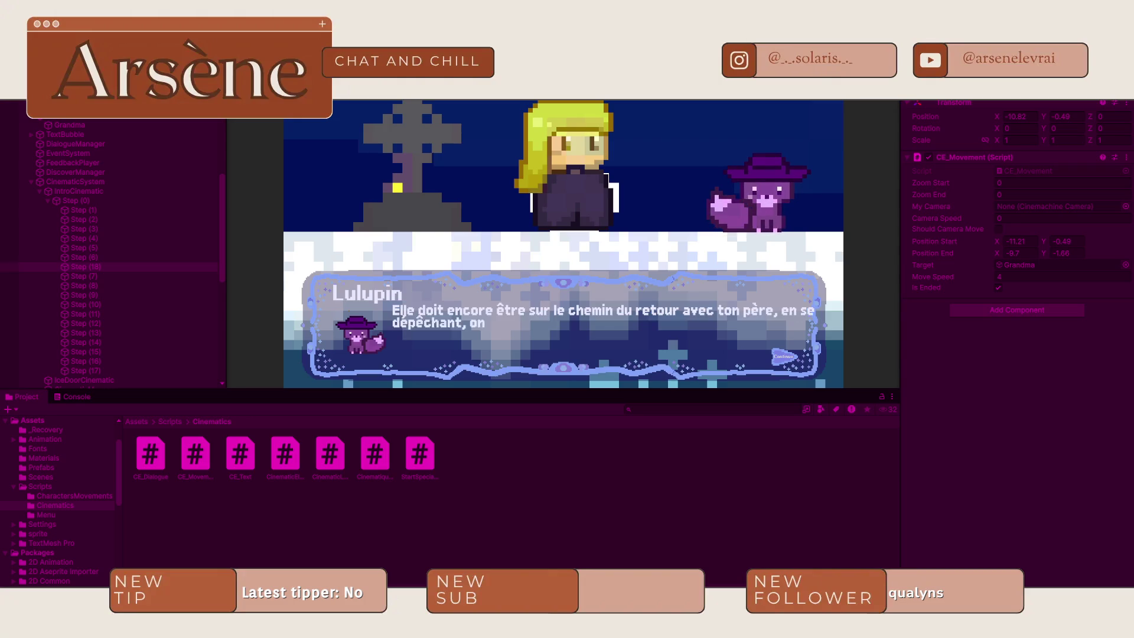
{"action": "key", "text": "space"}
{"action": "key", "text": "space"}
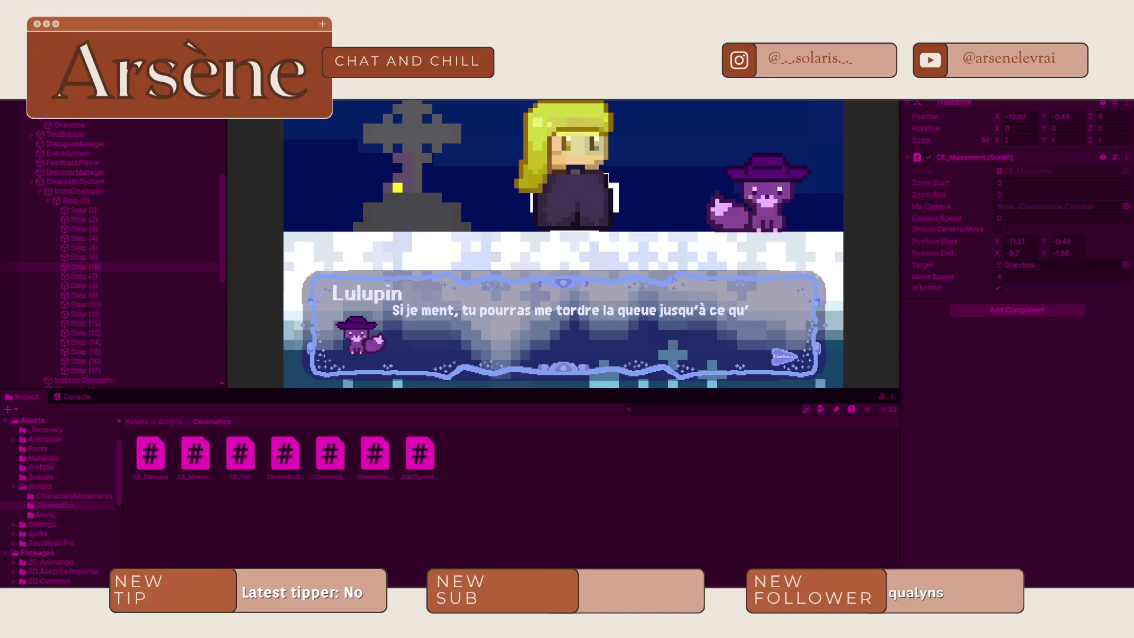
{"action": "key", "text": "space"}
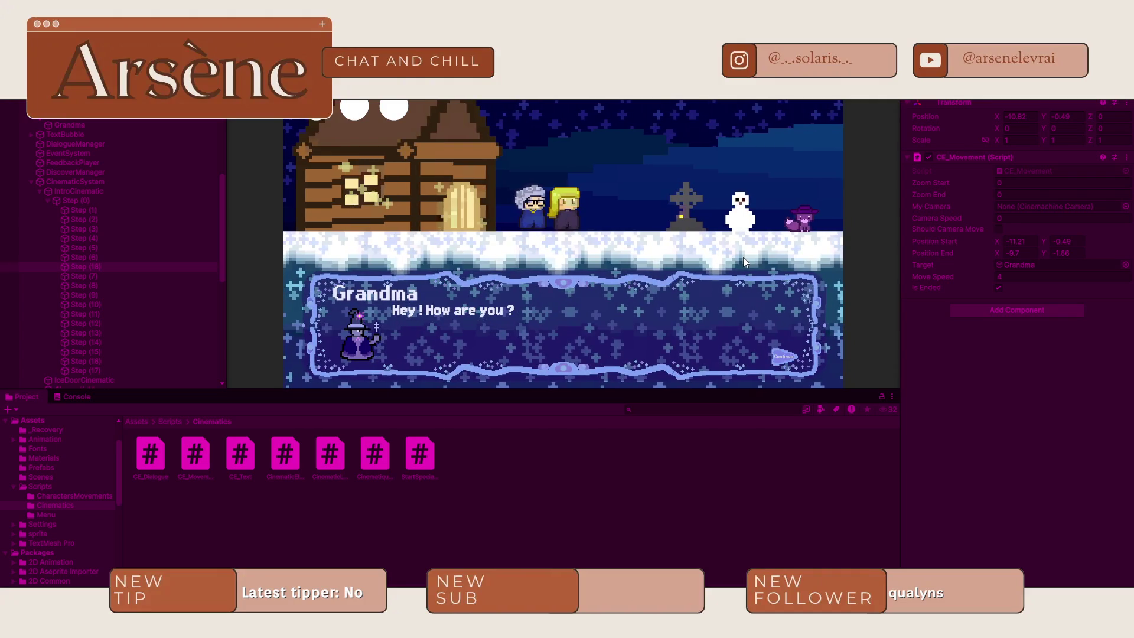
- Advance through Grandma's dialogue lines with Space, then exit Play mode
{"action": "key", "text": "space"}
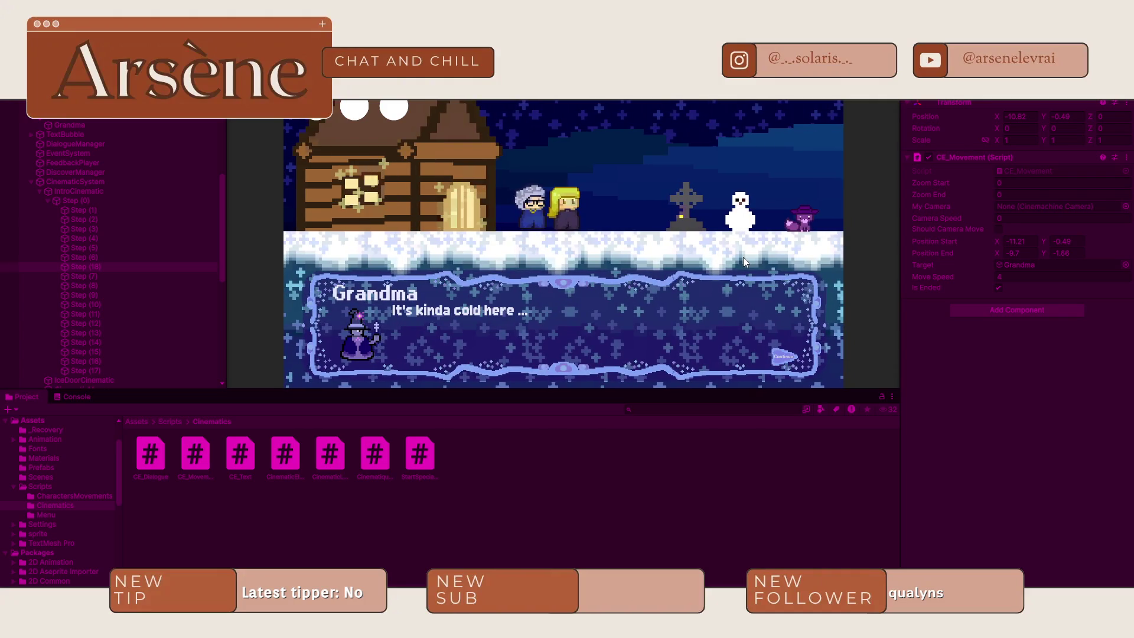
{"action": "key", "text": "space"}
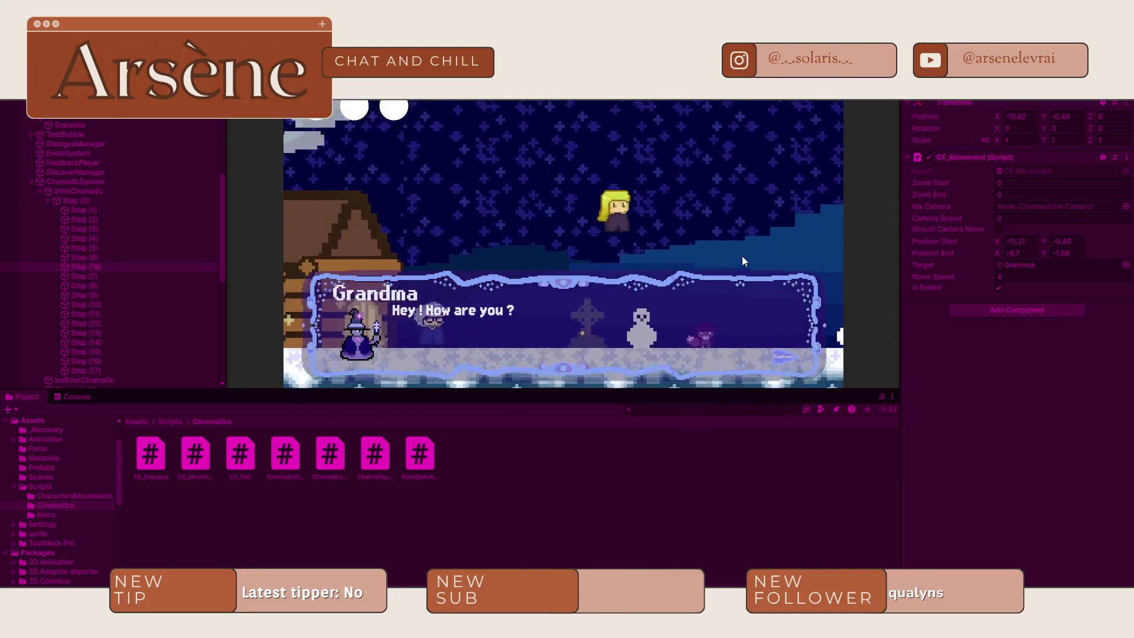
{"action": "key", "text": "space"}
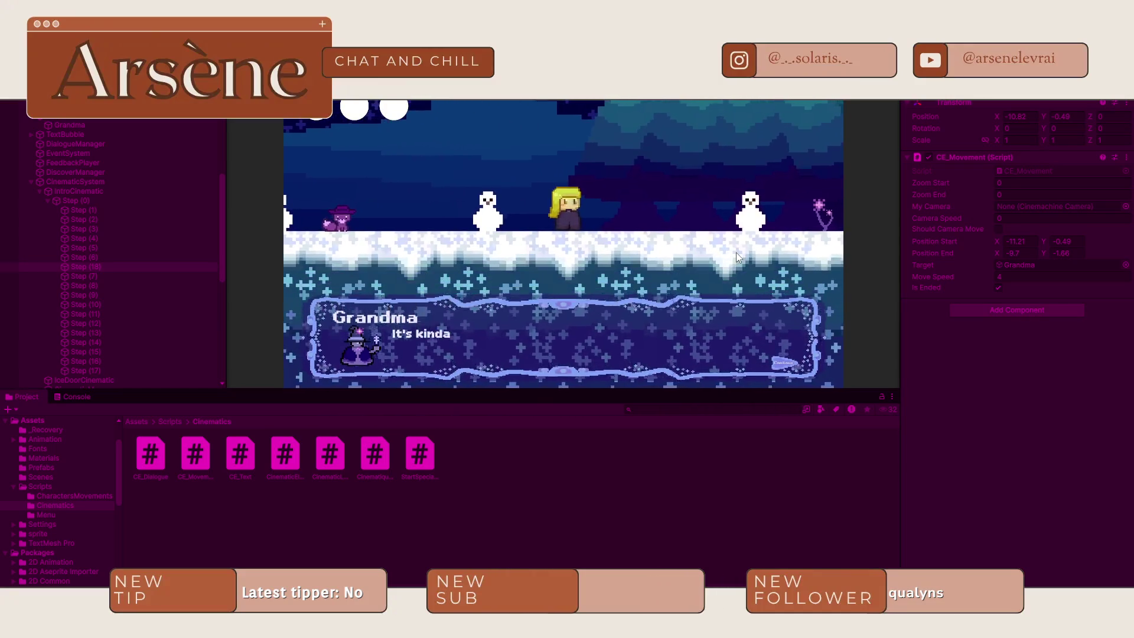
{"action": "key", "text": "space"}
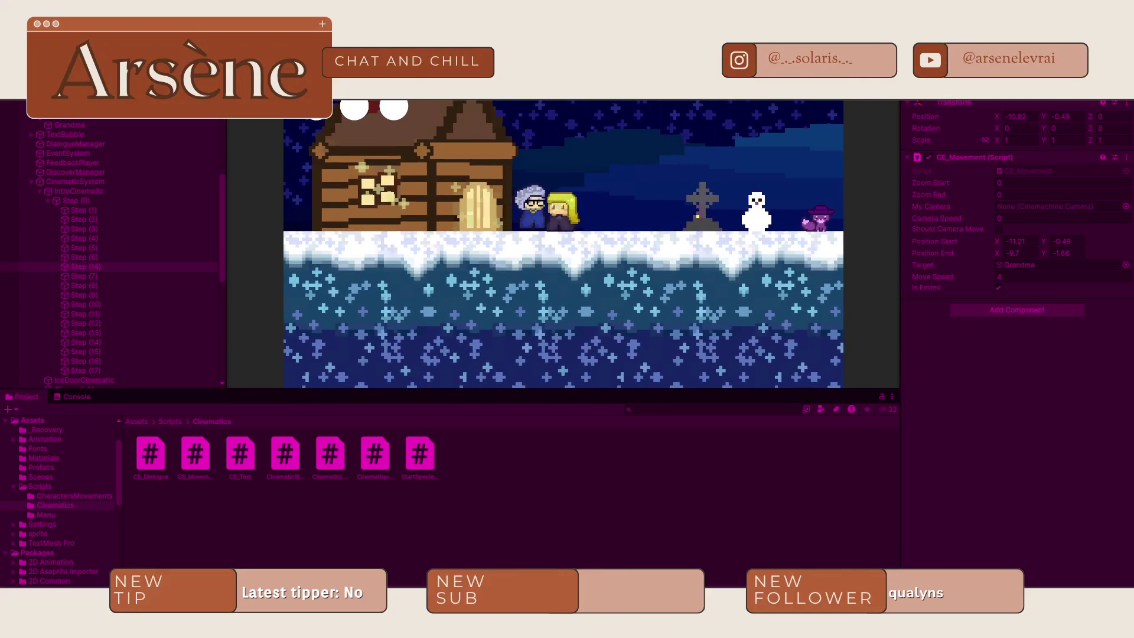
{"action": "key", "text": "ctrl+p"}
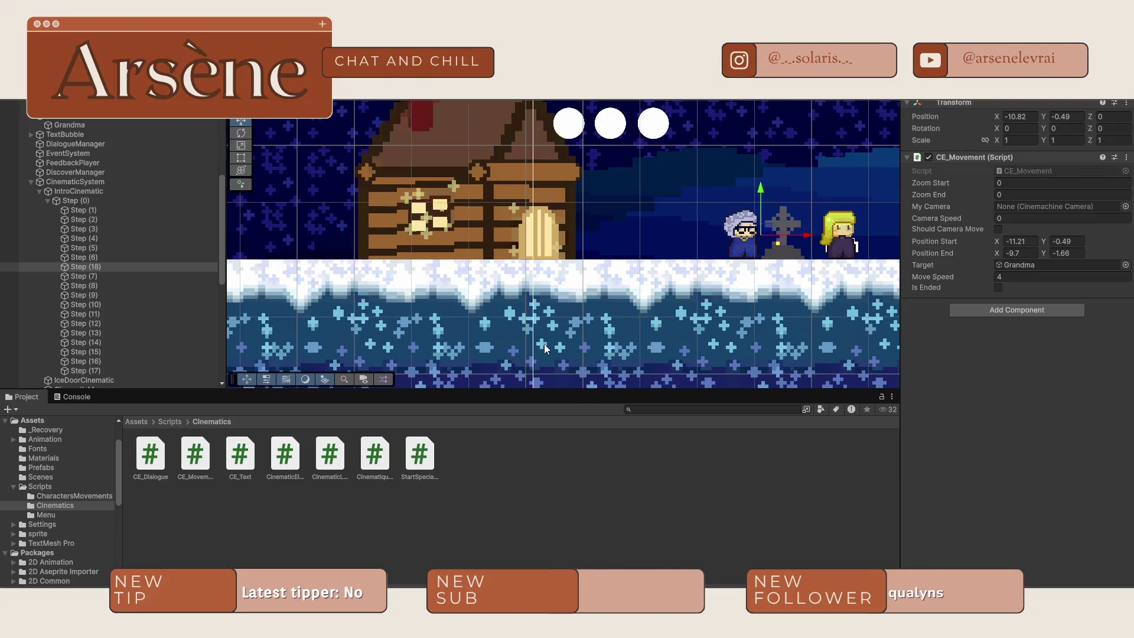
- Open DialogueTrigger from Assets > Scripts in the code editor
{"action": "key", "text": "alt+Tab"}
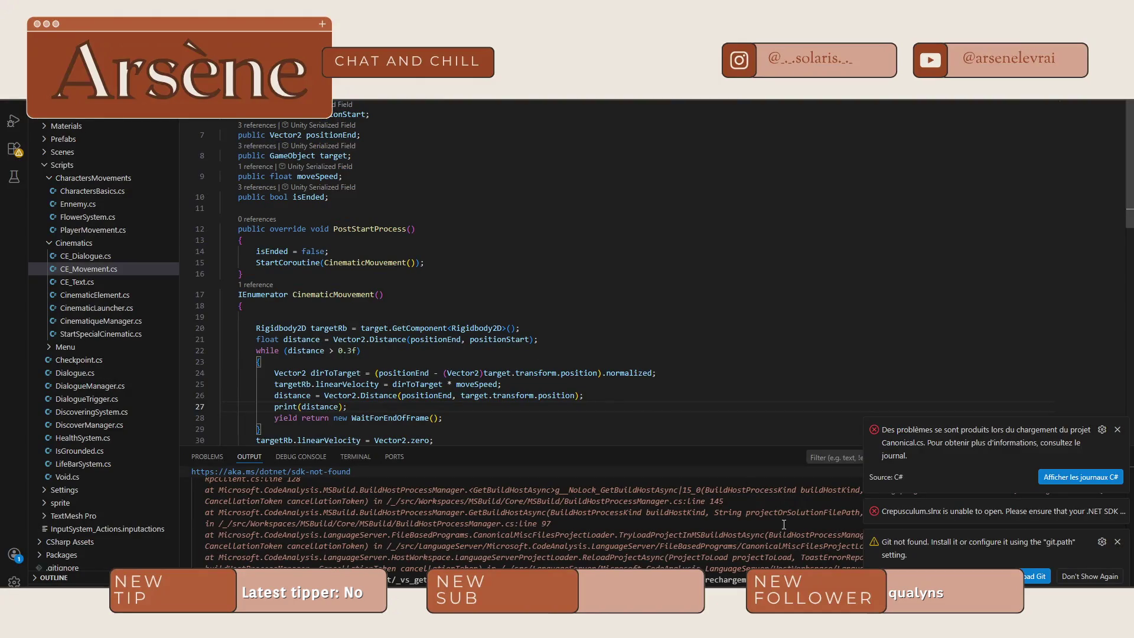
{"action": "key", "text": "alt+Tab"}
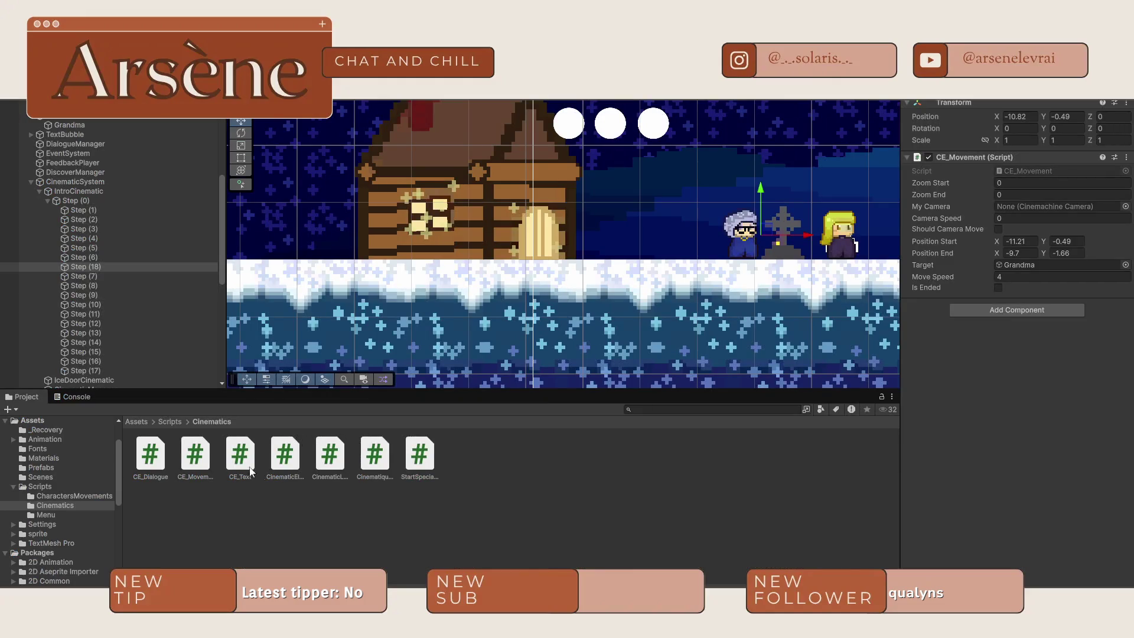
{"action": "left_click", "coordinate": [173, 419]}
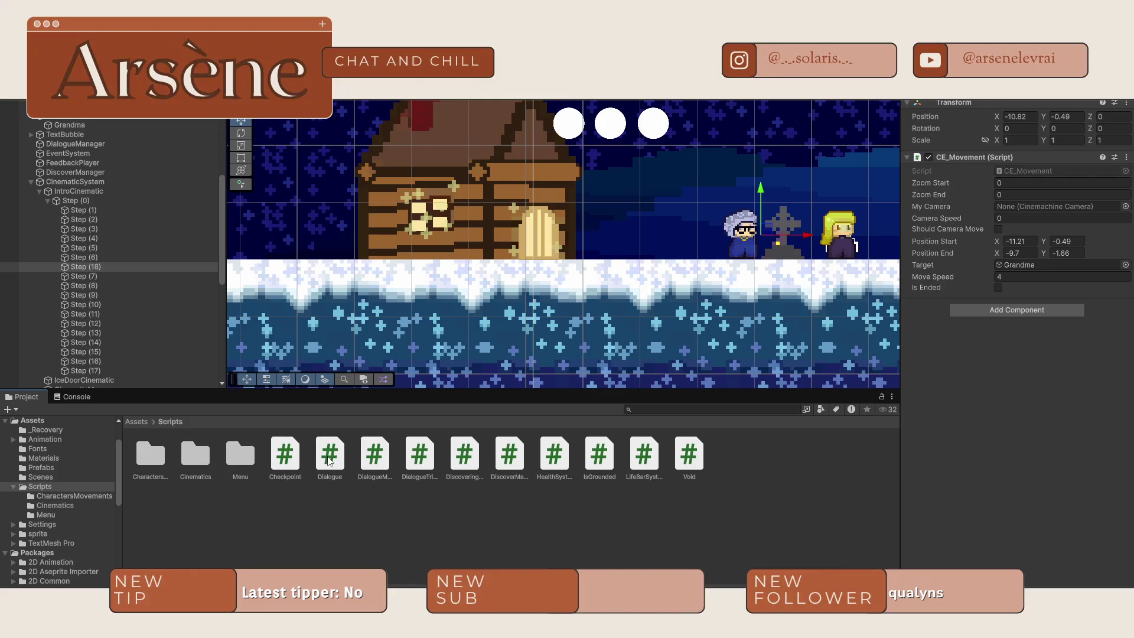
{"action": "left_click", "coordinate": [384, 457]}
{"action": "left_click", "coordinate": [424, 464]}
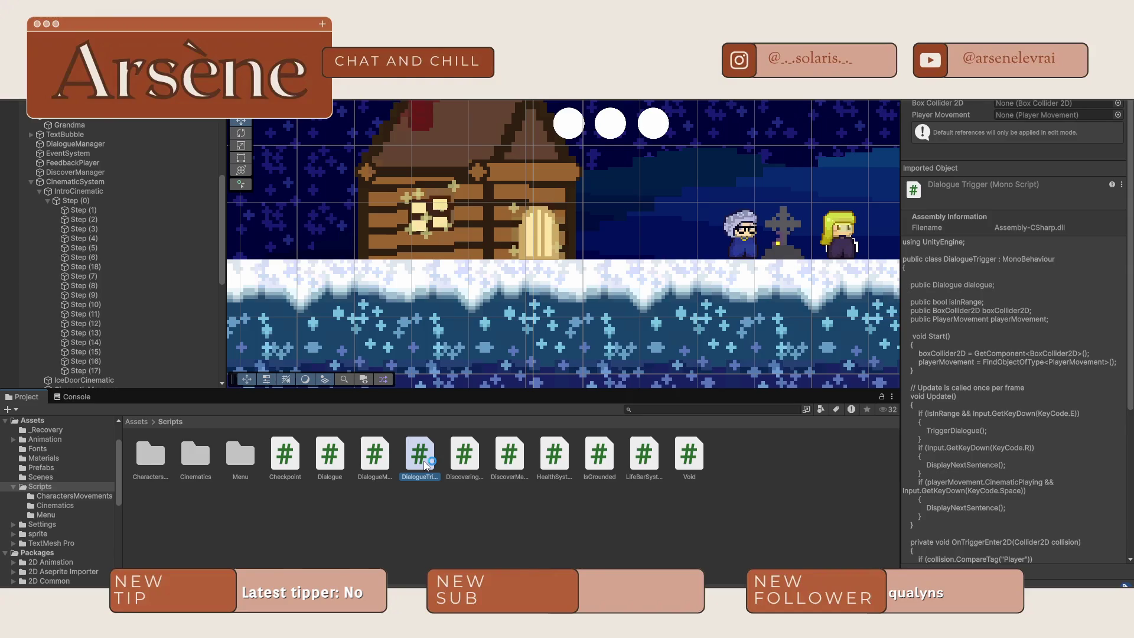
{"action": "double_click", "coordinate": [424, 463]}
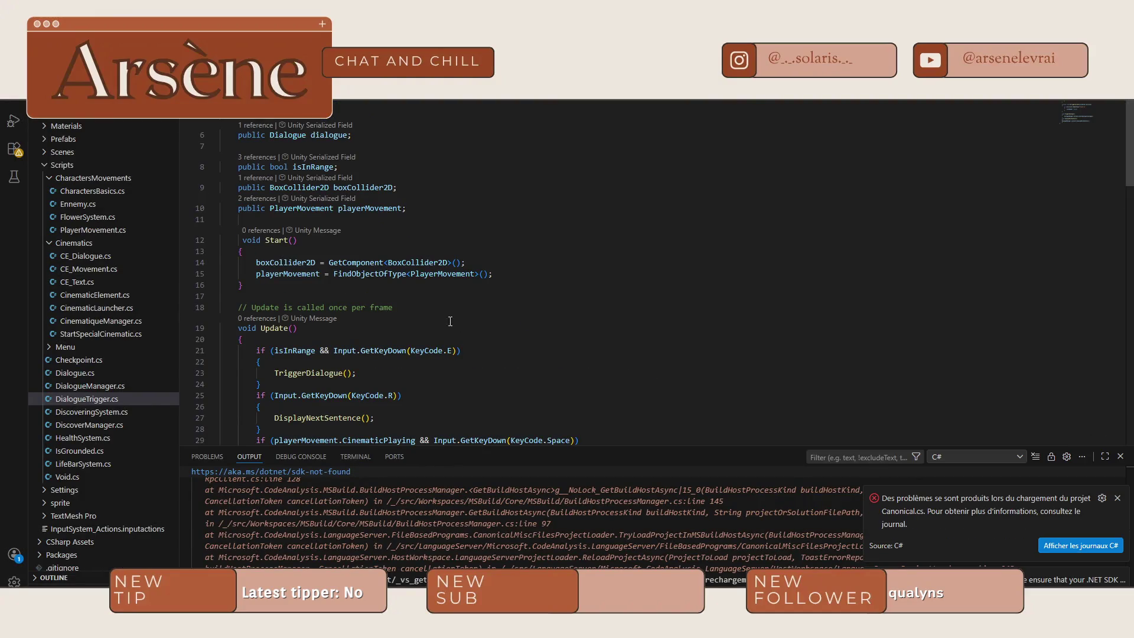
- Change the next-sentence check on line 25 from KeyCode.R to KeyCode.Space
{"action": "scroll", "coordinate": [450, 322], "scroll_direction": "down", "scroll_amount": 2}
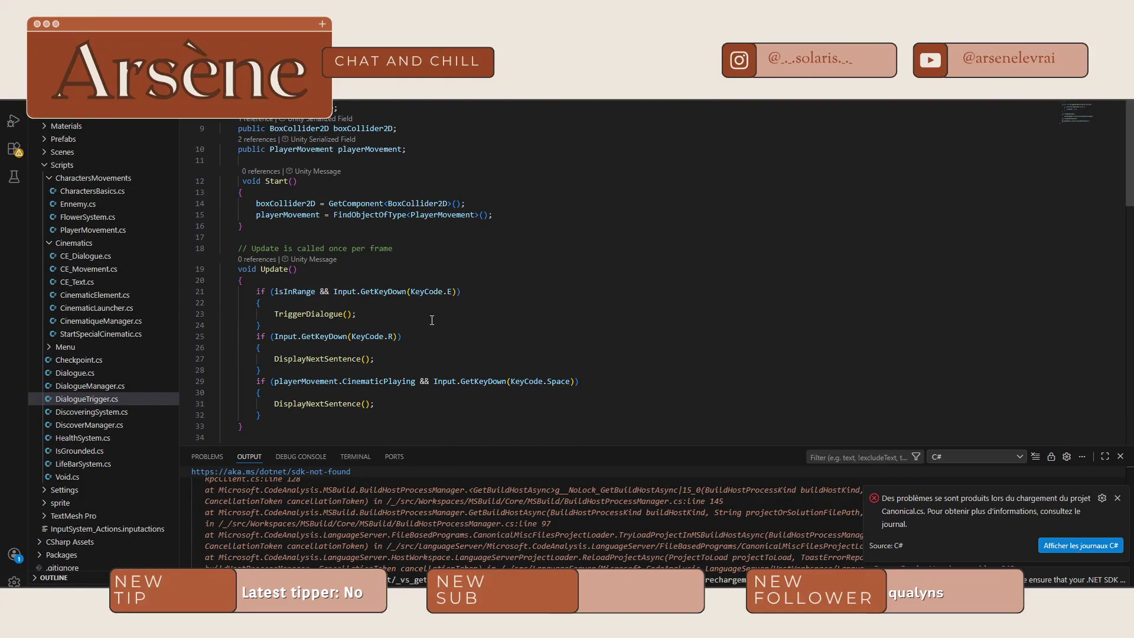
{"action": "left_click", "coordinate": [394, 337]}
{"action": "key", "text": "BackSpace"}
{"action": "type", "text": "Space"}
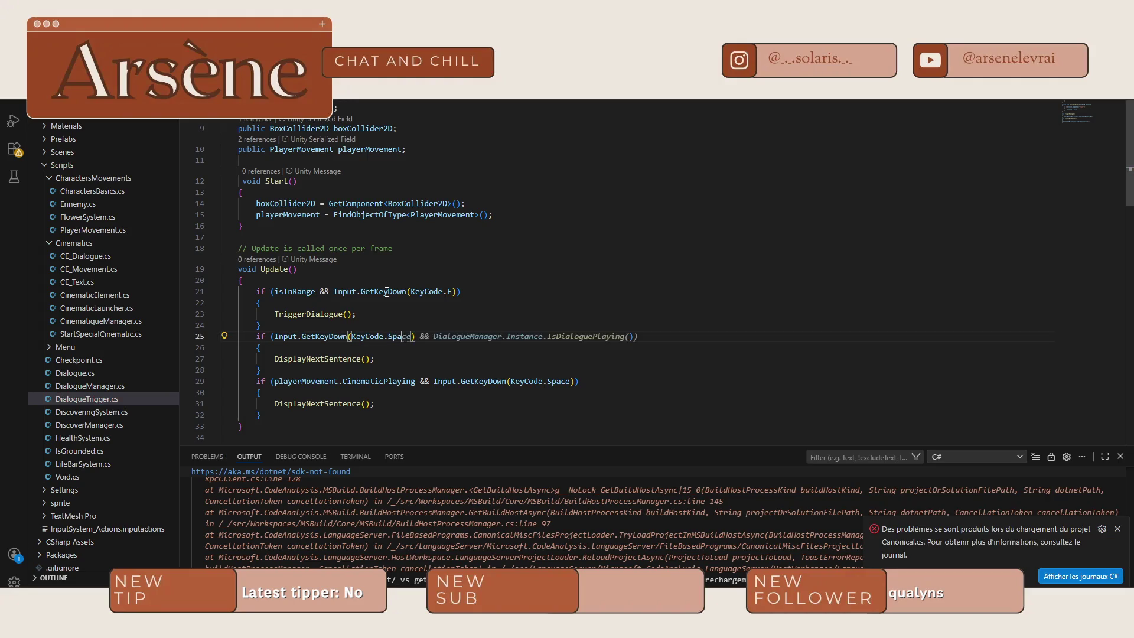
{"action": "type", "text": ")"}
{"action": "left_click", "coordinate": [457, 361]}
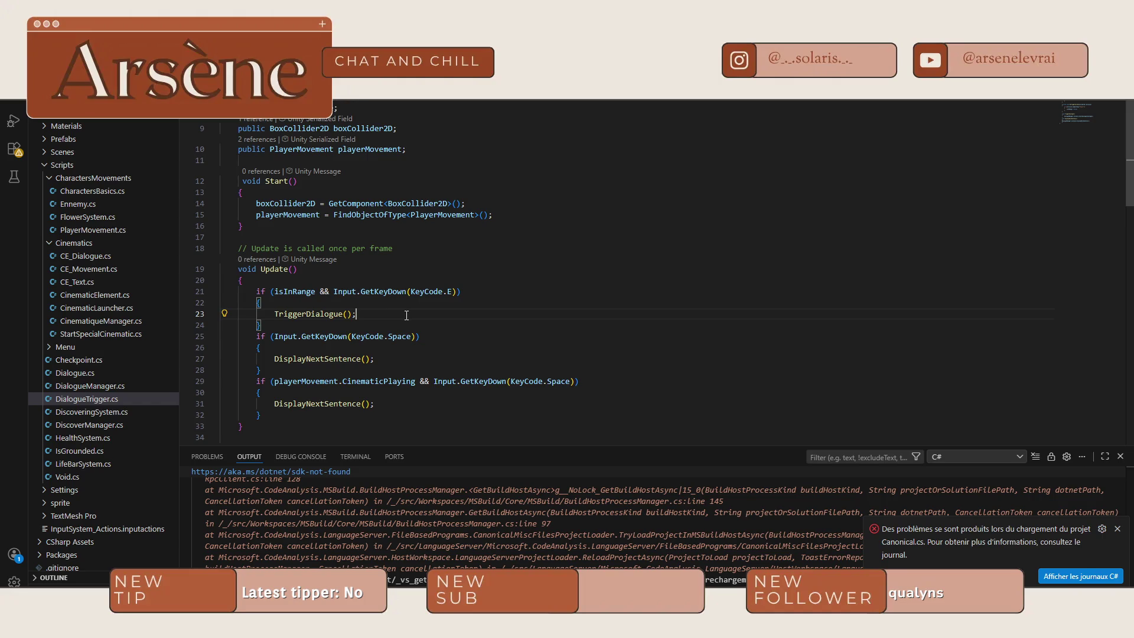
- Add playerMovement.CinematicPlaying = true; after the TriggerDialogue() call and review the script
{"action": "key", "text": "Return"}
{"action": "type", "text": "play"}
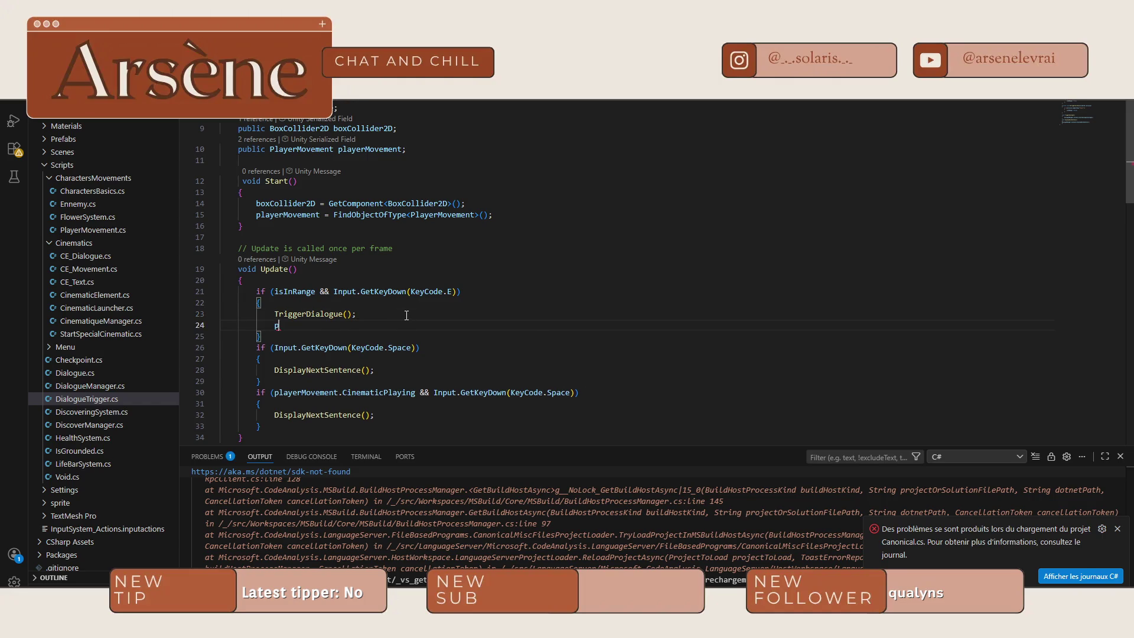
{"action": "key", "text": "Tab"}
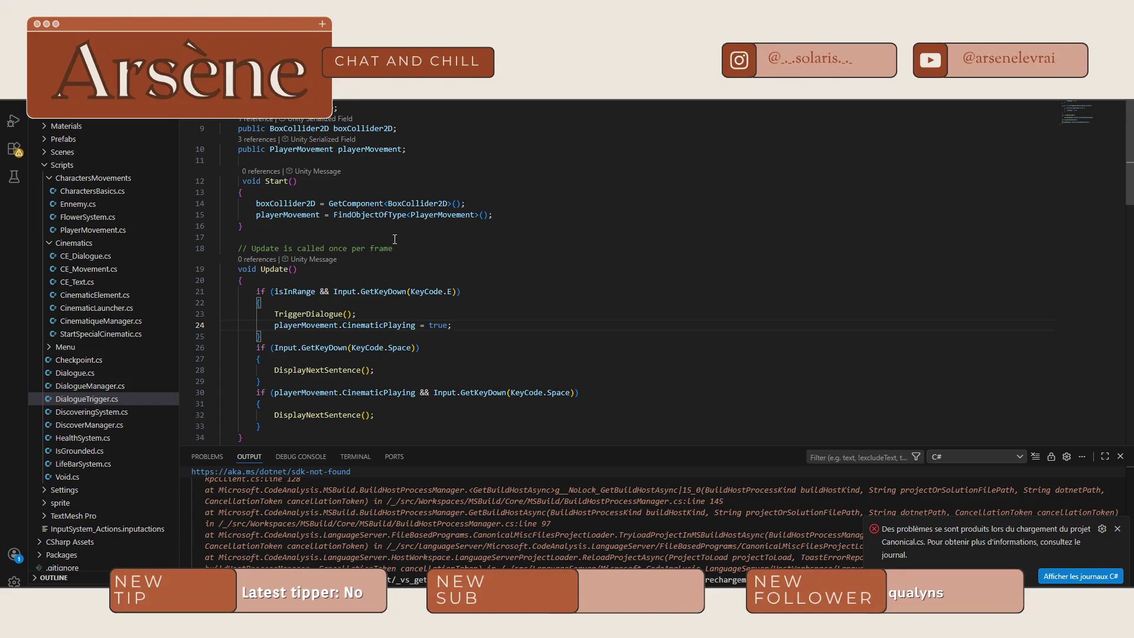
{"action": "scroll", "coordinate": [395, 238], "scroll_direction": "down", "scroll_amount": 6}
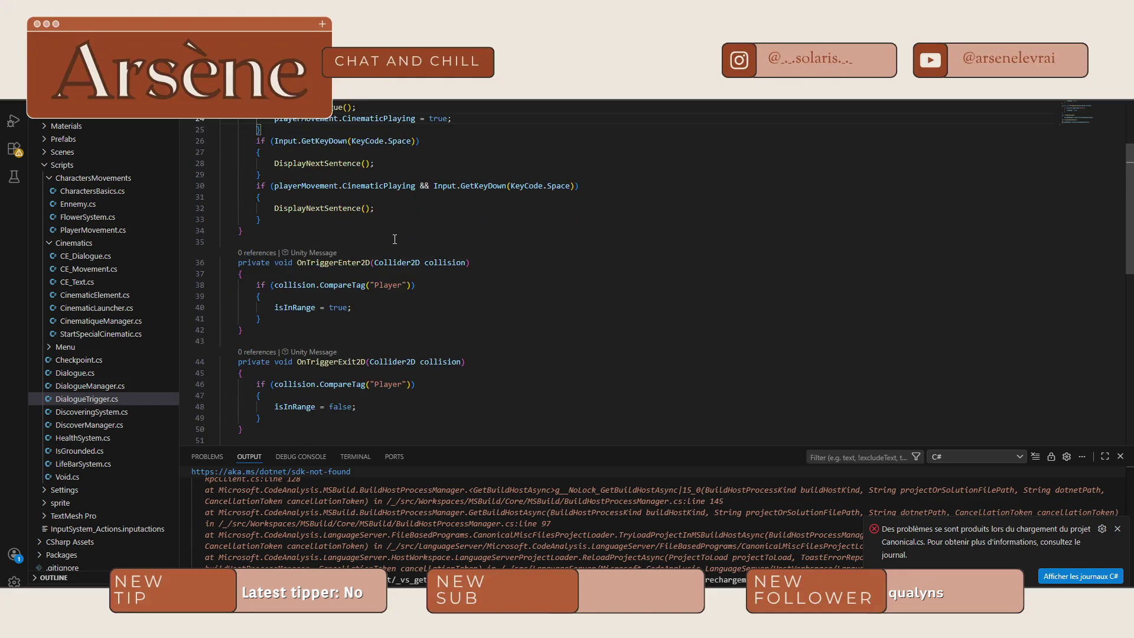
{"action": "scroll", "coordinate": [394, 239], "scroll_direction": "down", "scroll_amount": 3}
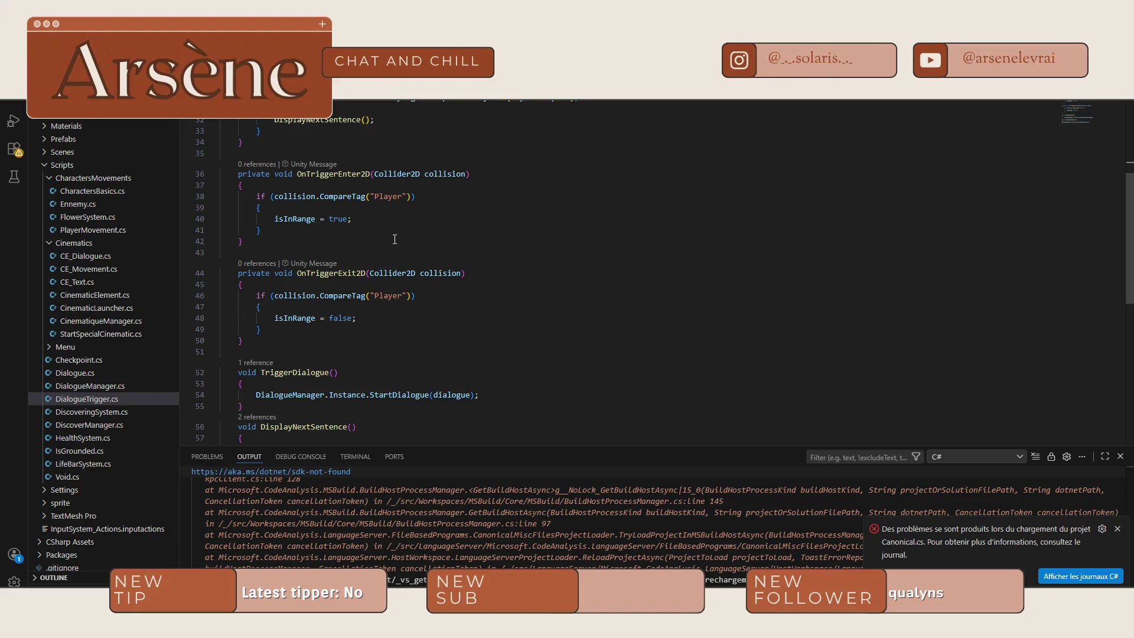
{"action": "scroll", "coordinate": [393, 272], "scroll_direction": "down", "scroll_amount": 4}
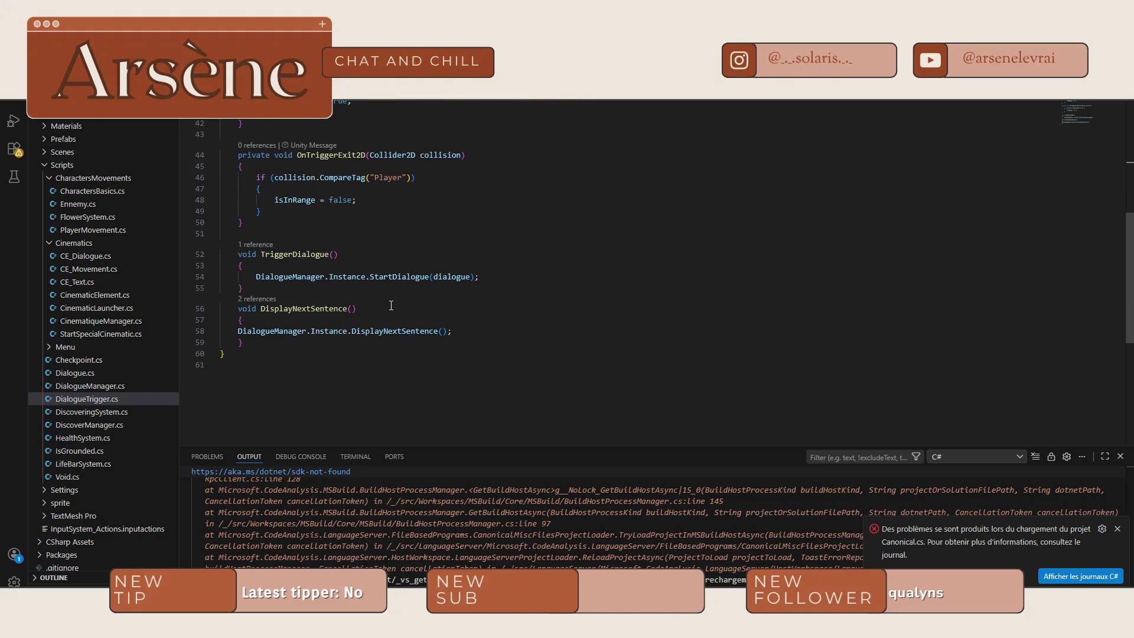
{"action": "scroll", "coordinate": [460, 283], "scroll_direction": "down", "scroll_amount": 4}
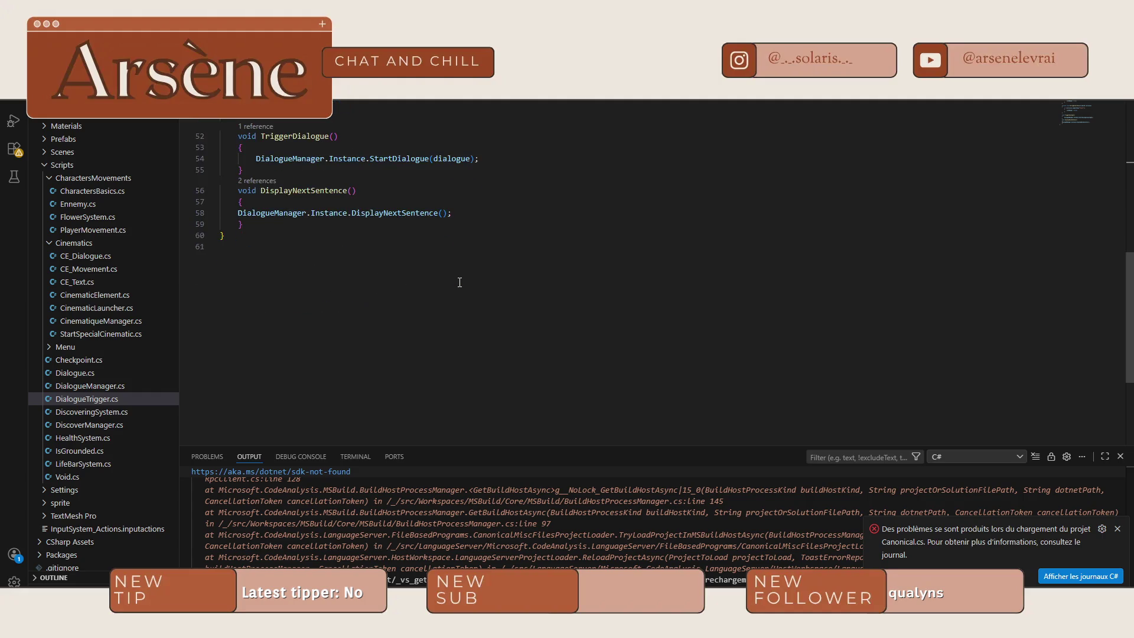
{"action": "scroll", "coordinate": [369, 242], "scroll_direction": "down", "scroll_amount": 3}
{"action": "scroll", "coordinate": [369, 242], "scroll_direction": "up", "scroll_amount": 2}
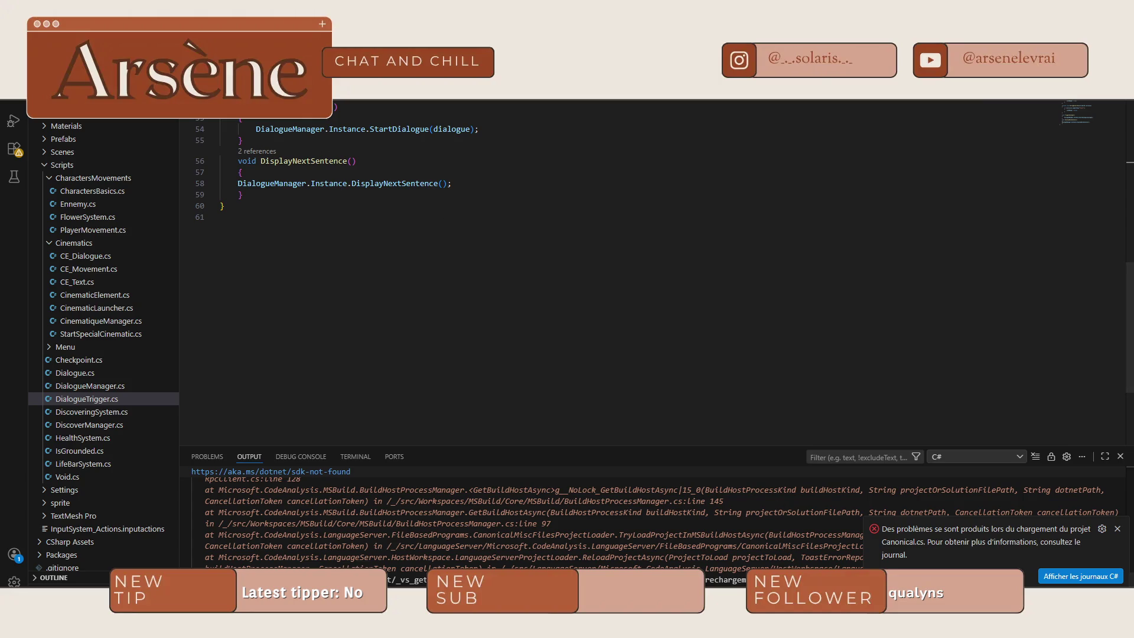
{"action": "key", "text": "alt+Tab"}
{"action": "key", "text": "alt+Tab"}
{"action": "key", "text": "alt+Tab"}
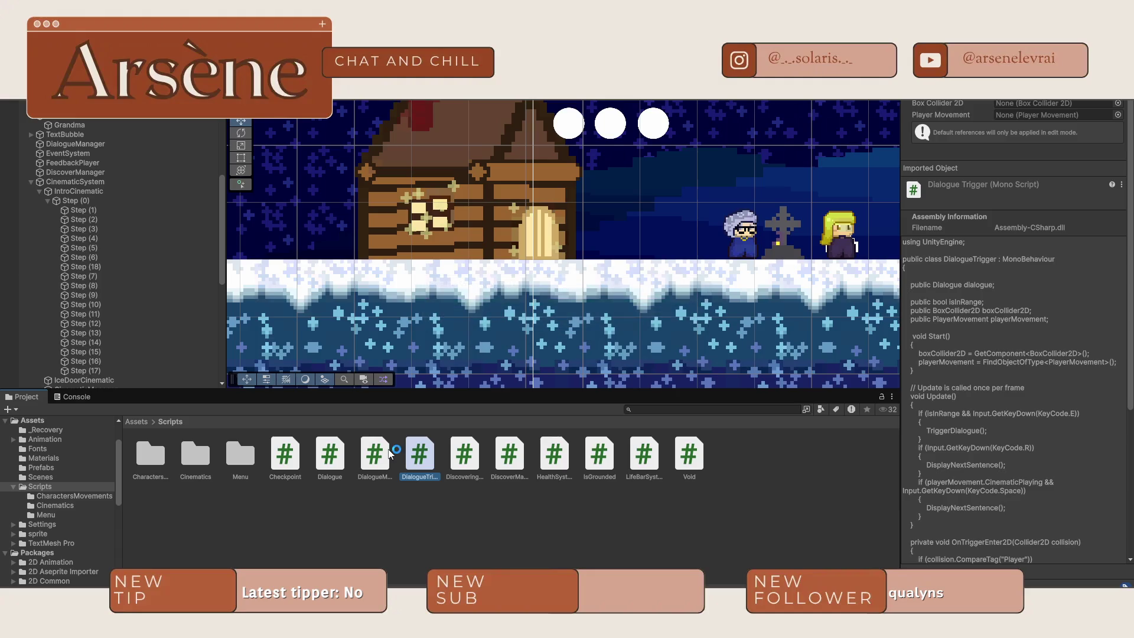
- Open DialogueManager.cs from the Scripts folder in Visual Studio Code
{"action": "double_click", "coordinate": [377, 453]}
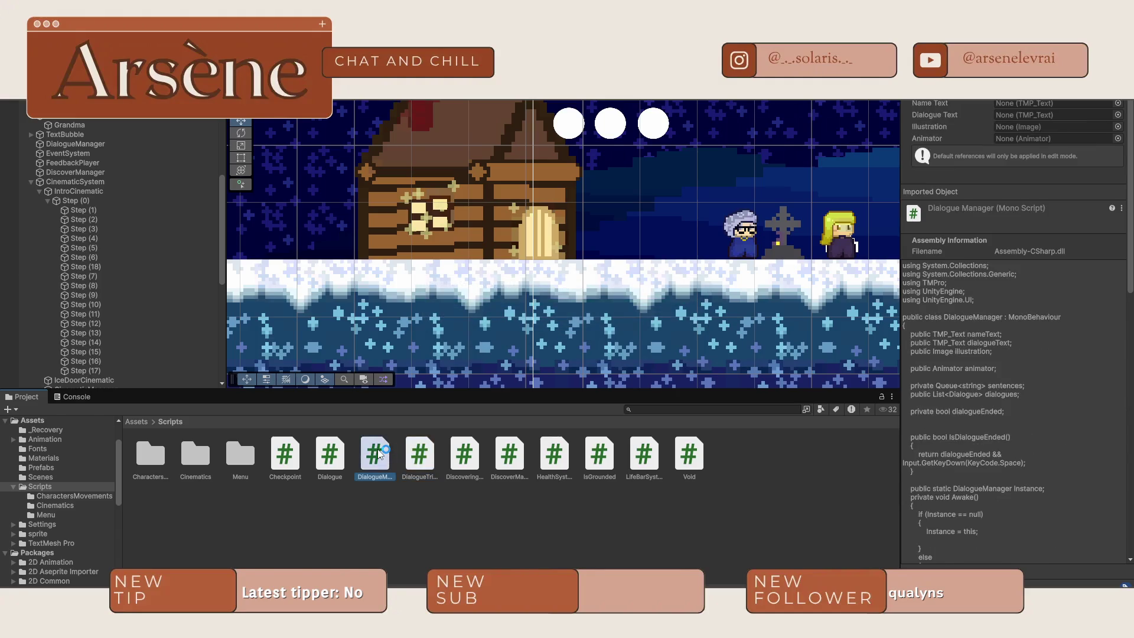
{"action": "scroll", "coordinate": [449, 269], "scroll_direction": "down", "scroll_amount": 5}
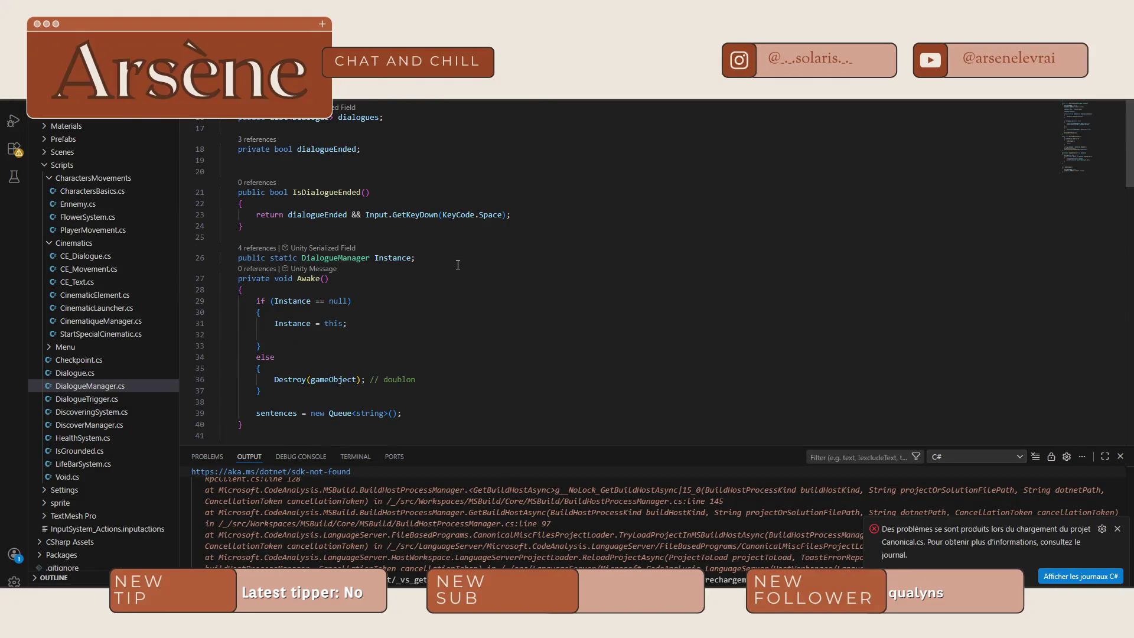
- Add playerMovement.CinematicPlaying = false; on a new line in EndDialogue
{"action": "scroll", "coordinate": [431, 243], "scroll_direction": "down", "scroll_amount": 10}
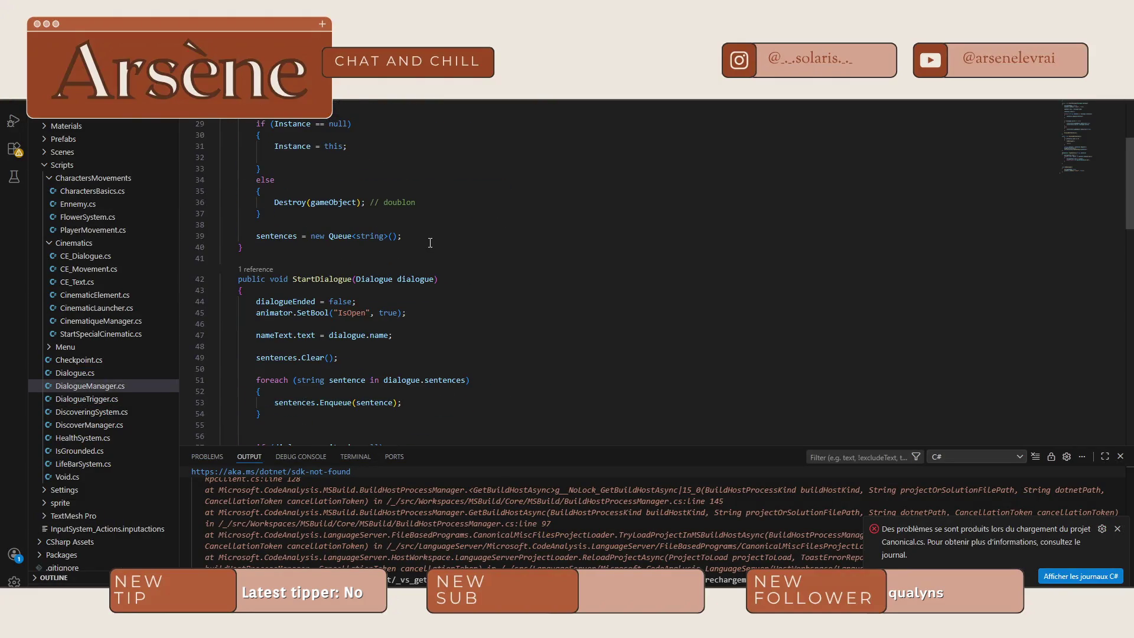
{"action": "scroll", "coordinate": [431, 243], "scroll_direction": "down", "scroll_amount": 5}
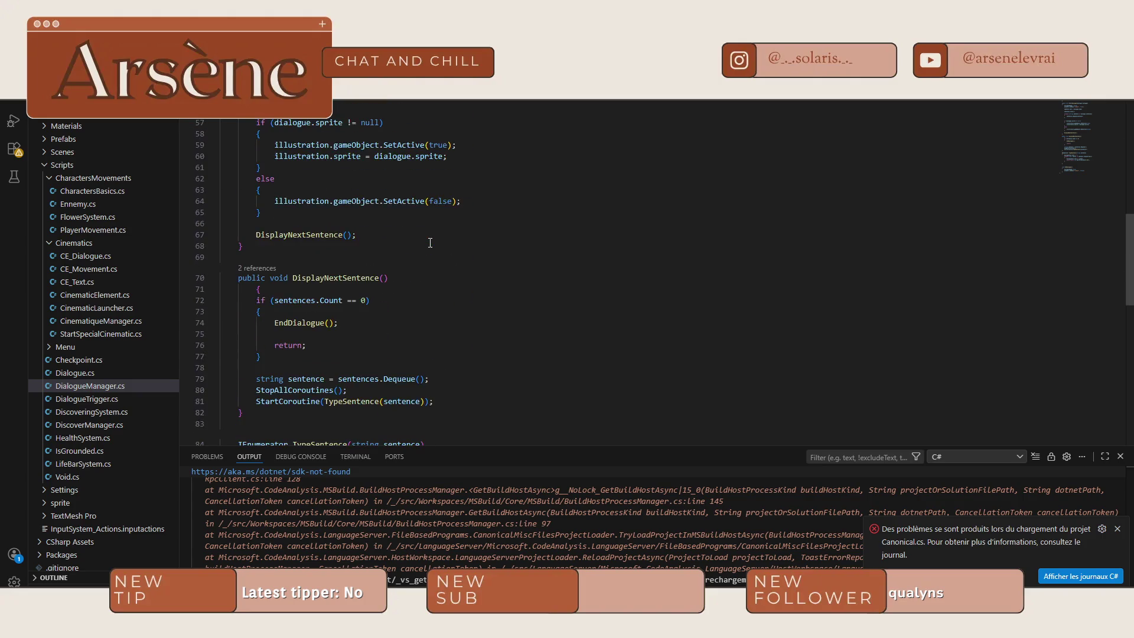
{"action": "scroll", "coordinate": [395, 241], "scroll_direction": "down", "scroll_amount": 8}
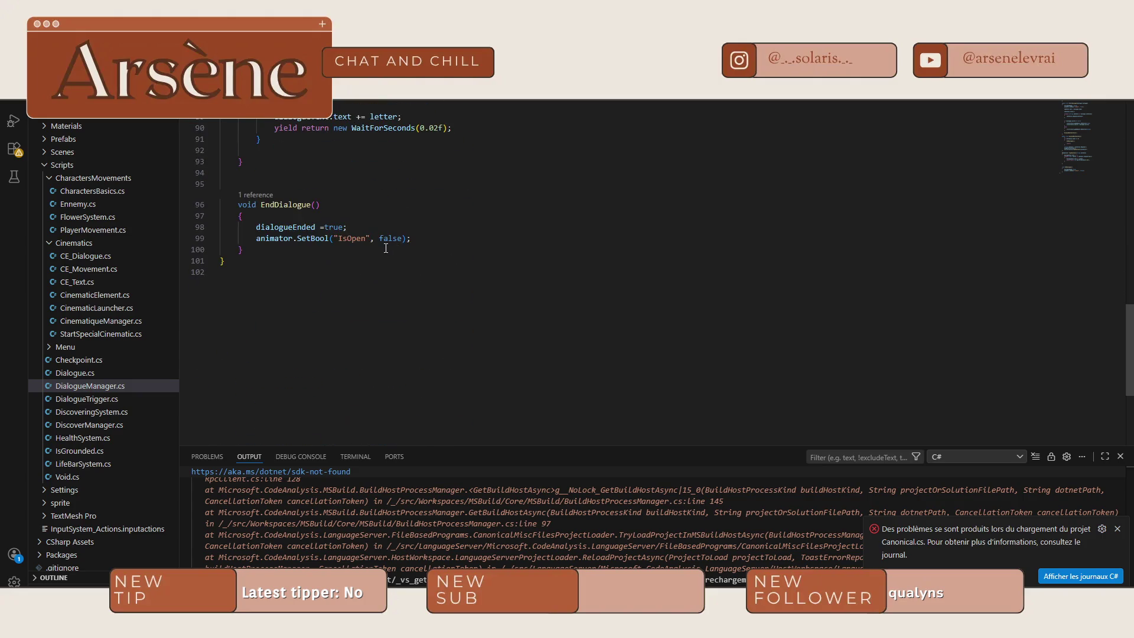
{"action": "left_click", "coordinate": [371, 230]}
{"action": "key", "text": "Return"}
{"action": "type", "text": "pla"}
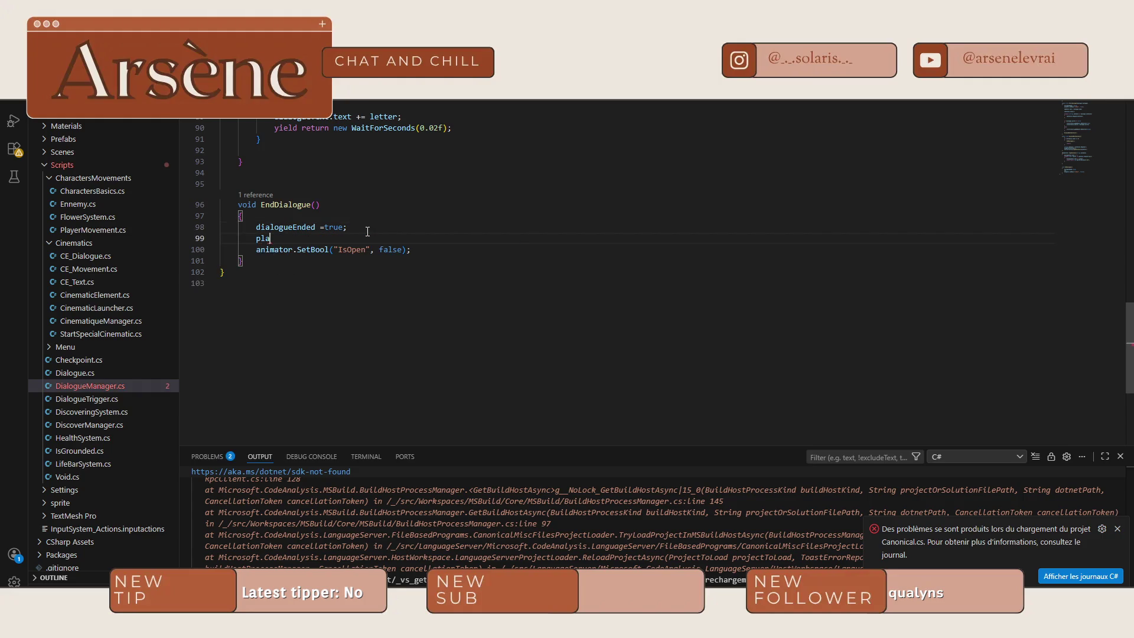
{"action": "key", "text": "BackSpace"}
{"action": "type", "text": "y"}
{"action": "key", "text": "Tab"}
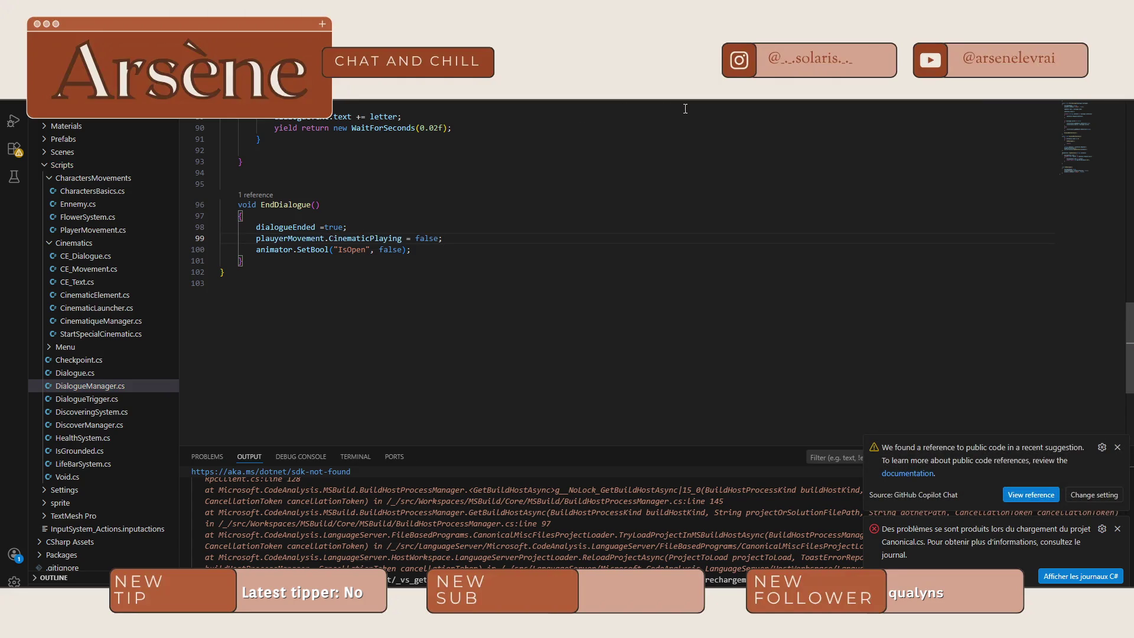
- Declare a public PlayerMovement plauyerMovement field below illustration, save, and return to Unity
{"action": "scroll", "coordinate": [685, 108], "scroll_direction": "up", "scroll_amount": 20}
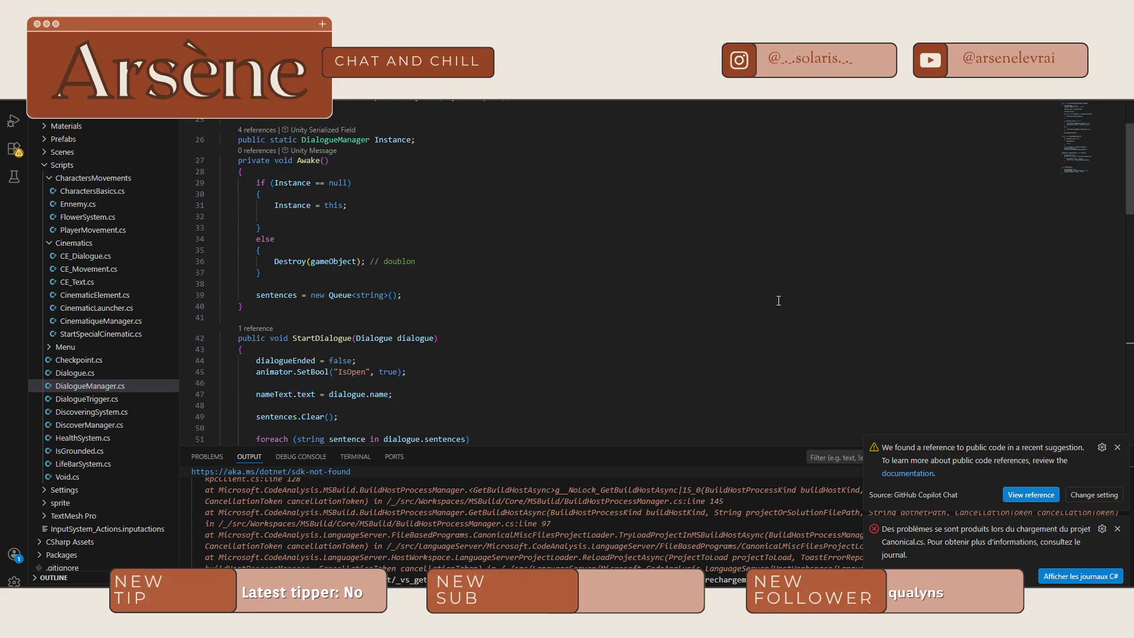
{"action": "scroll", "coordinate": [779, 300], "scroll_direction": "up", "scroll_amount": 6}
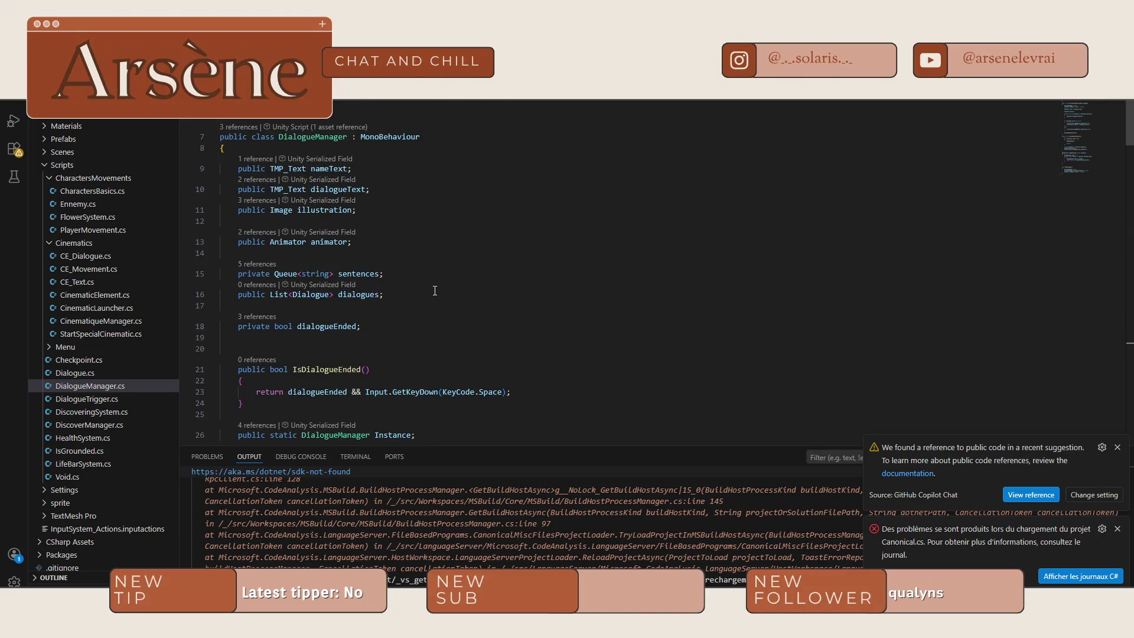
{"action": "scroll", "coordinate": [402, 247], "scroll_direction": "down", "scroll_amount": 3}
{"action": "scroll", "coordinate": [399, 243], "scroll_direction": "up", "scroll_amount": 3}
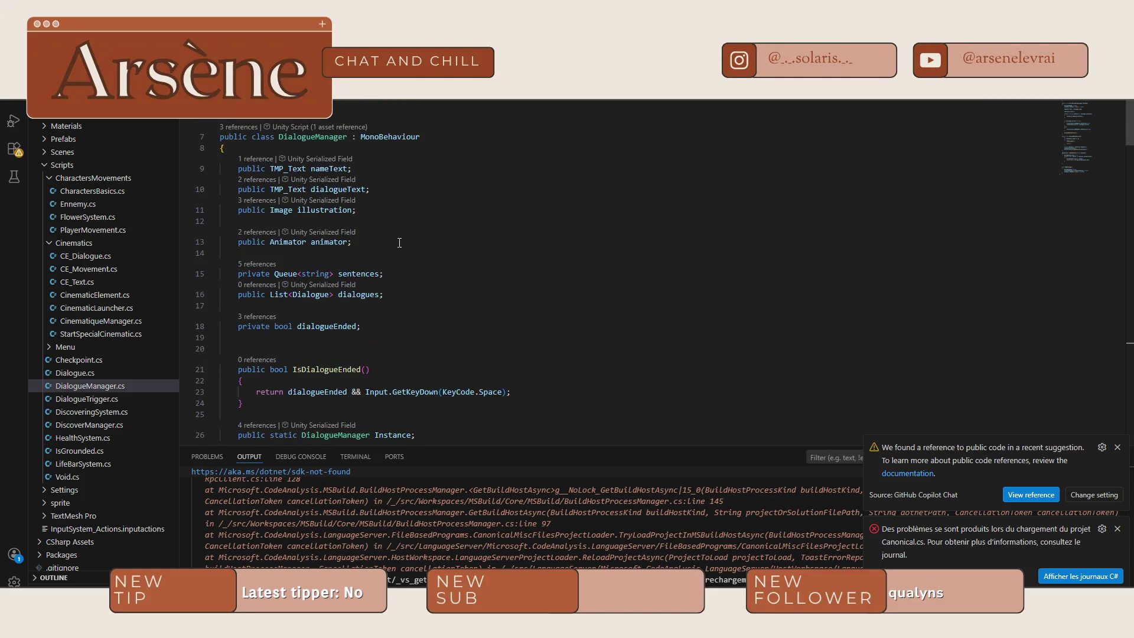
{"action": "left_click", "coordinate": [371, 212]}
{"action": "key", "text": "Return"}
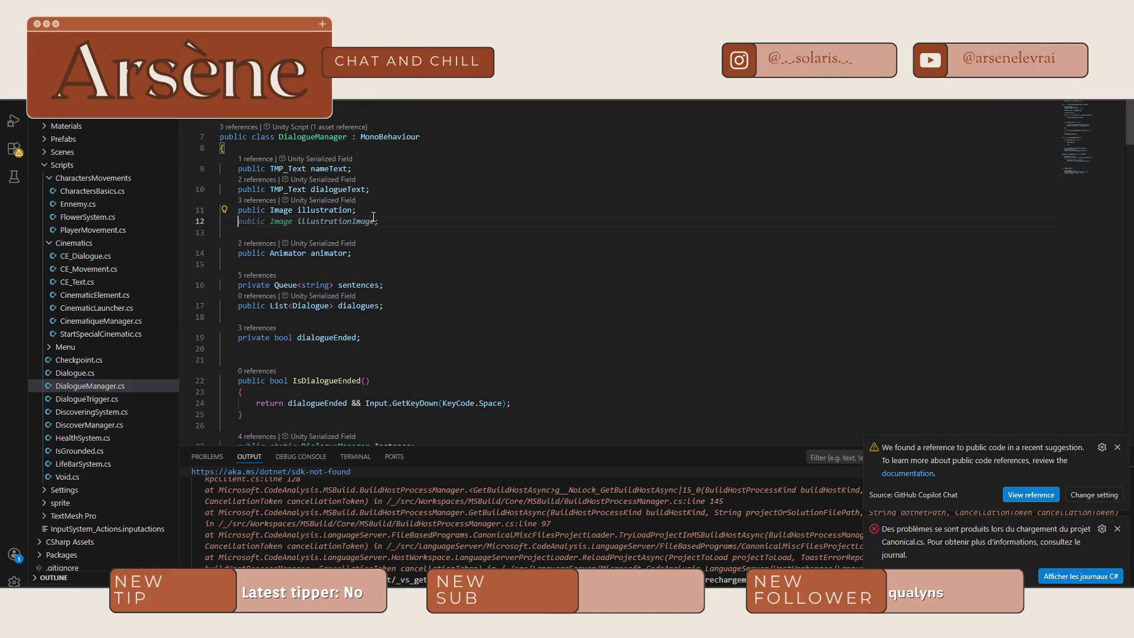
{"action": "type", "text": "public"}
{"action": "key", "text": "Tab"}
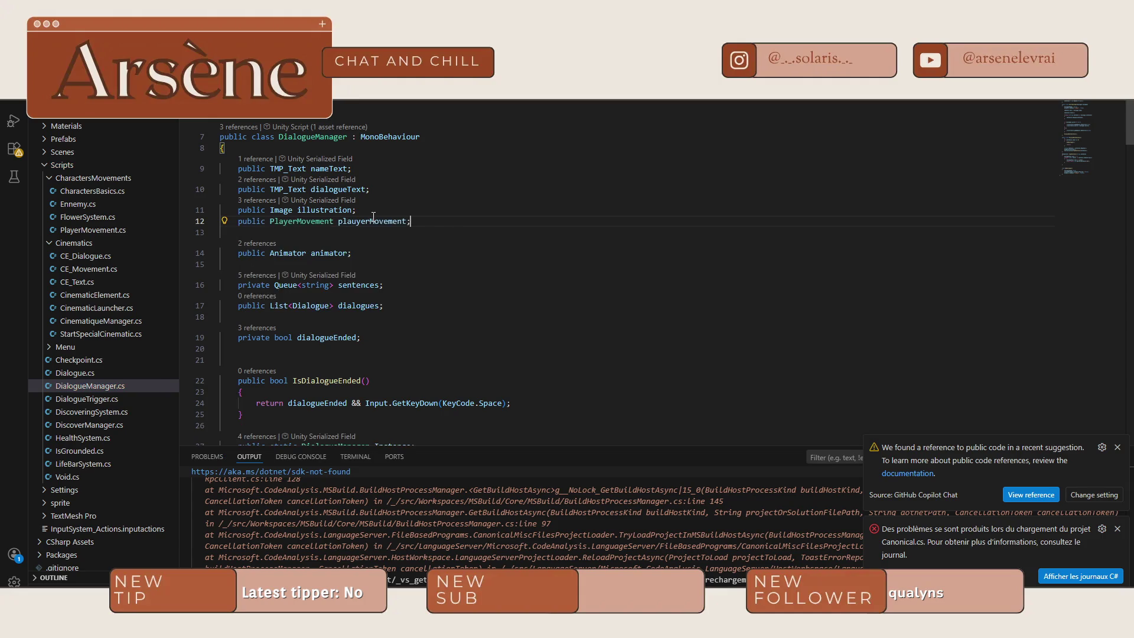
{"action": "key", "text": "ctrl+s"}
{"action": "key", "text": "alt+Tab"}
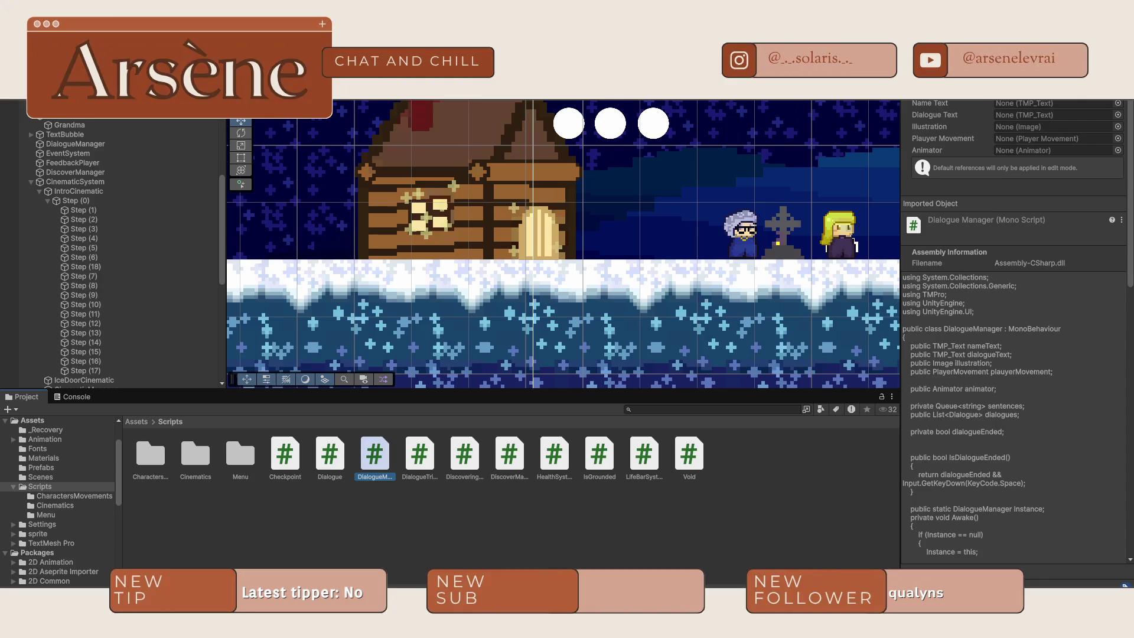
- Play the intro, advance the narration and Grandma's dialogue with Space, then stop
{"action": "key", "text": "ctrl+p"}
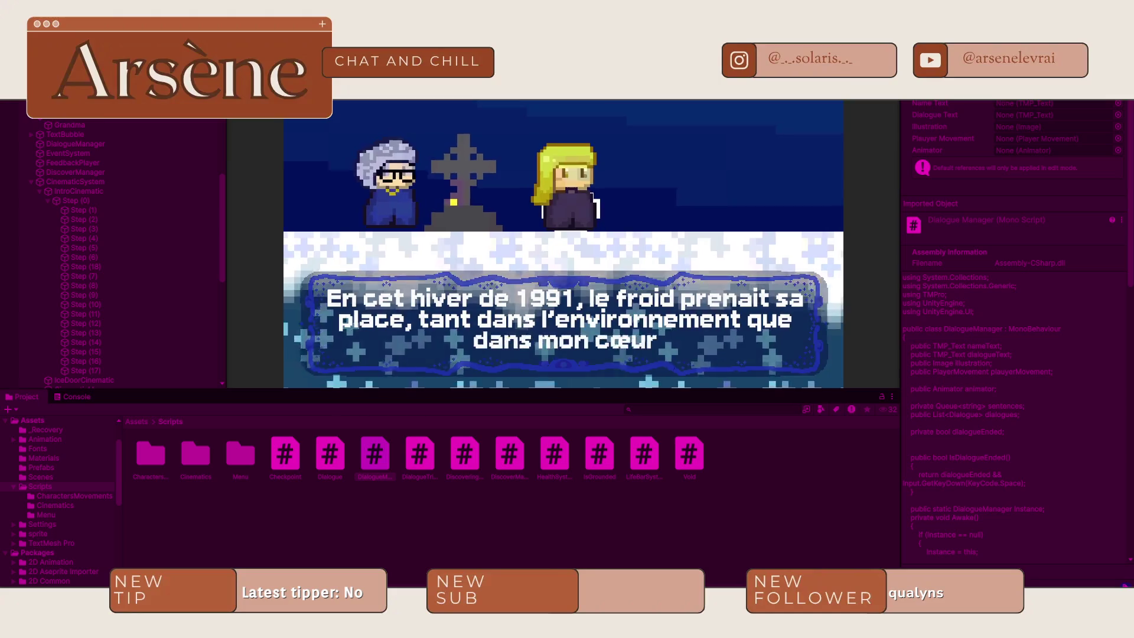
{"action": "key", "text": "space"}
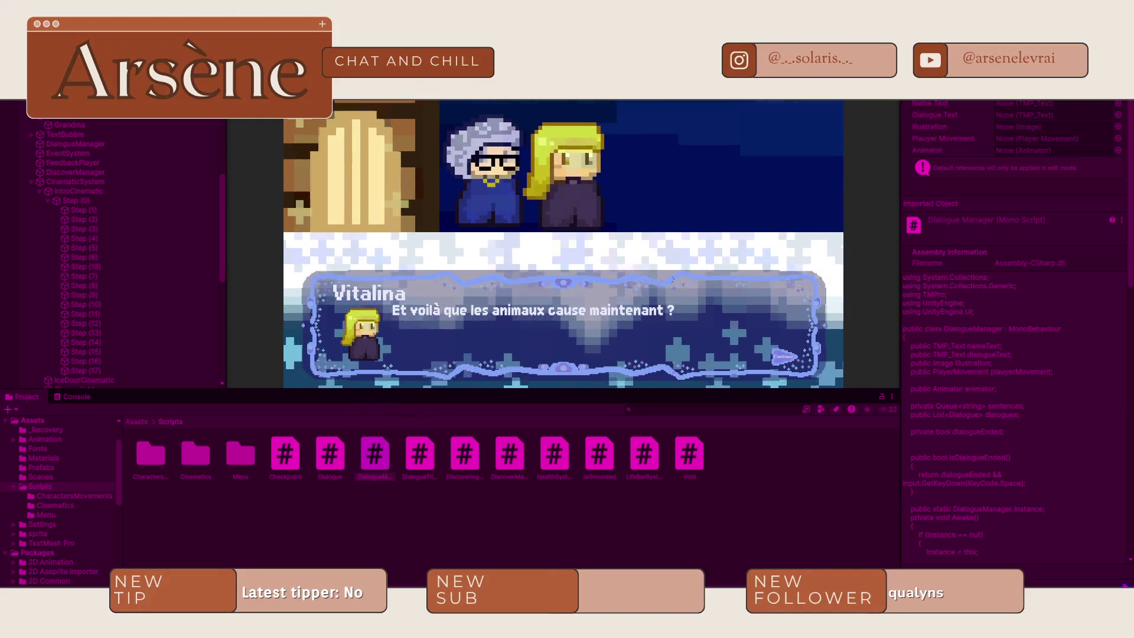
{"action": "key", "text": "space"}
{"action": "key", "text": "space"}
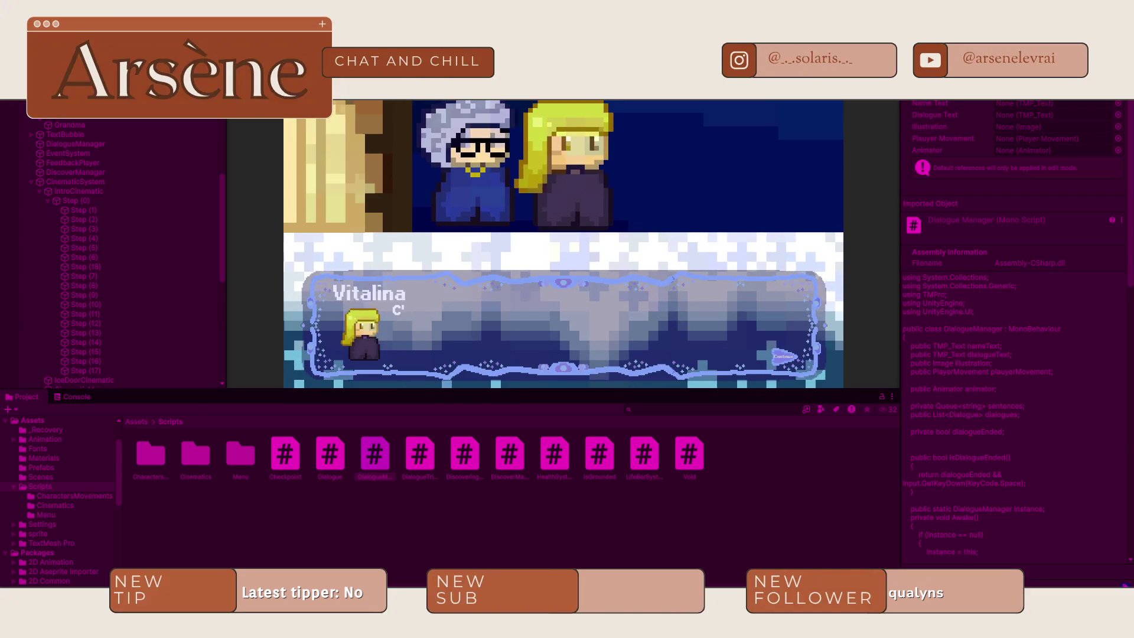
{"action": "key", "text": "space"}
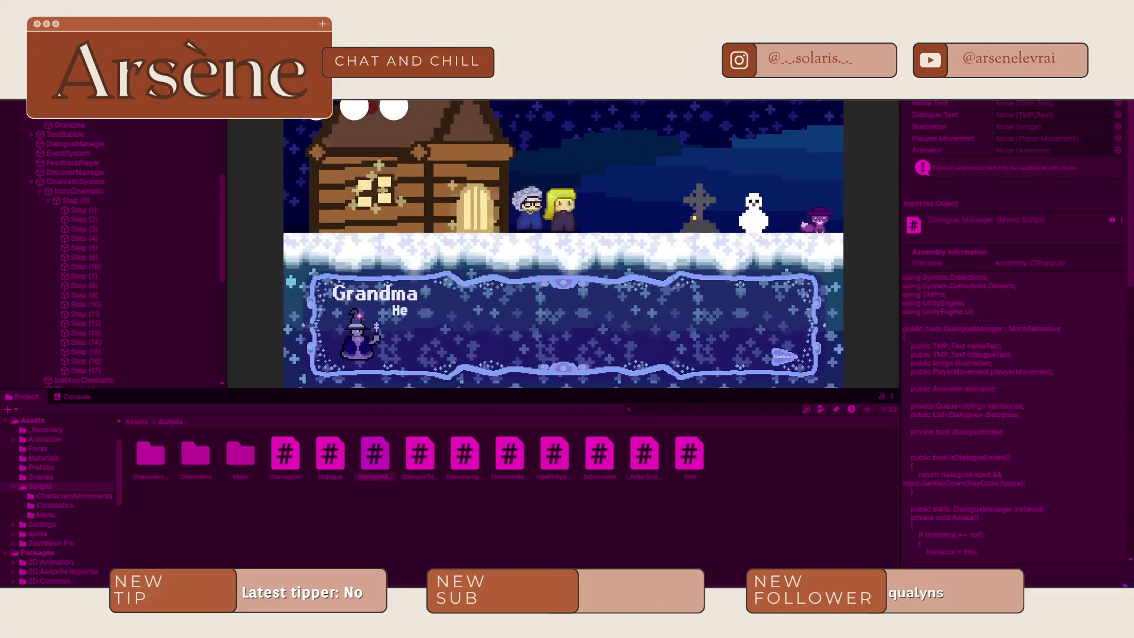
{"action": "key", "text": "space"}
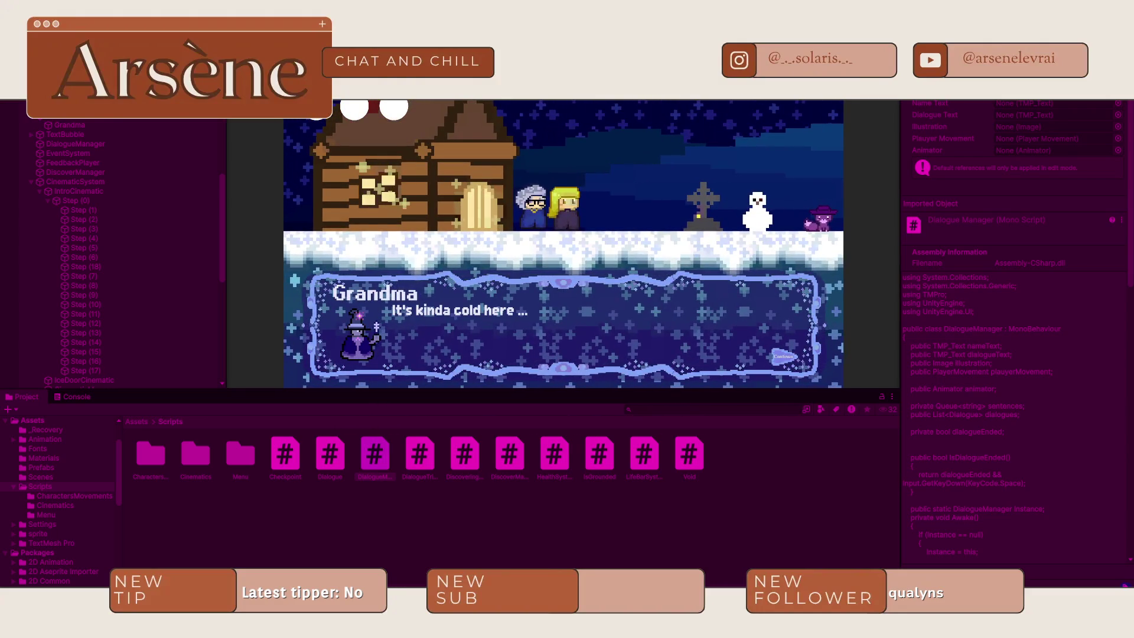
{"action": "key", "text": "space"}
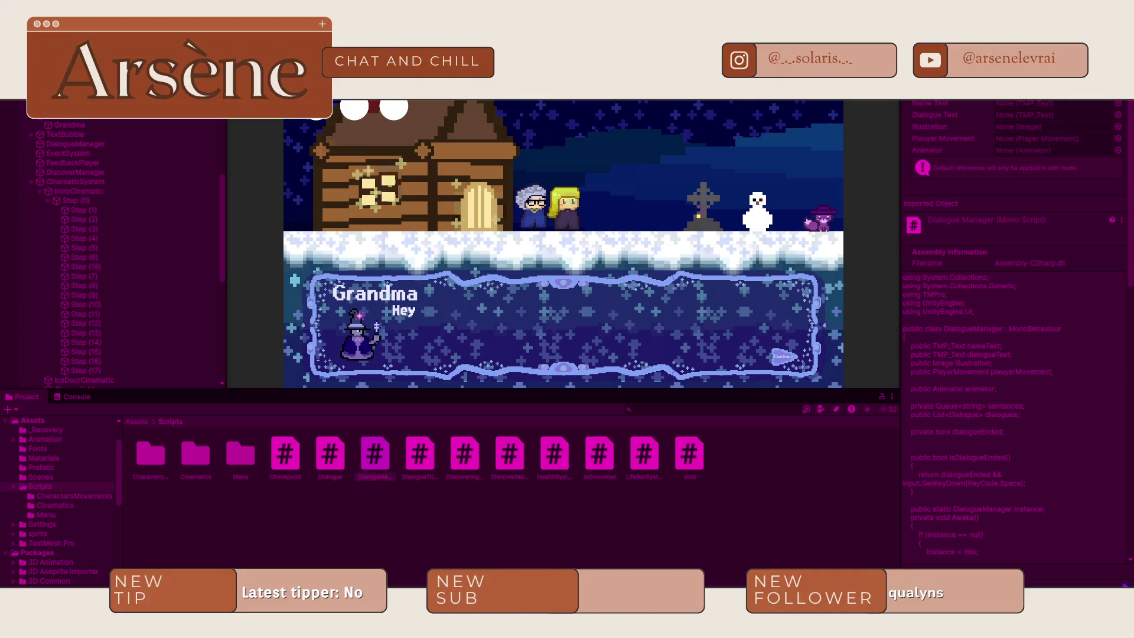
{"action": "key", "text": "space"}
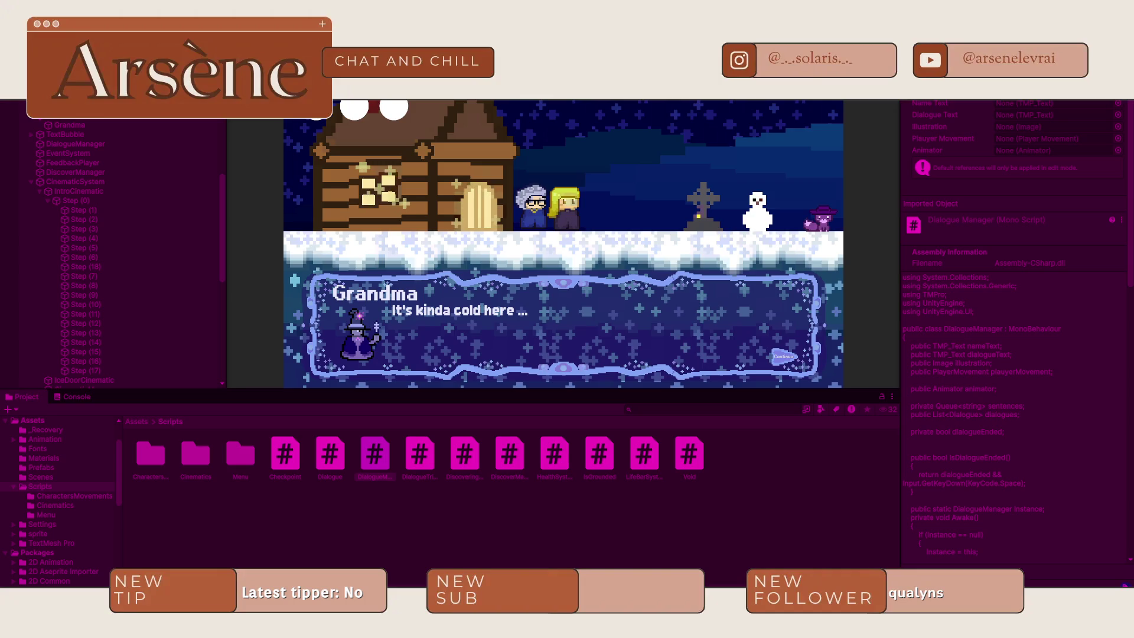
{"action": "key", "text": "ctrl+p"}
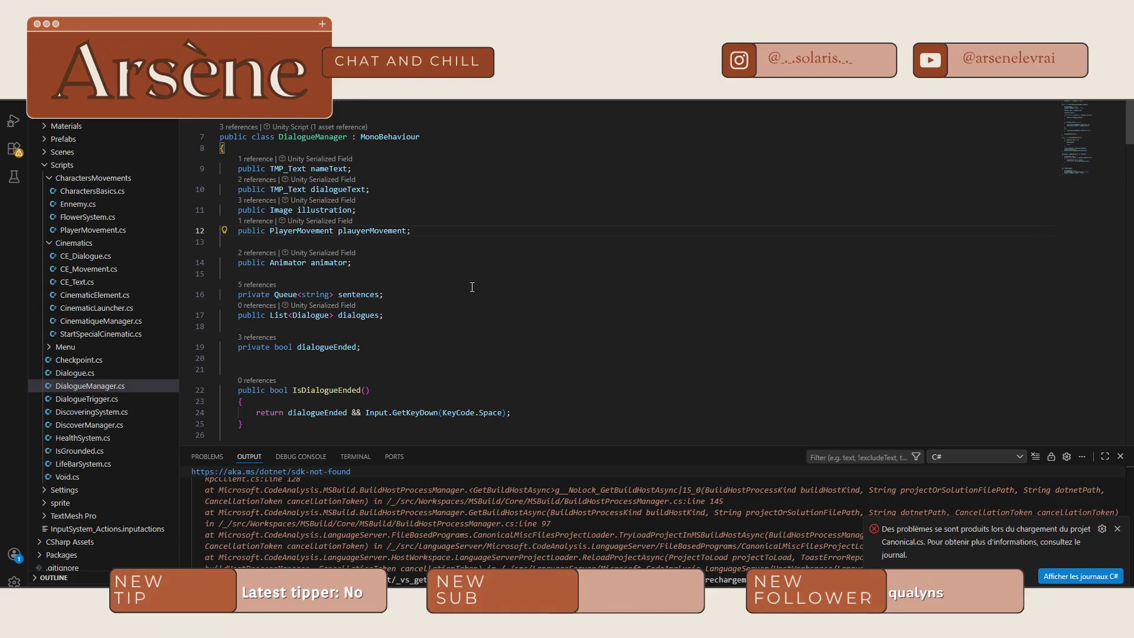
- Review the DialogueManager.cs and DialogueTrigger.cs scripts side by side
{"action": "scroll", "coordinate": [474, 311], "scroll_direction": "down", "scroll_amount": 8}
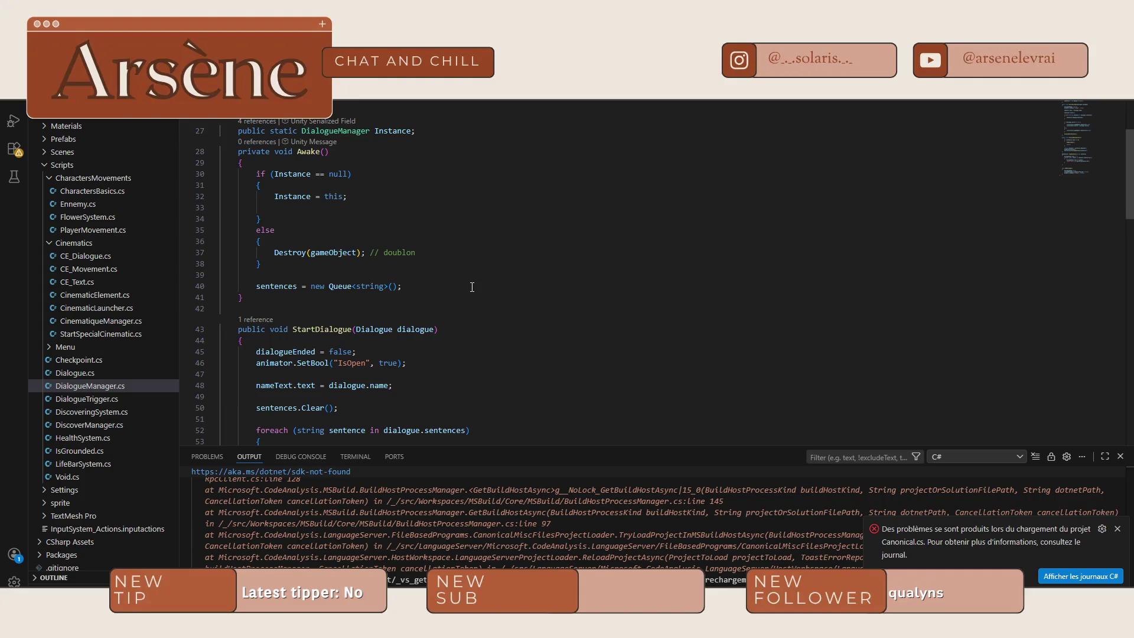
{"action": "scroll", "coordinate": [471, 287], "scroll_direction": "down", "scroll_amount": 8}
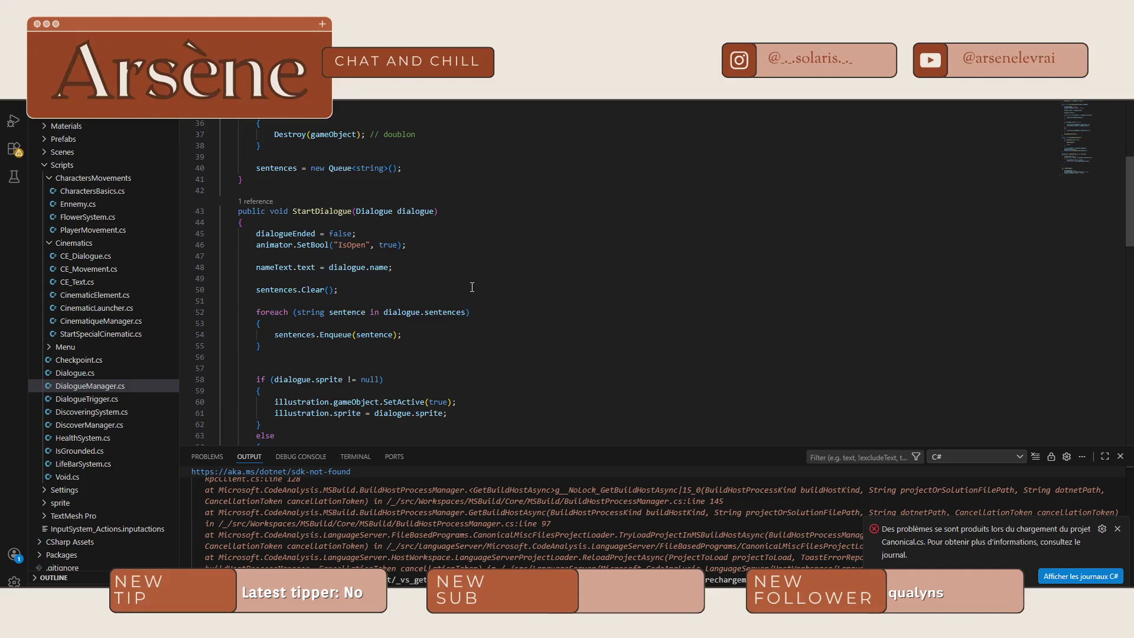
{"action": "scroll", "coordinate": [466, 290], "scroll_direction": "up", "scroll_amount": 6}
{"action": "scroll", "coordinate": [466, 290], "scroll_direction": "up", "scroll_amount": 8}
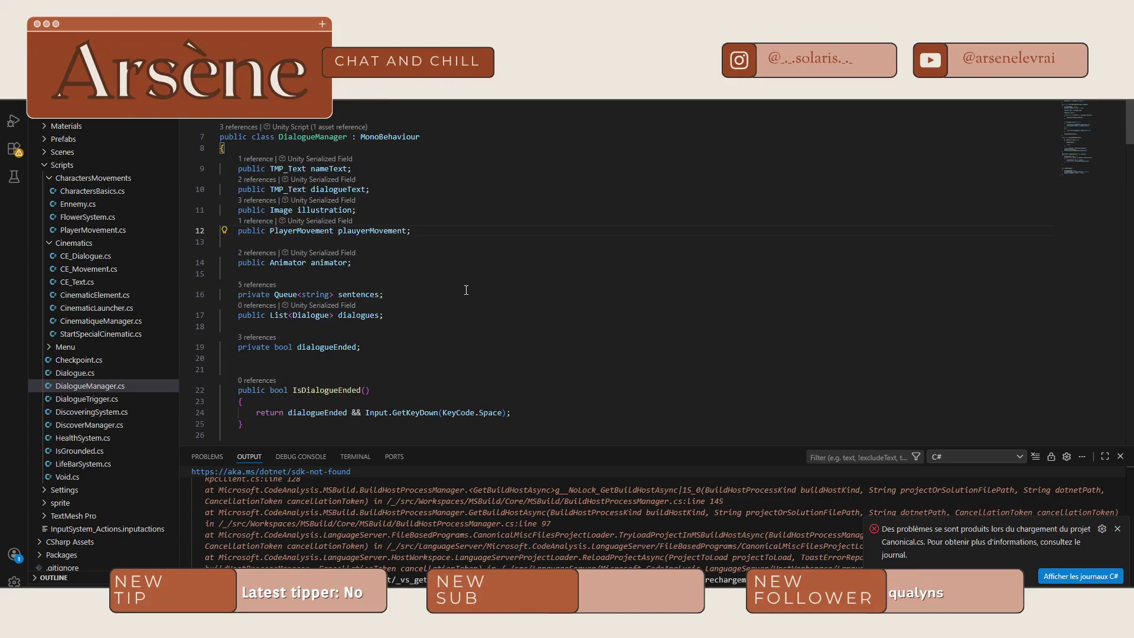
{"action": "scroll", "coordinate": [466, 290], "scroll_direction": "down", "scroll_amount": 7}
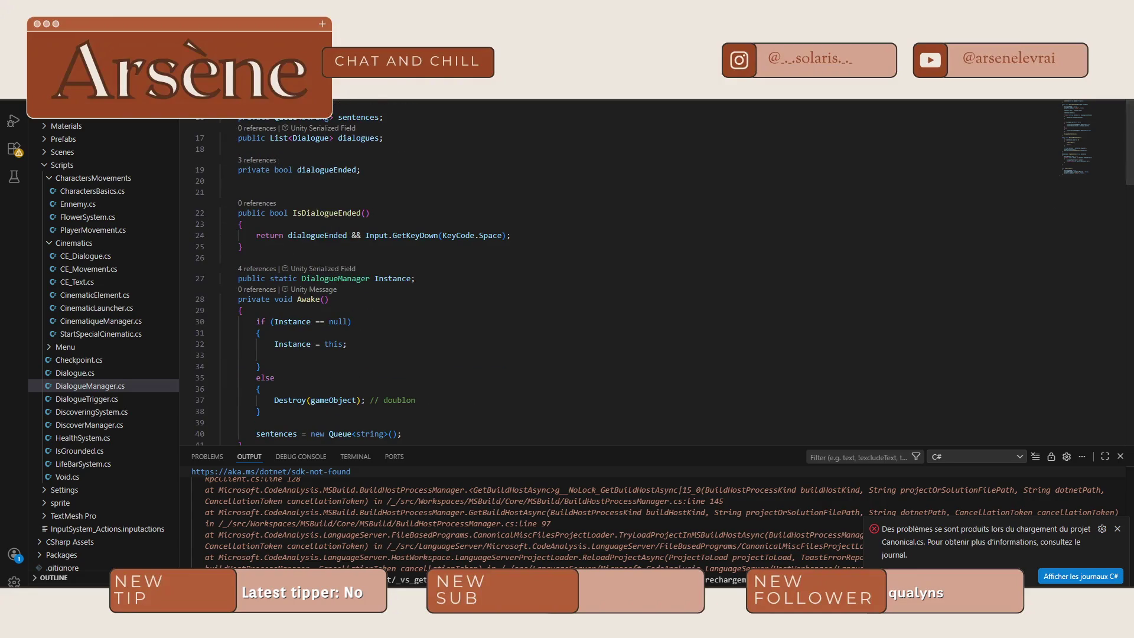
{"action": "key", "text": "ctrl+Tab"}
{"action": "scroll", "coordinate": [466, 255], "scroll_direction": "up", "scroll_amount": 3}
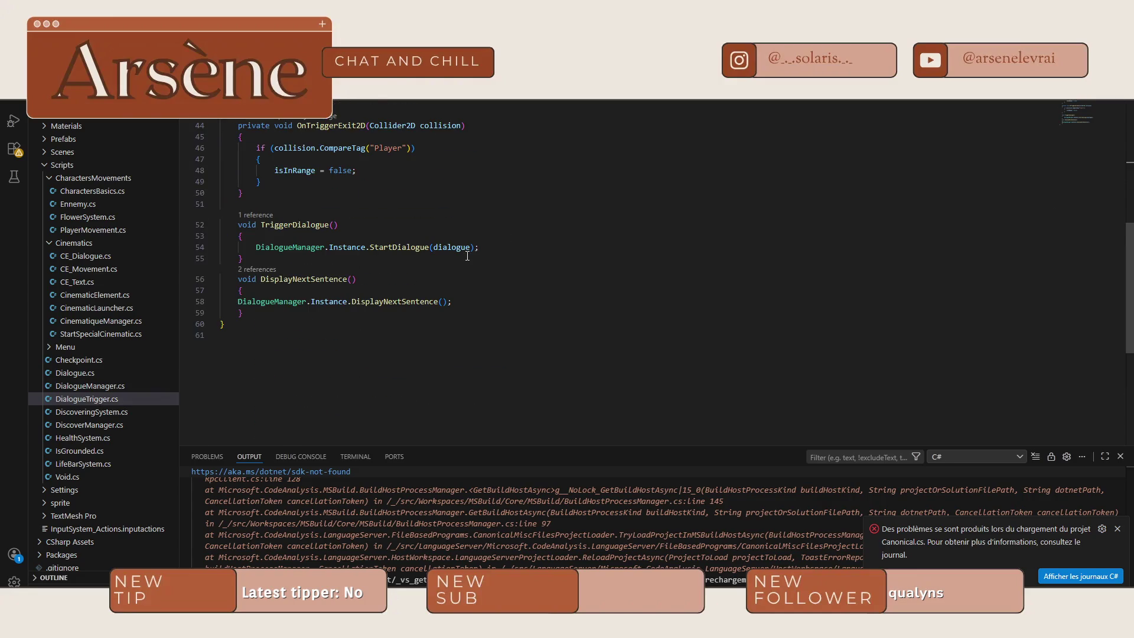
{"action": "scroll", "coordinate": [459, 333], "scroll_direction": "up", "scroll_amount": 5}
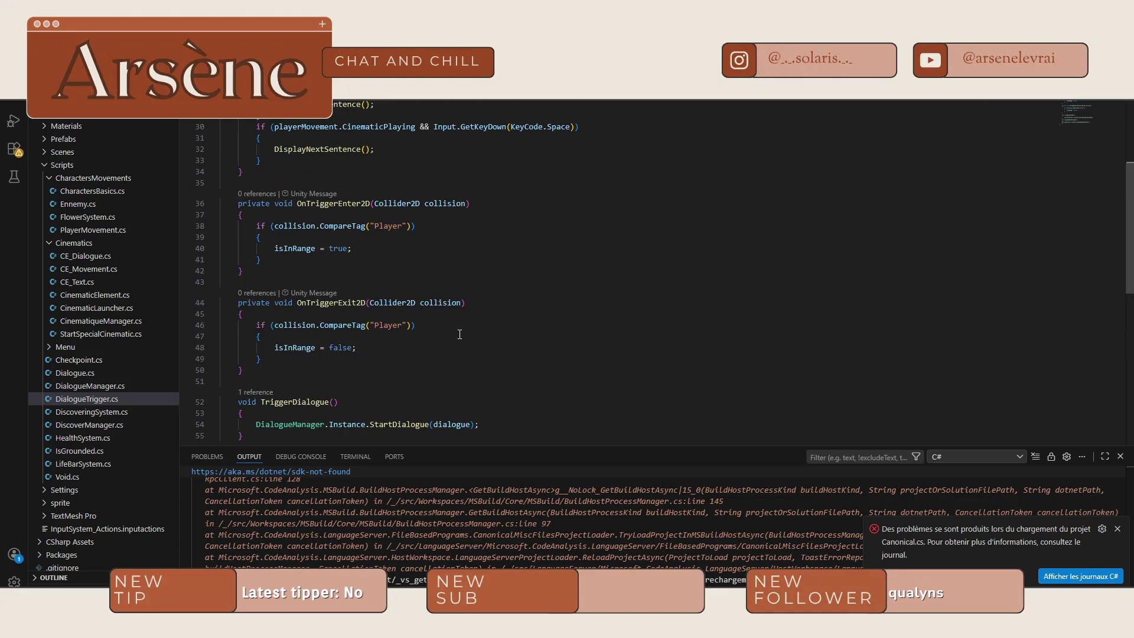
{"action": "scroll", "coordinate": [460, 334], "scroll_direction": "up", "scroll_amount": 4}
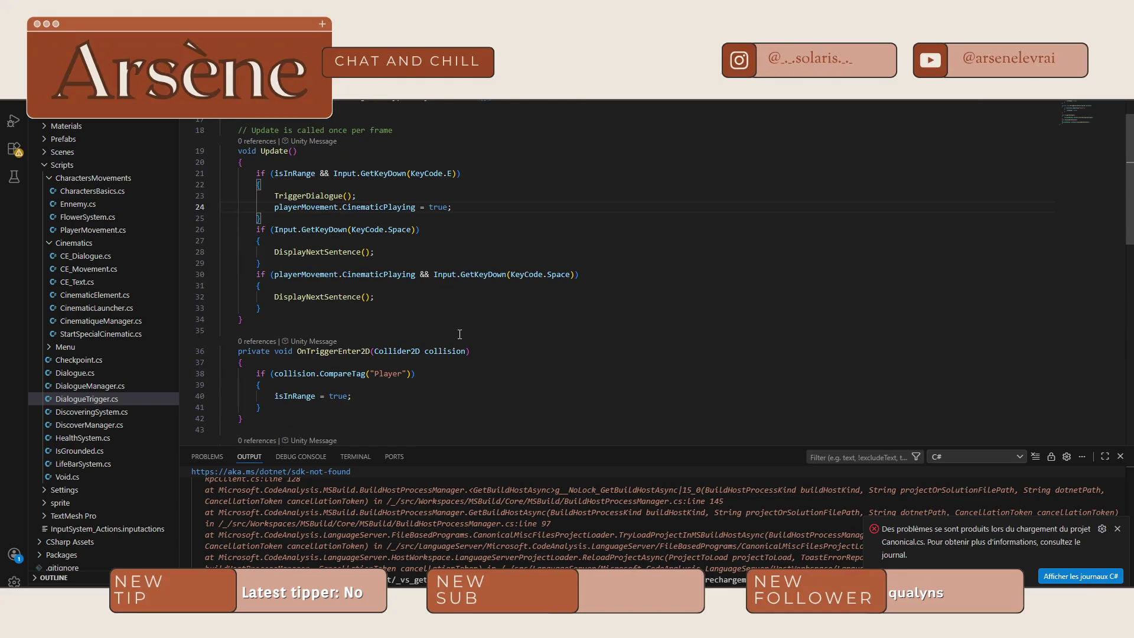
{"action": "scroll", "coordinate": [459, 334], "scroll_direction": "up", "scroll_amount": 3}
{"action": "scroll", "coordinate": [459, 334], "scroll_direction": "up", "scroll_amount": 2}
{"action": "key", "text": "ctrl+Tab"}
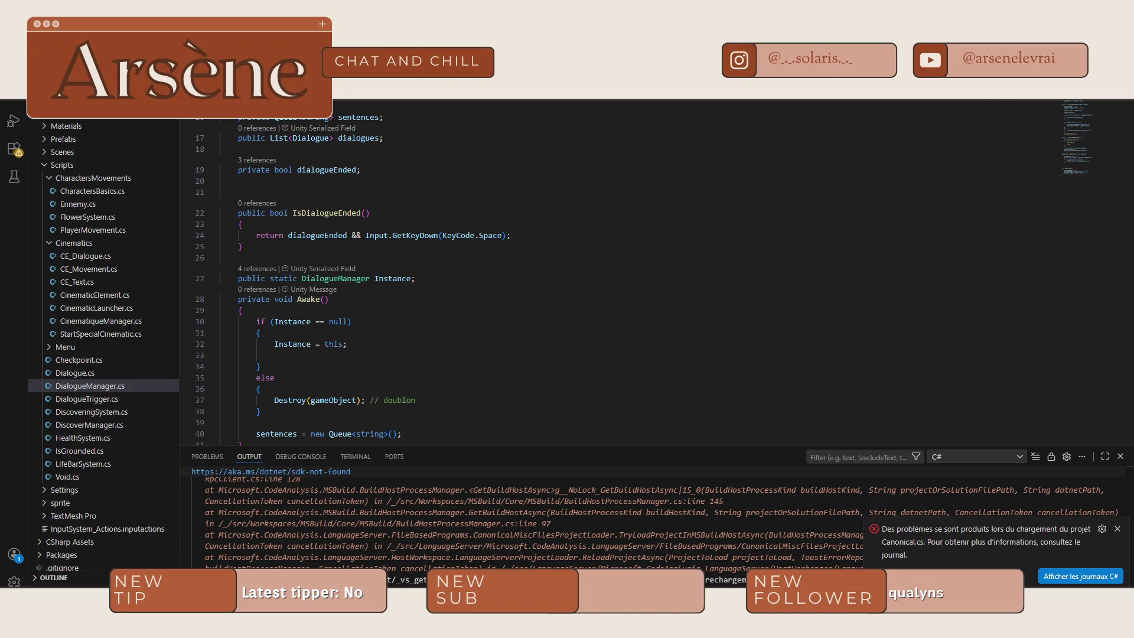
{"action": "scroll", "coordinate": [450, 212], "scroll_direction": "down", "scroll_amount": 3}
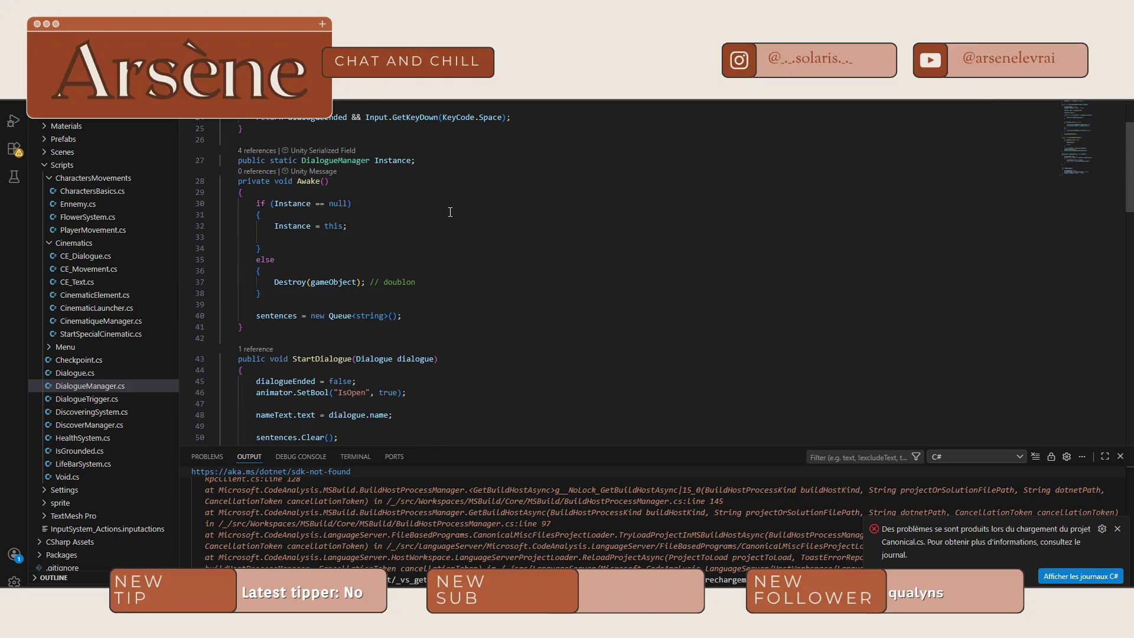
{"action": "scroll", "coordinate": [450, 212], "scroll_direction": "down", "scroll_amount": 4}
{"action": "scroll", "coordinate": [450, 212], "scroll_direction": "down", "scroll_amount": 4}
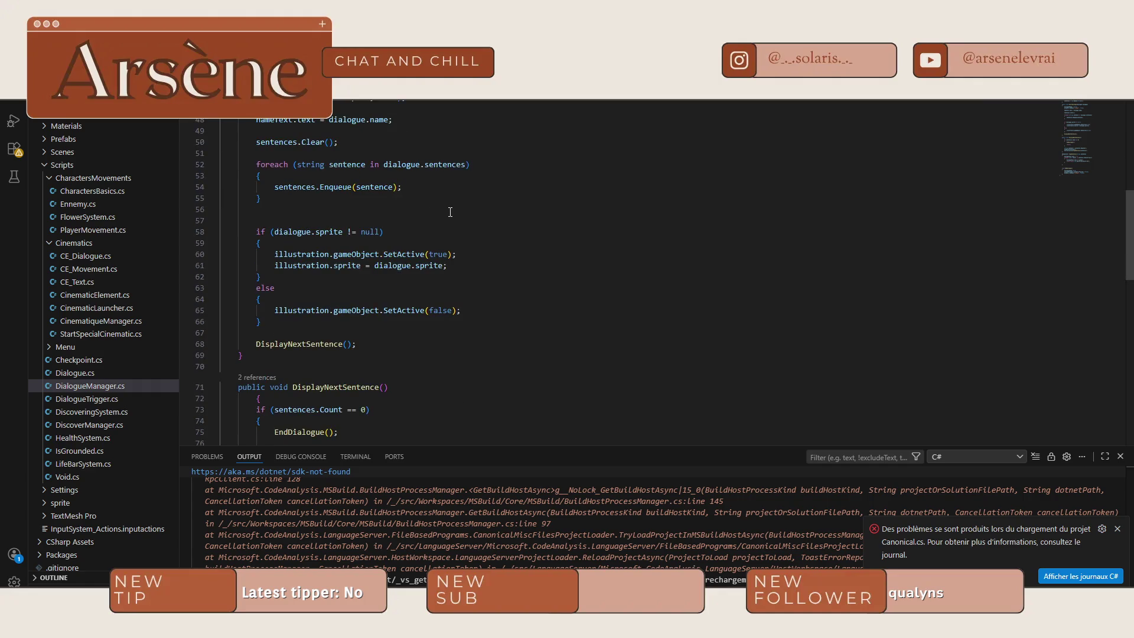
{"action": "scroll", "coordinate": [450, 212], "scroll_direction": "down", "scroll_amount": 5}
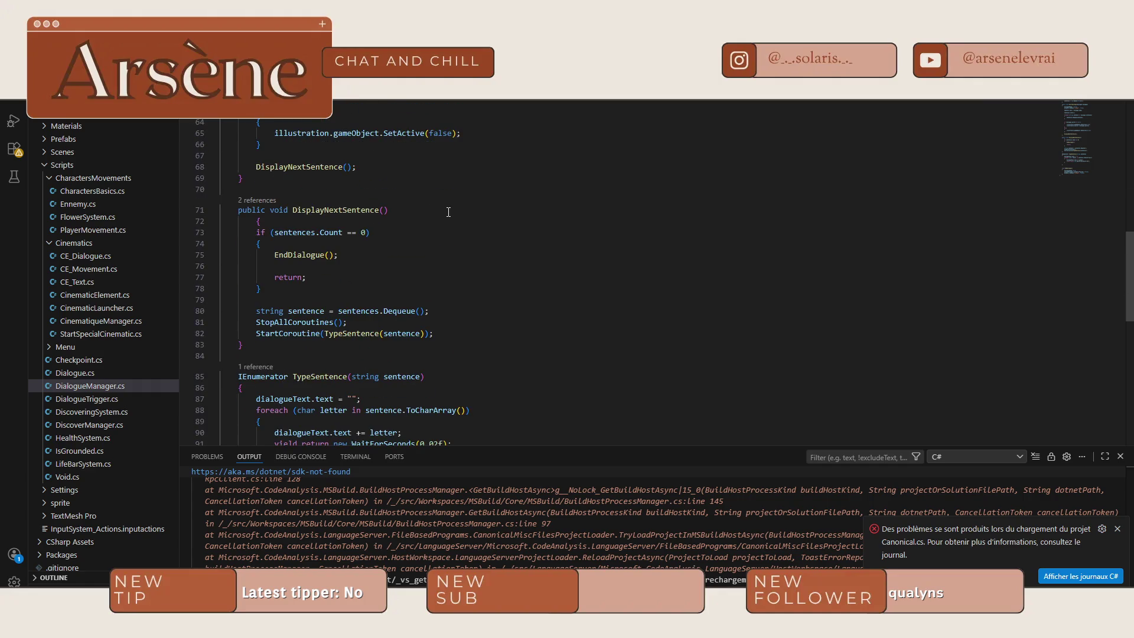
{"action": "scroll", "coordinate": [446, 211], "scroll_direction": "up", "scroll_amount": 5}
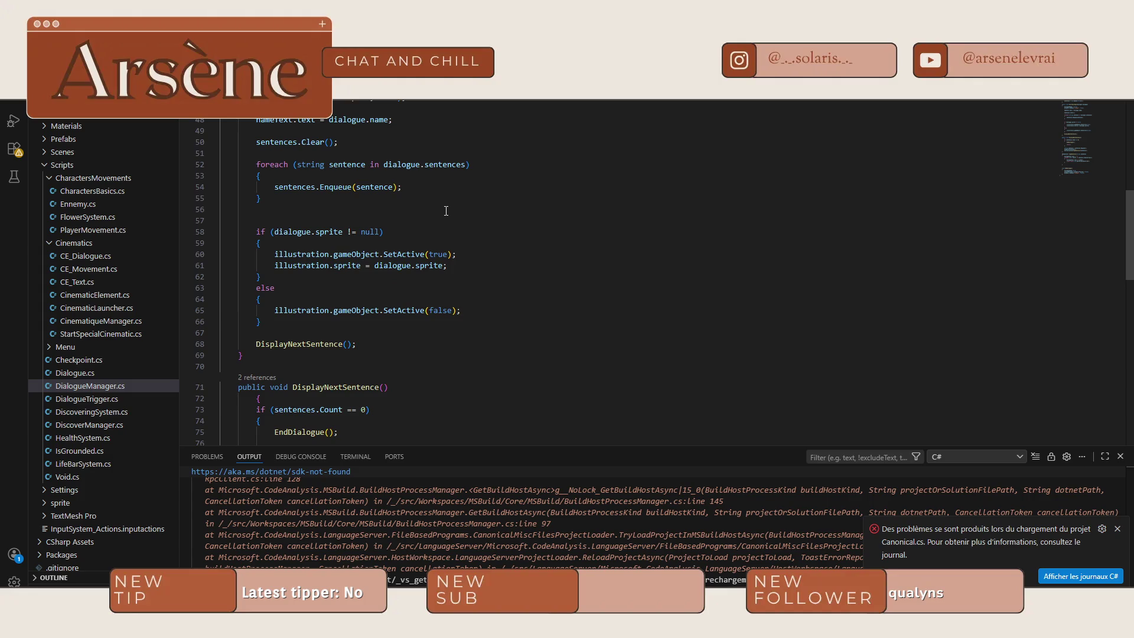
{"action": "scroll", "coordinate": [446, 211], "scroll_direction": "down", "scroll_amount": 4}
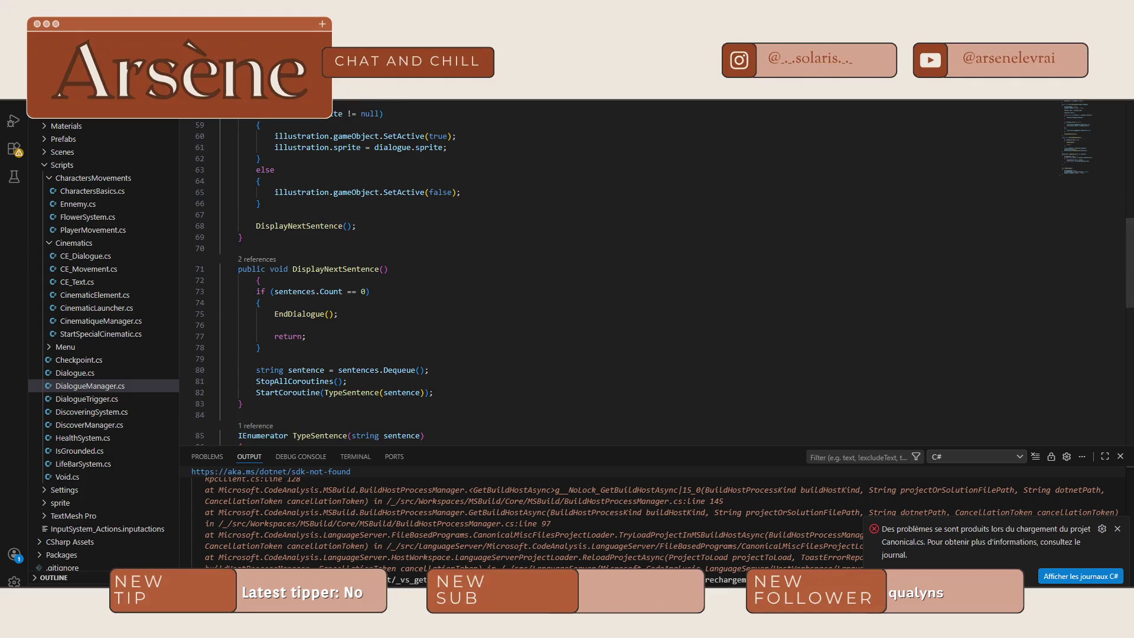
{"action": "key", "text": "ctrl+Tab"}
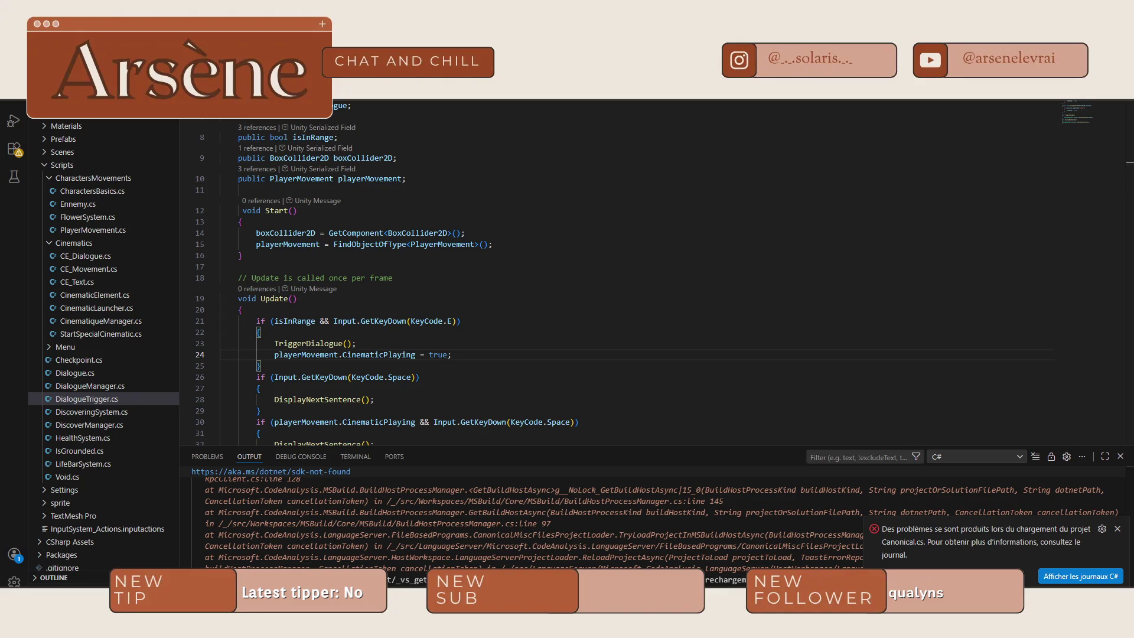
{"action": "key", "text": "ctrl+Tab"}
- In EndDialogue, move the animator.SetBool IsOpen line above the CinematicPlaying line, then return to Unity
{"action": "scroll", "coordinate": [382, 228], "scroll_direction": "down", "scroll_amount": 5}
{"action": "scroll", "coordinate": [382, 228], "scroll_direction": "down", "scroll_amount": 4}
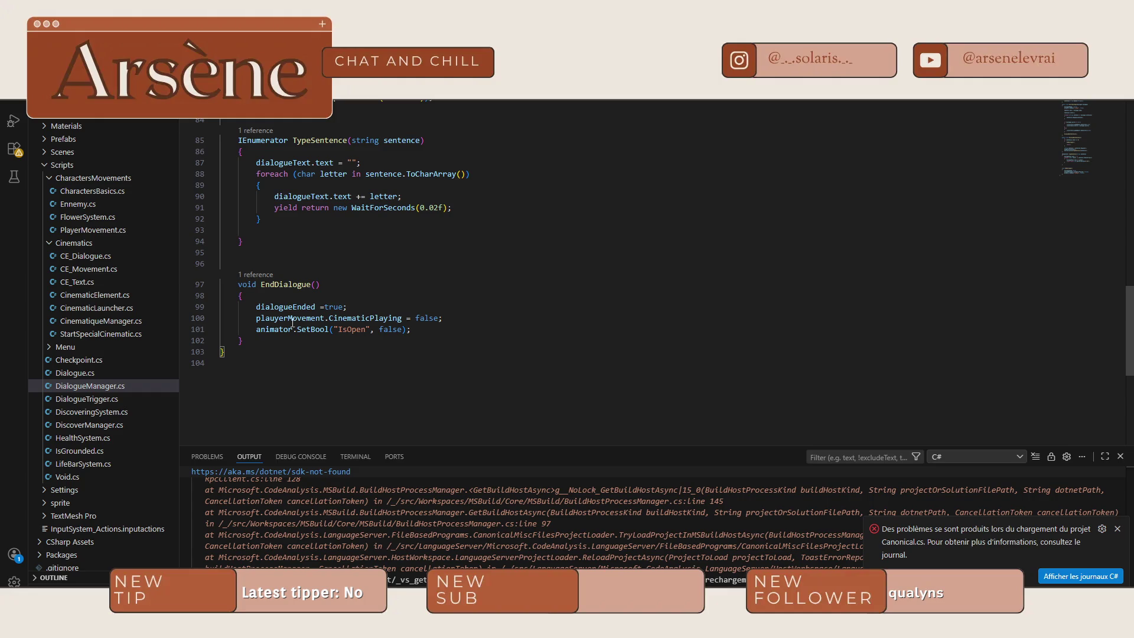
{"action": "double_click", "coordinate": [258, 329]}
{"action": "key", "text": "alt+Up"}
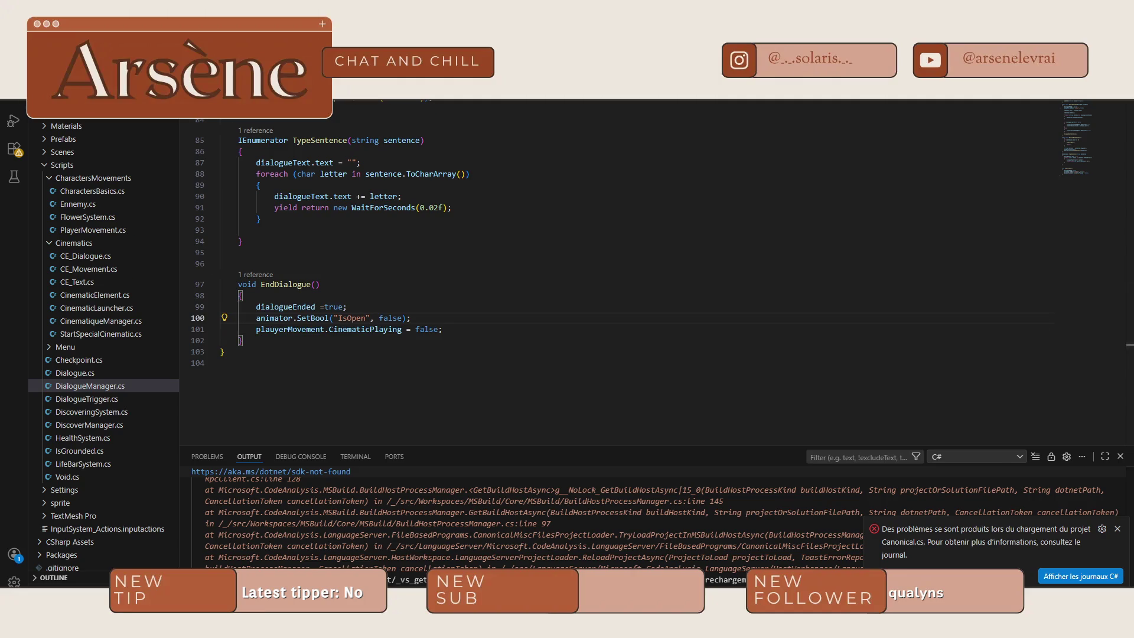
{"action": "key", "text": "alt+Tab"}
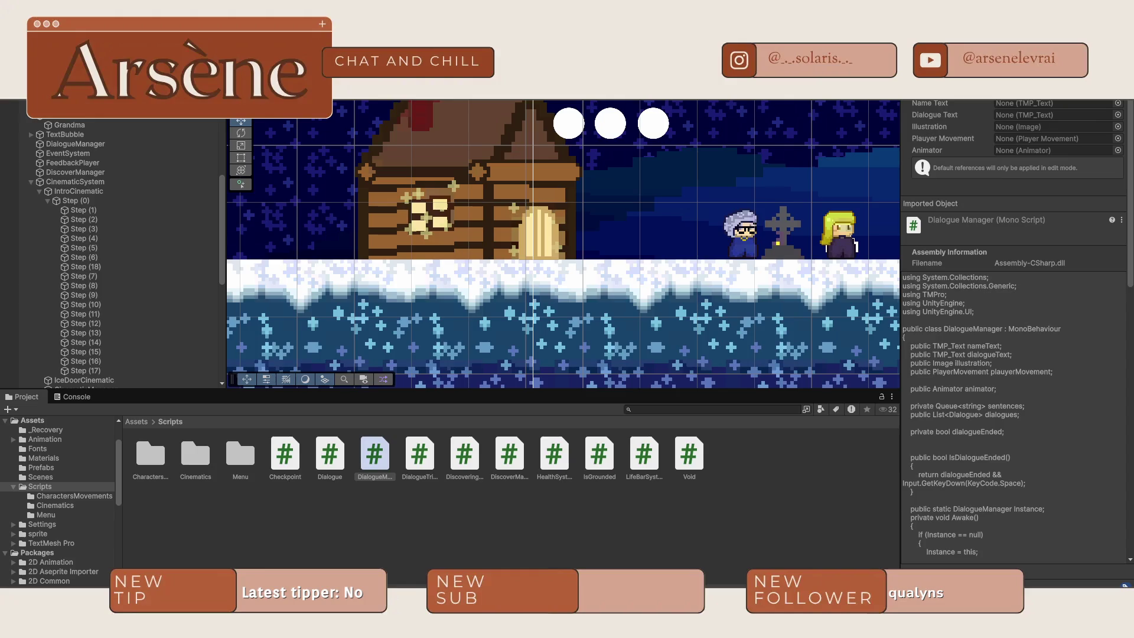
- Show the Console listing the two project warnings, including a missing referenced script
{"action": "left_click", "coordinate": [68, 400]}
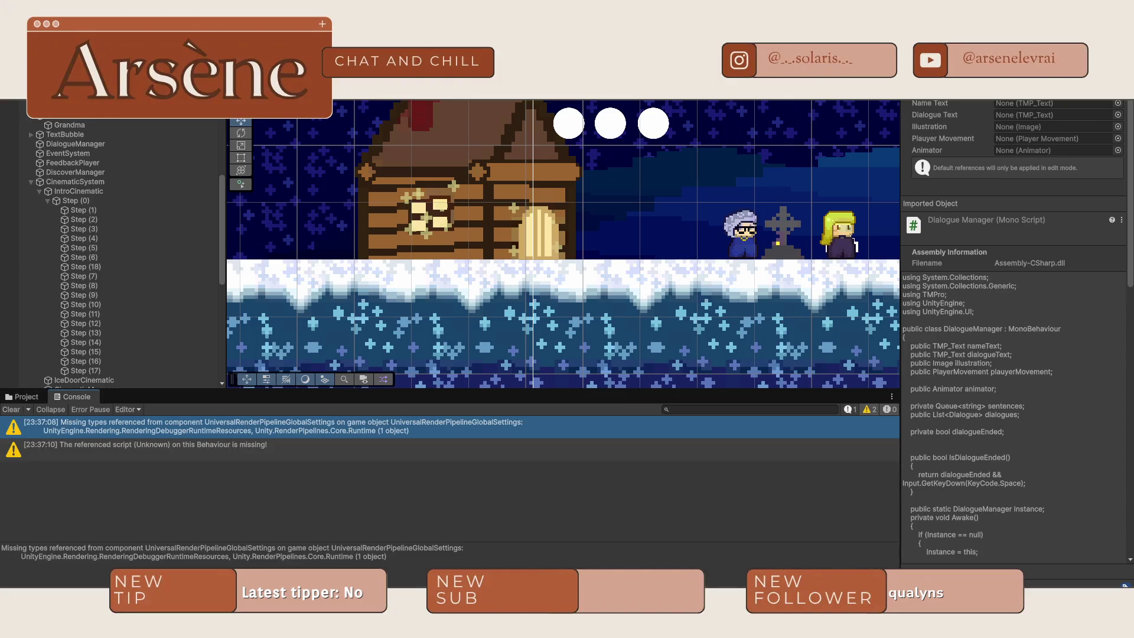
- Play the intro and open the EndDialogue NullReferenceException at DialogueManager.cs line 101
{"action": "left_click", "coordinate": [247, 455]}
{"action": "key", "text": "ctrl+p"}
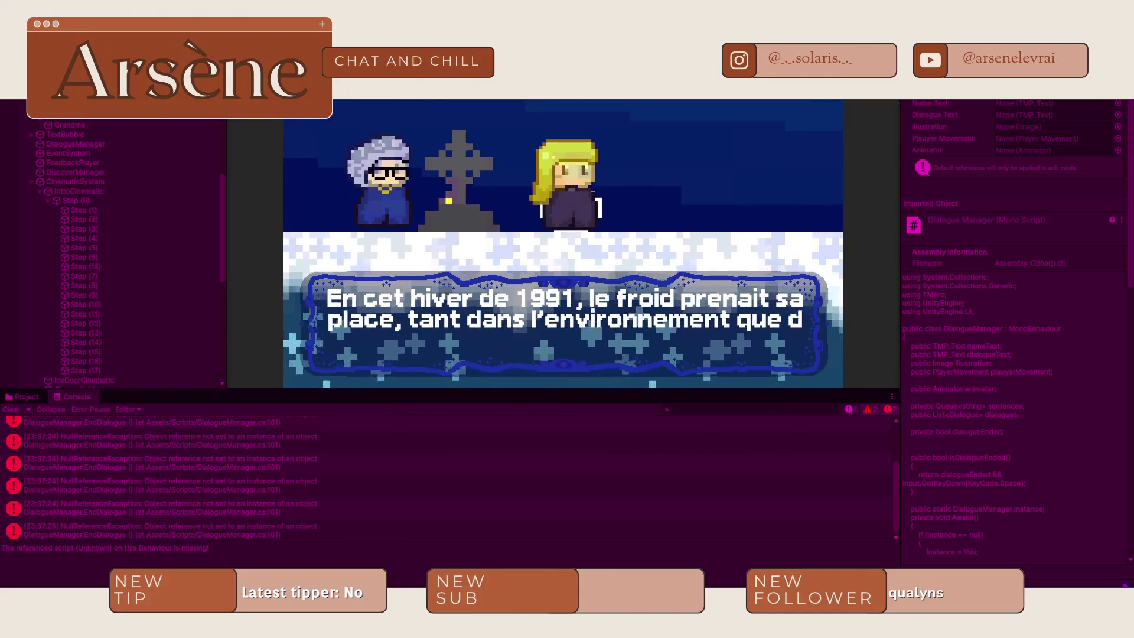
{"action": "left_click", "coordinate": [288, 528]}
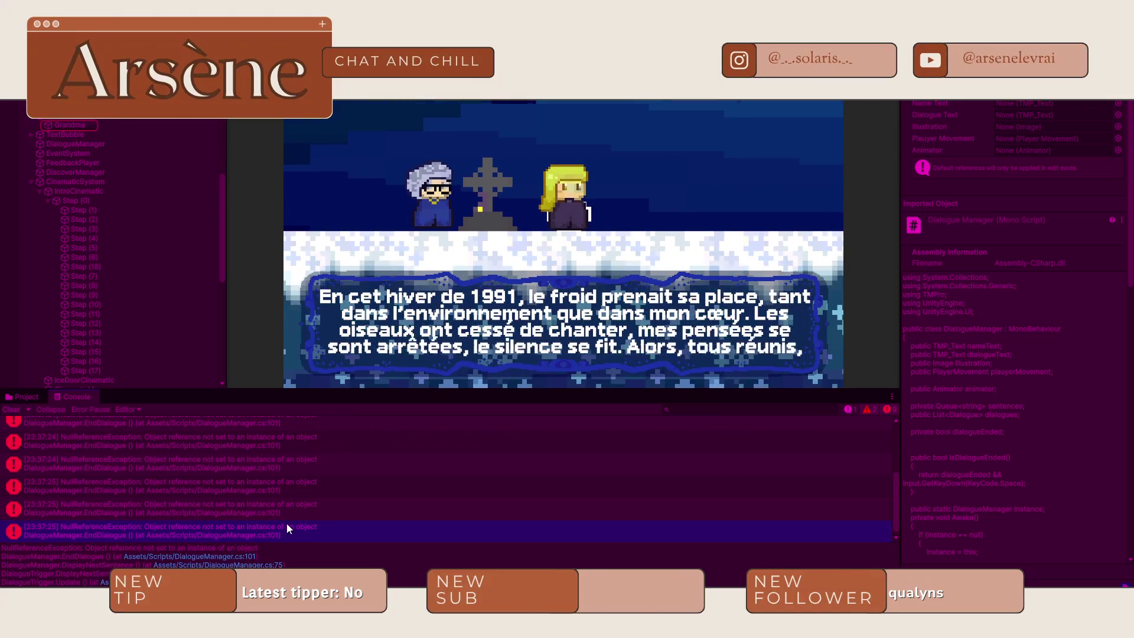
{"action": "left_click", "coordinate": [71, 125]}
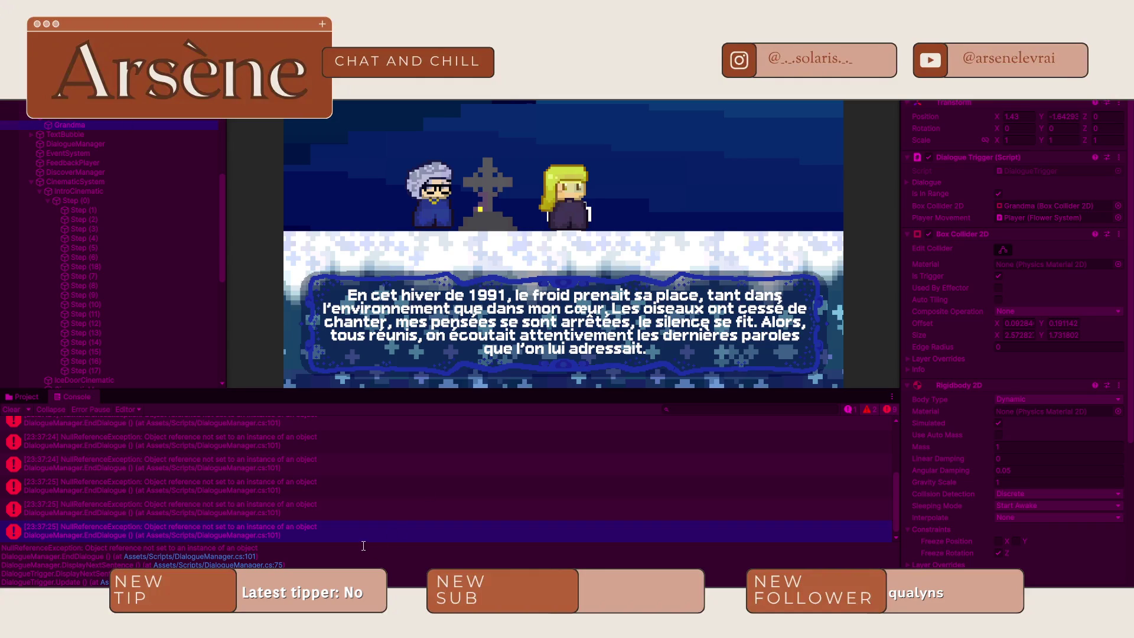
{"action": "double_click", "coordinate": [323, 533]}
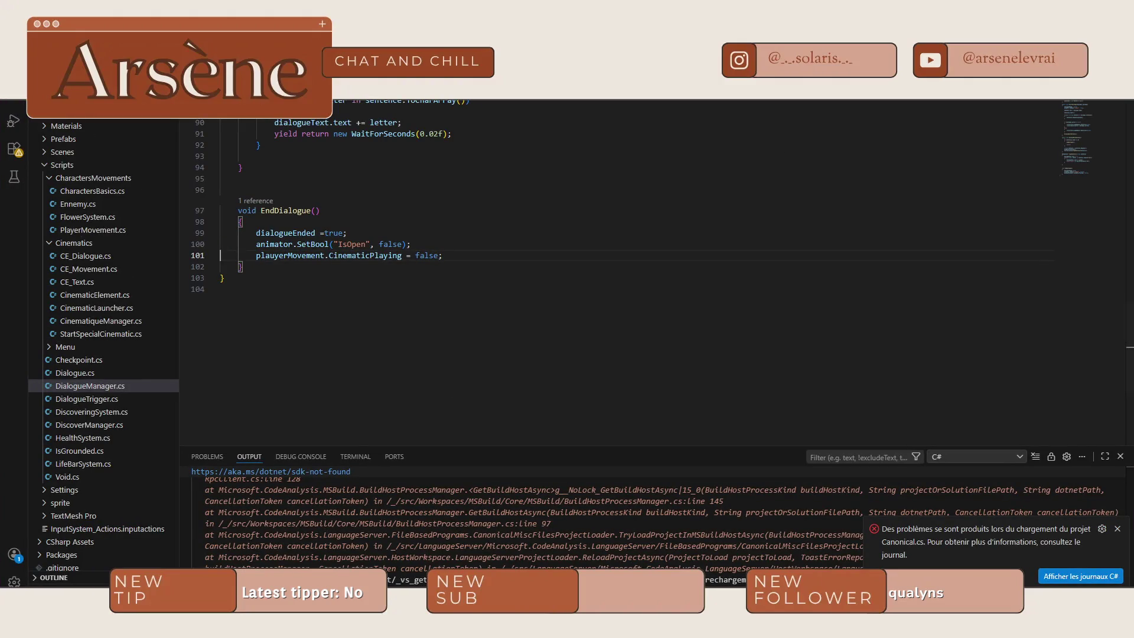
- Stop the game, assign Player to Grandma's Dialogue Trigger Player Movement field, and replay
{"action": "key", "text": "alt+Tab"}
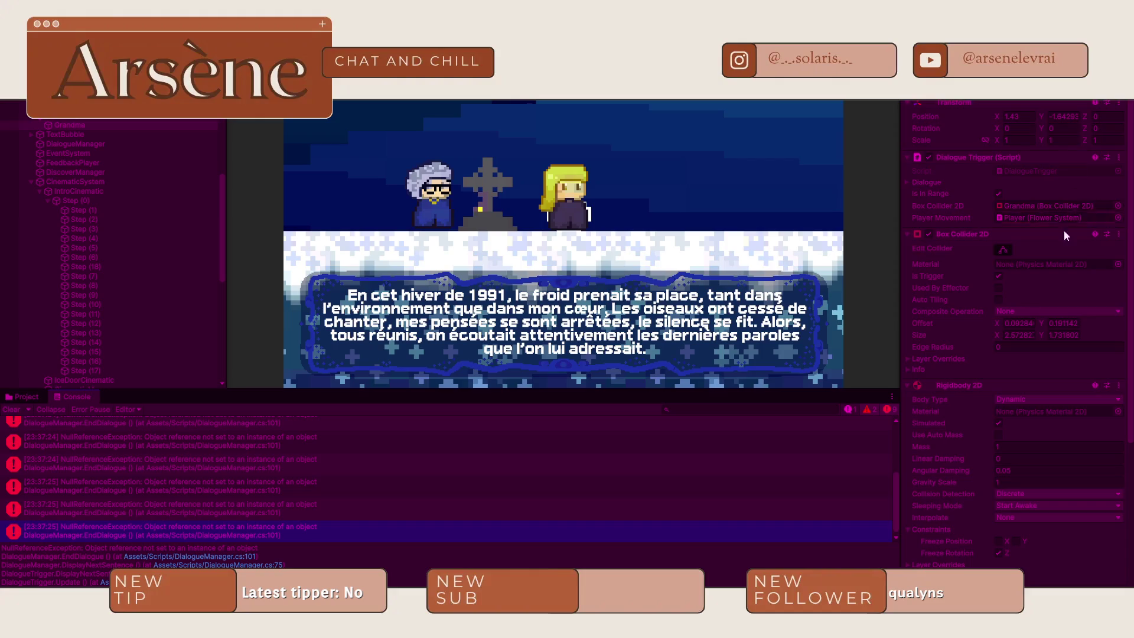
{"action": "scroll", "coordinate": [1065, 233], "scroll_direction": "down", "scroll_amount": 5}
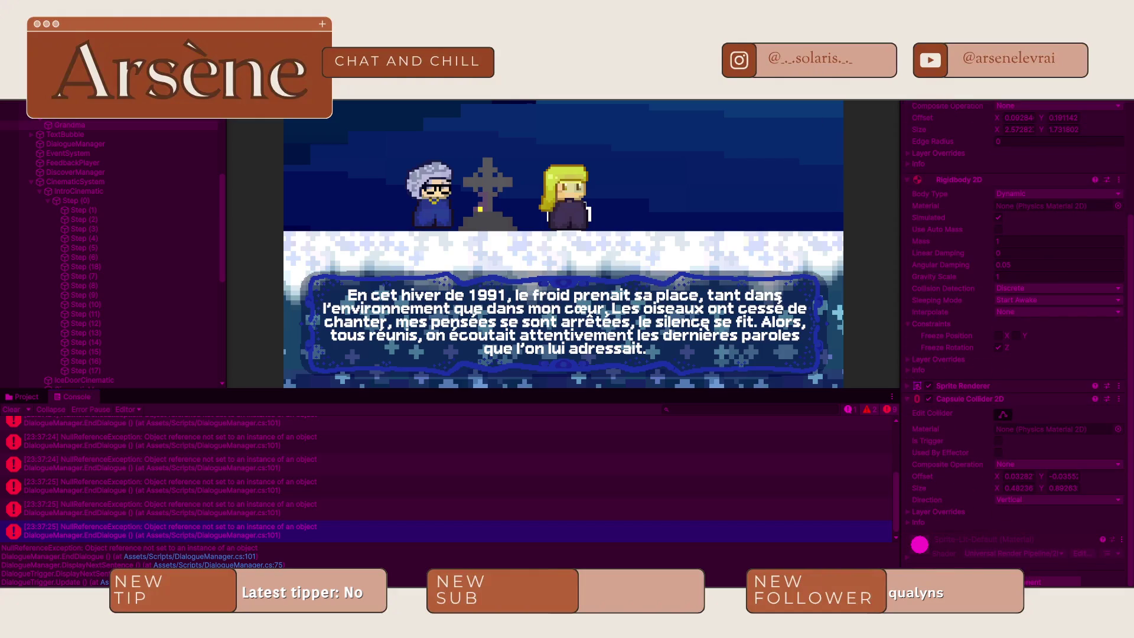
{"action": "key", "text": "ctrl+p"}
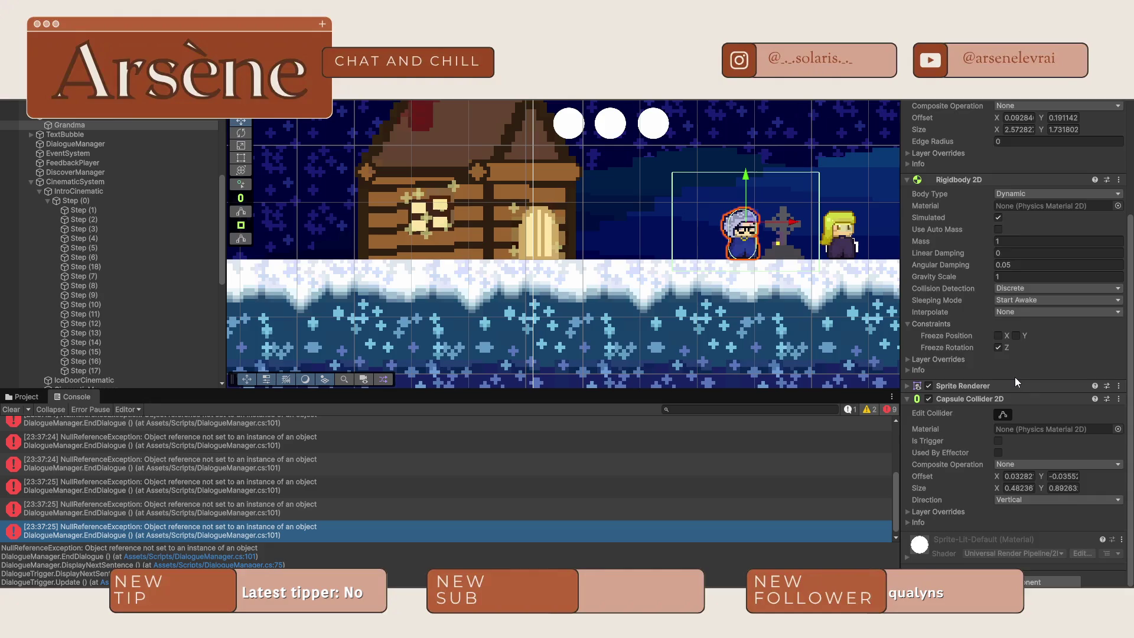
{"action": "scroll", "coordinate": [1015, 376], "scroll_direction": "up", "scroll_amount": 3}
{"action": "scroll", "coordinate": [1016, 377], "scroll_direction": "up", "scroll_amount": 3}
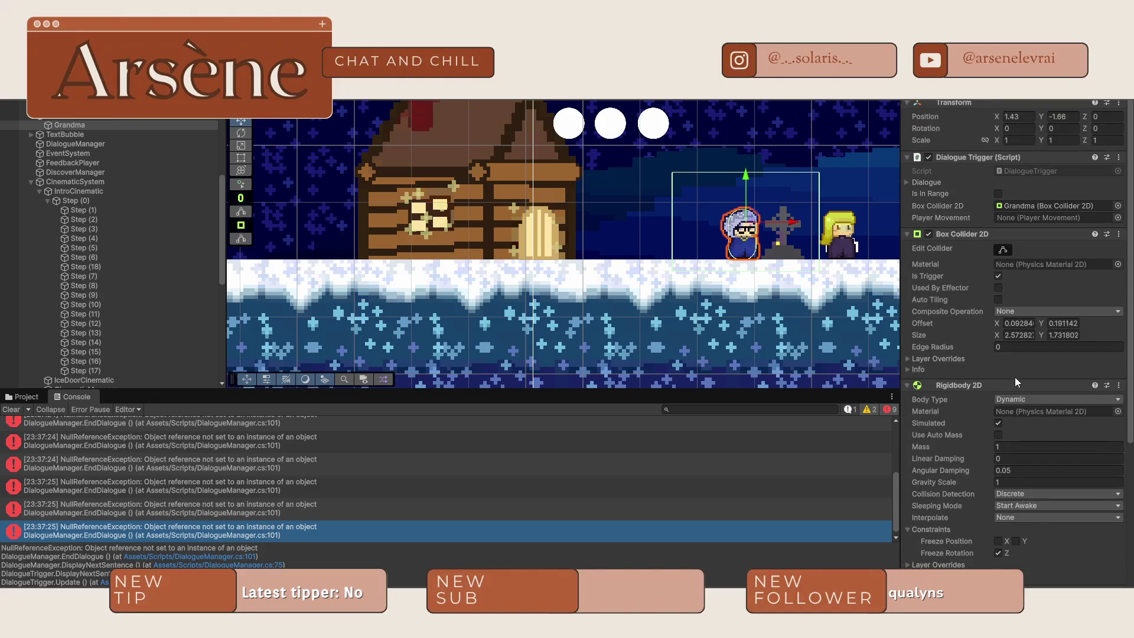
{"action": "left_click", "coordinate": [1116, 217]}
{"action": "double_click", "coordinate": [626, 251]}
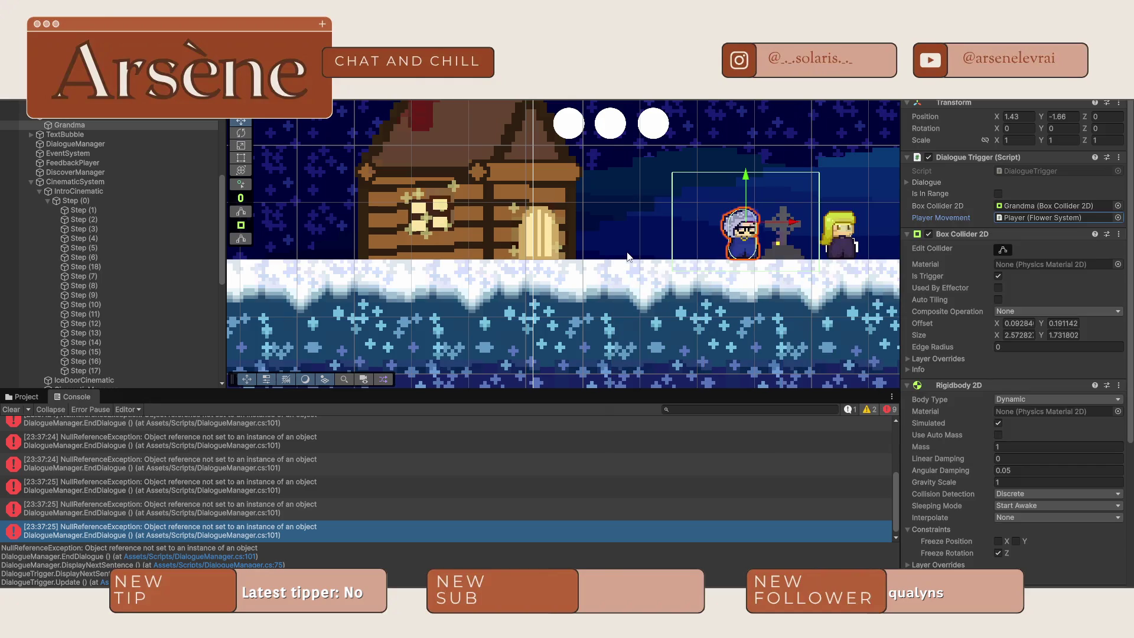
{"action": "key", "text": "ctrl+p"}
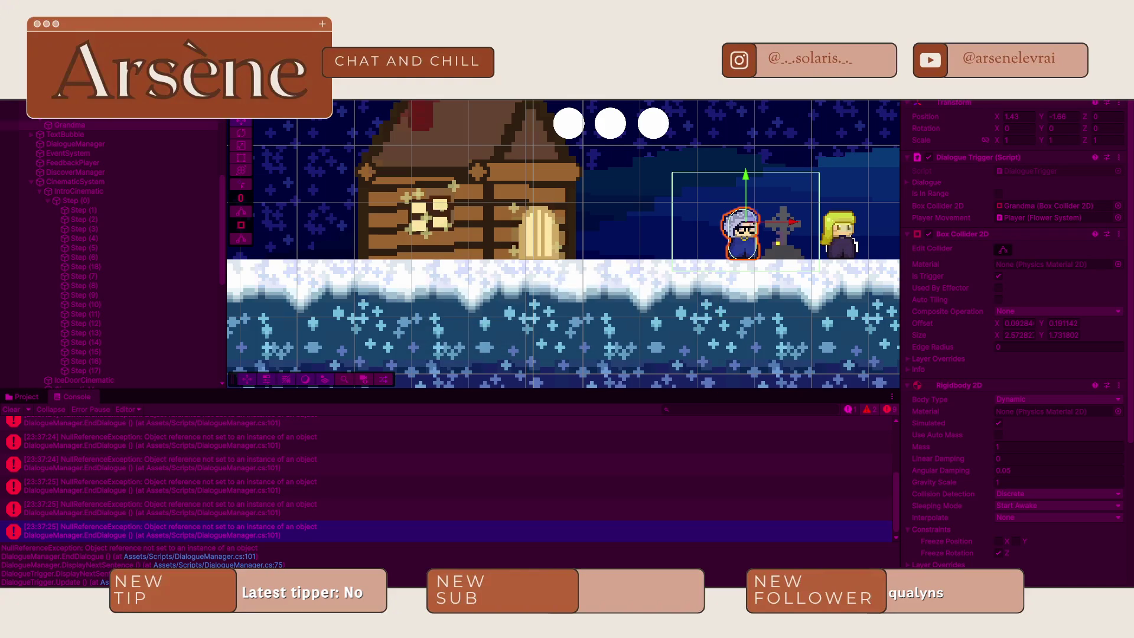
- Retest the intro and open the persisting NullReferenceException at DialogueManager.cs line 101
{"action": "key", "text": "ctrl+p"}
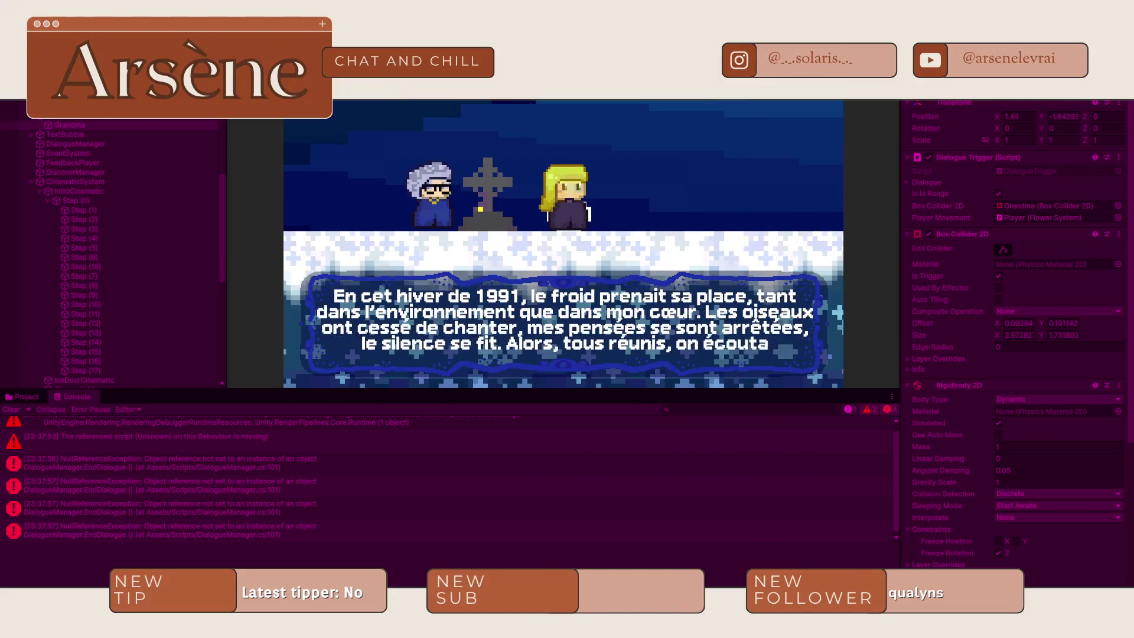
{"action": "left_click", "coordinate": [249, 530]}
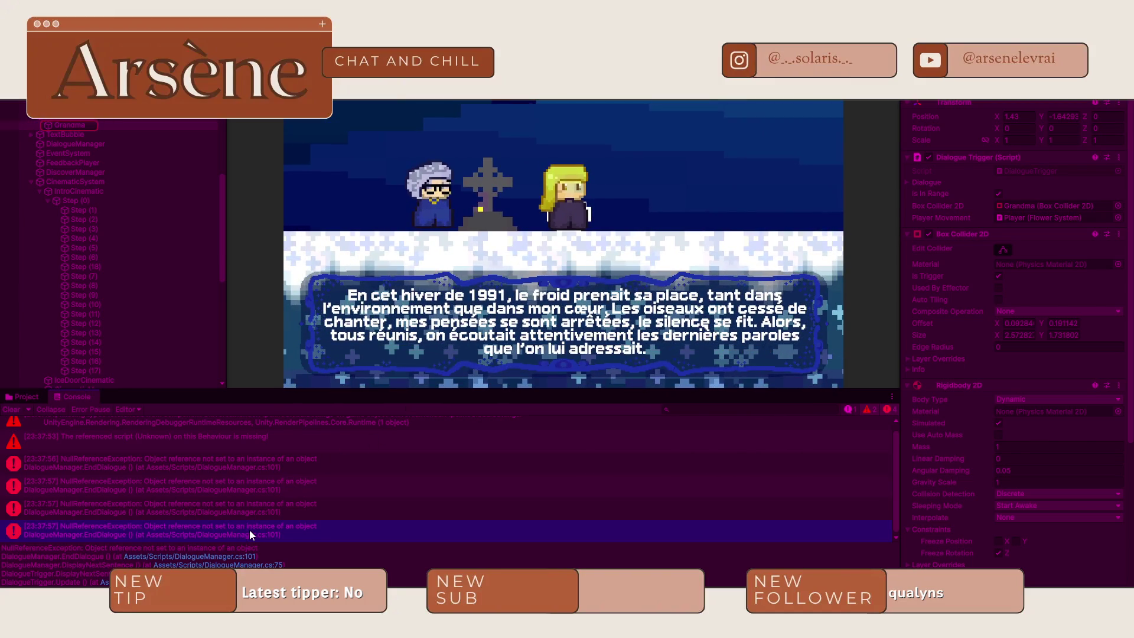
{"action": "double_click", "coordinate": [331, 528]}
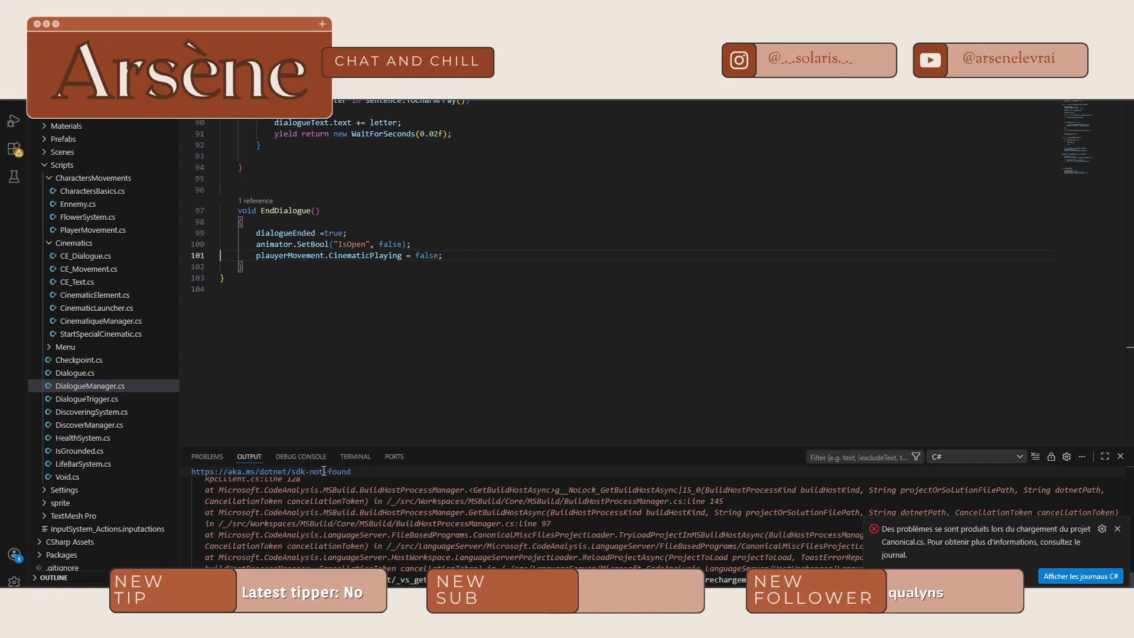
- Fix the misspelled plauyerMovement to playerMovement on lines 101 and 12 of DialogueManager.cs
{"action": "double_click", "coordinate": [272, 255]}
{"action": "type", "text": "playerMovement"}
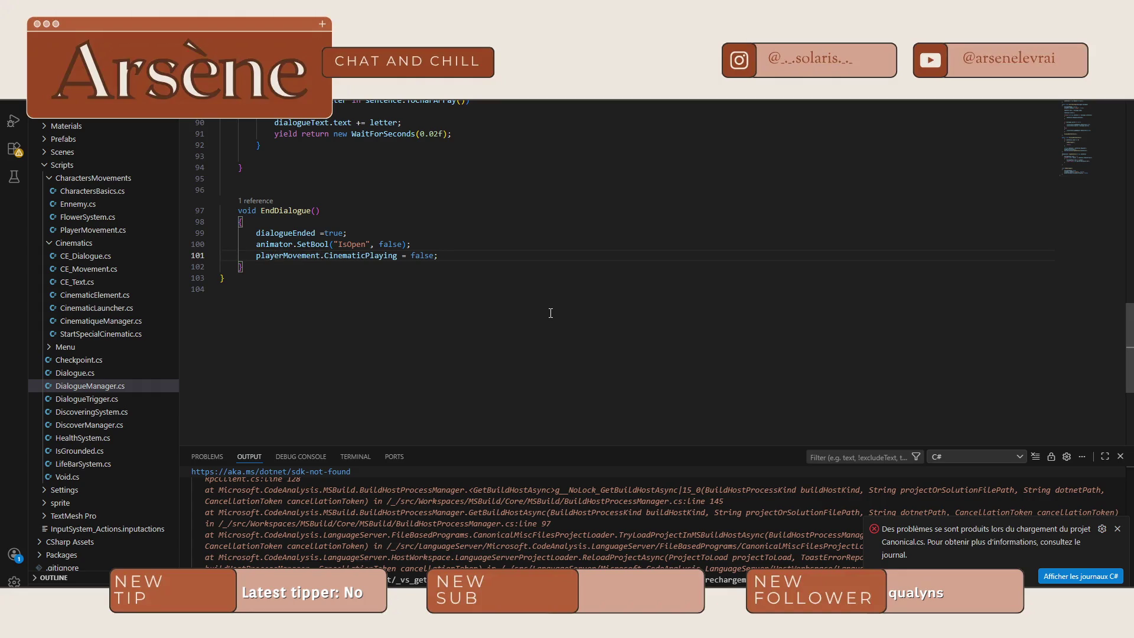
{"action": "scroll", "coordinate": [550, 313], "scroll_direction": "up", "scroll_amount": 20}
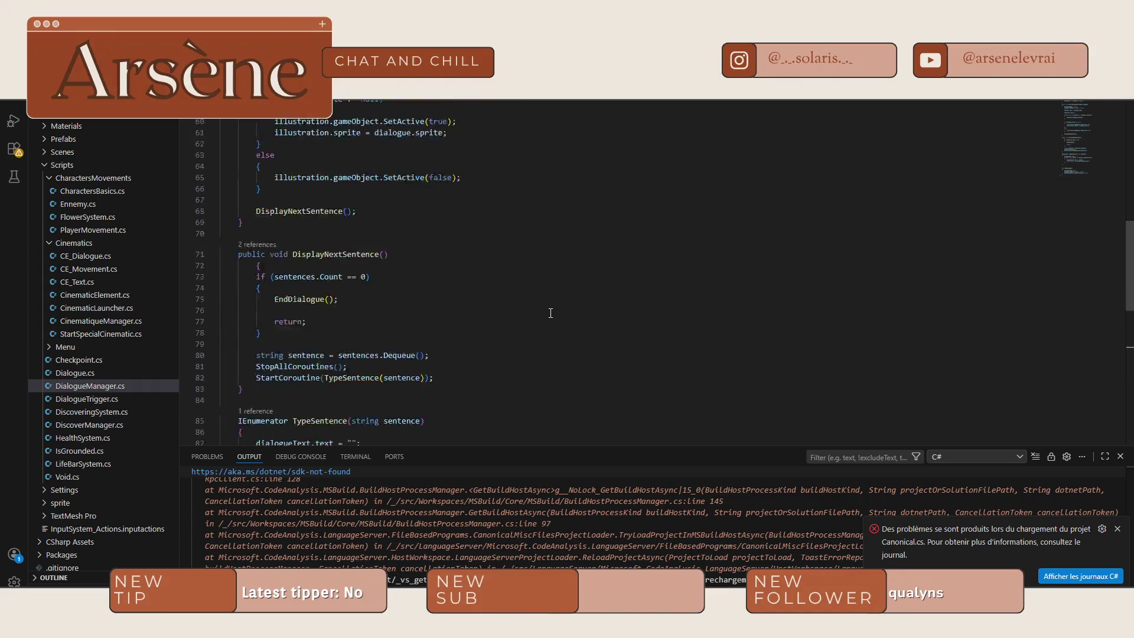
{"action": "scroll", "coordinate": [550, 313], "scroll_direction": "up", "scroll_amount": 2}
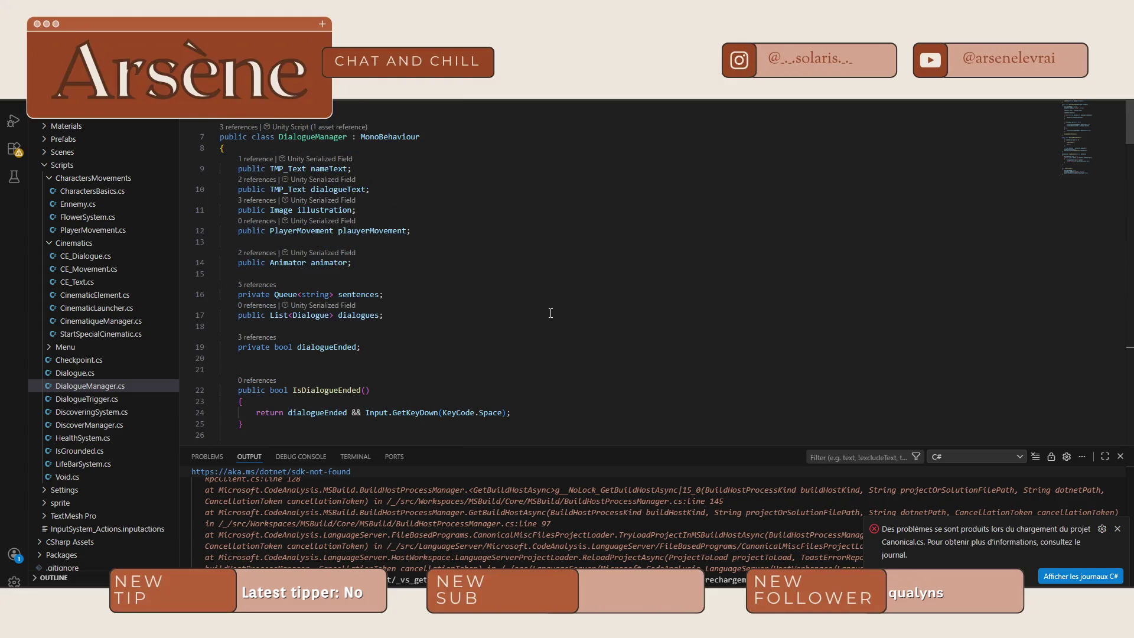
{"action": "double_click", "coordinate": [360, 230]}
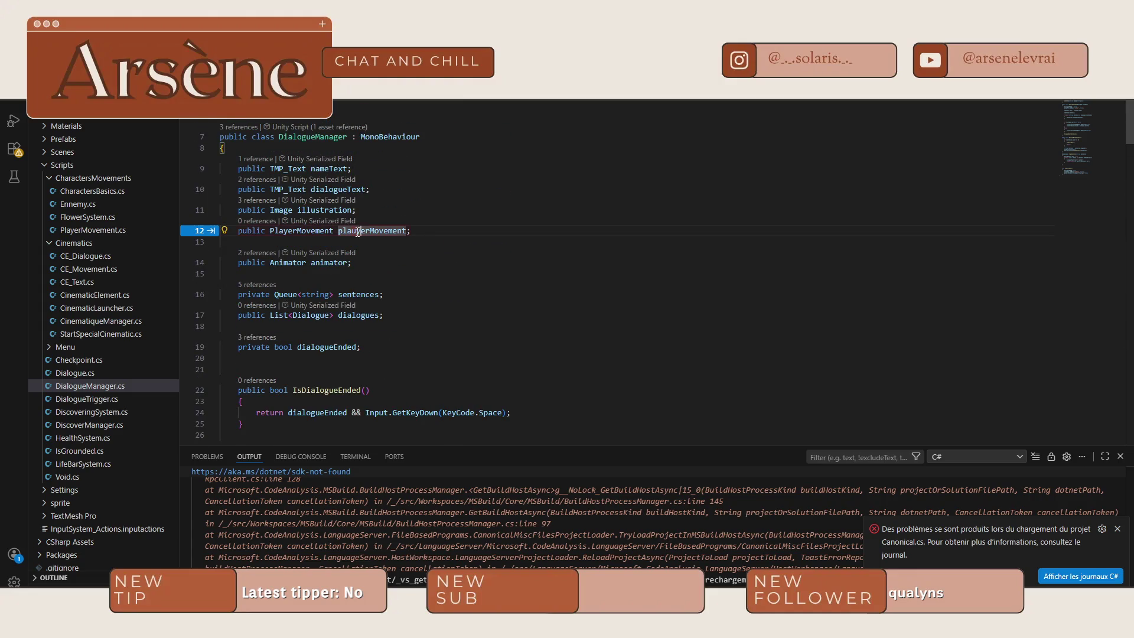
{"action": "type", "text": "playerMovement"}
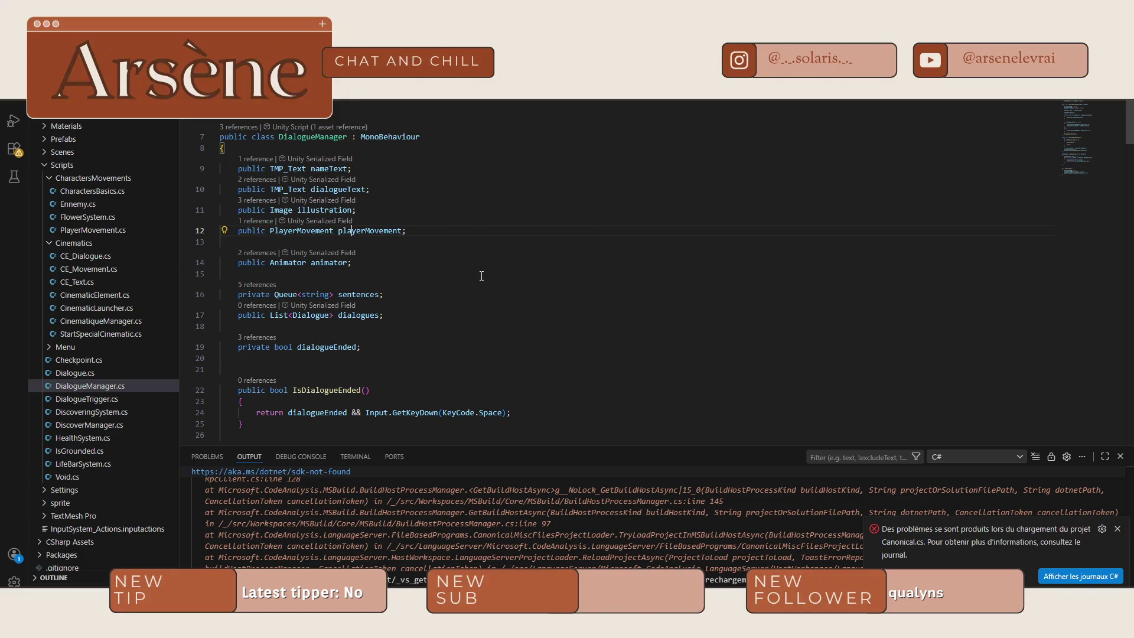
{"action": "scroll", "coordinate": [600, 294], "scroll_direction": "down", "scroll_amount": 20}
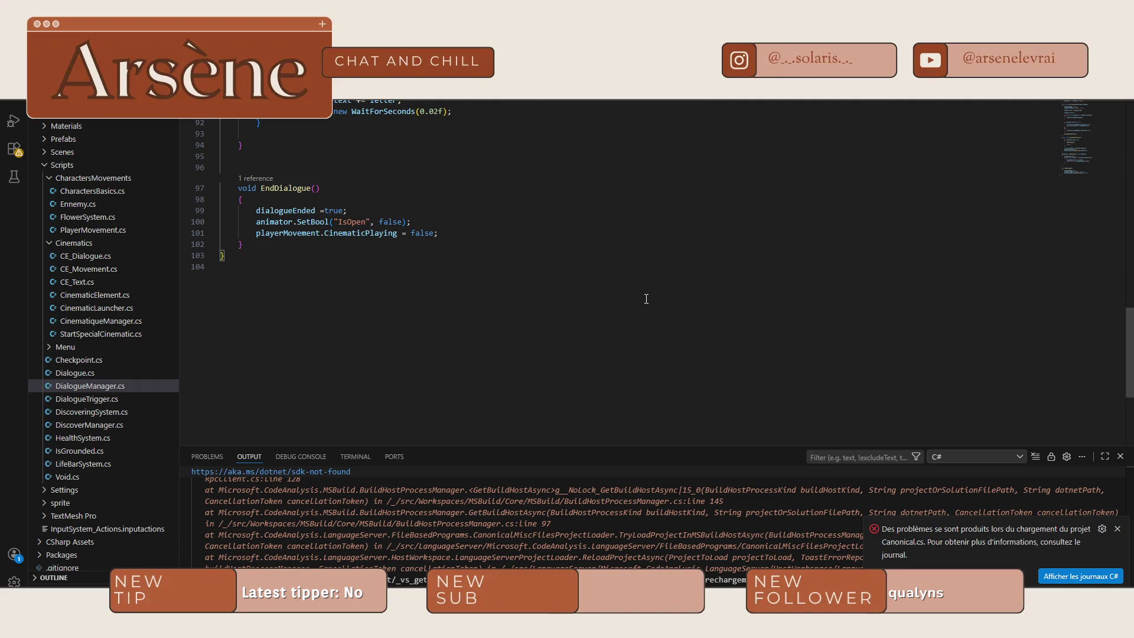
{"action": "key", "text": "alt+Tab"}
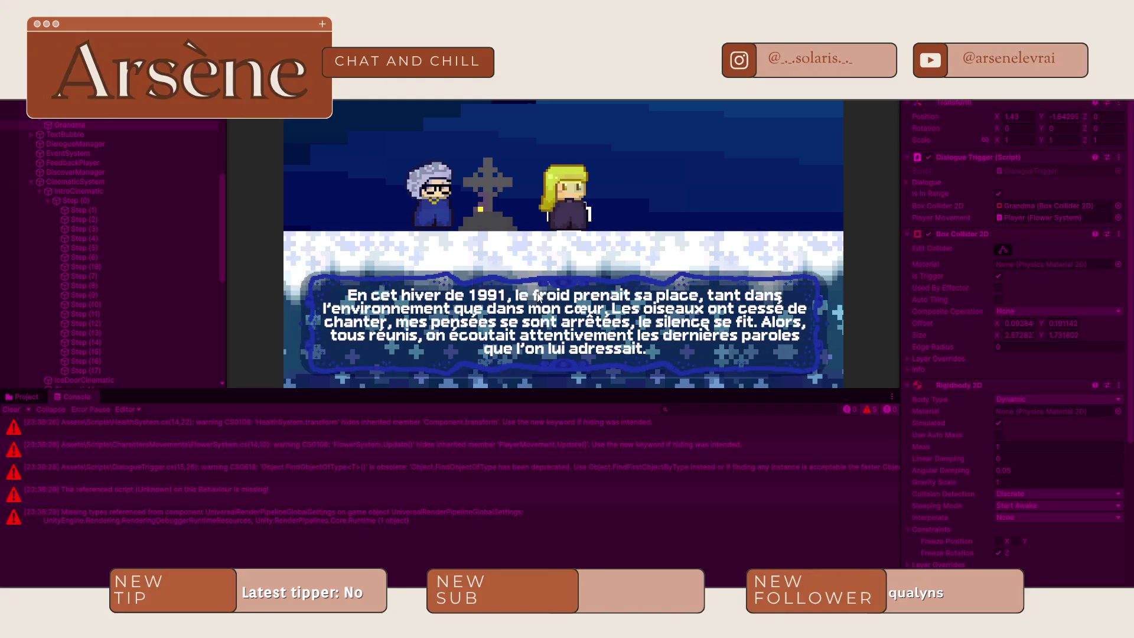
- Advance the intro dialogue with Space, stop after DisplayNextSentence errors appear, and return to DialogueManager.cs
{"action": "key", "text": "space"}
{"action": "key", "text": "space"}
{"action": "key", "text": "space"}
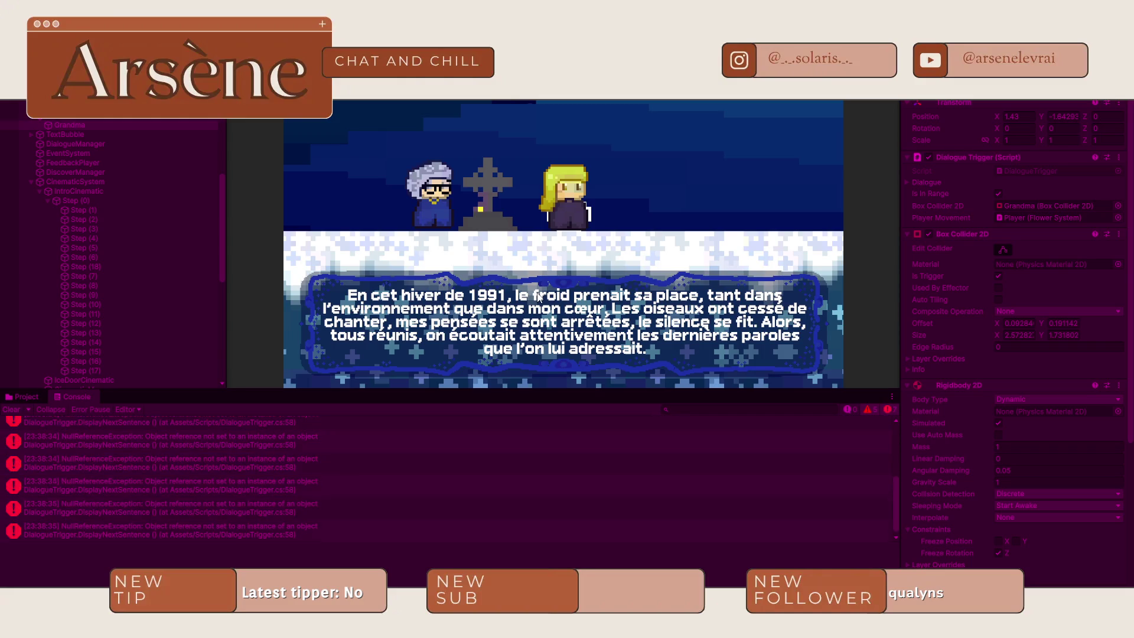
{"action": "key", "text": "space"}
{"action": "key", "text": "space"}
{"action": "key", "text": "space"}
{"action": "key", "text": "space"}
{"action": "key", "text": "space"}
{"action": "key", "text": "space"}
{"action": "key", "text": "ctrl+p"}
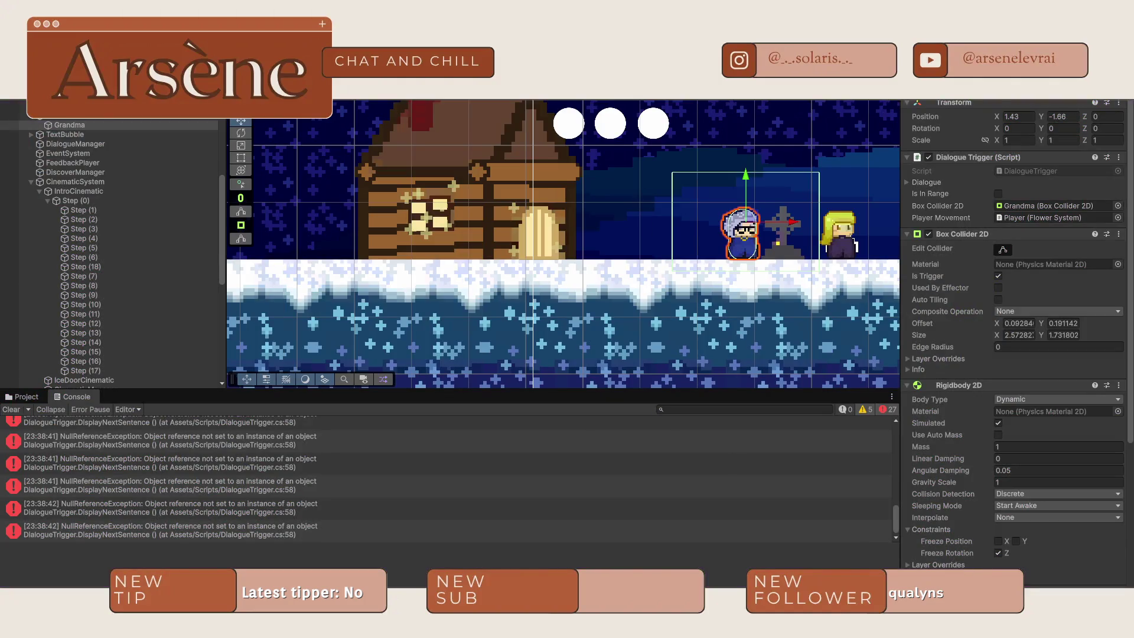
{"action": "key", "text": "alt+Tab"}
{"action": "scroll", "coordinate": [452, 220], "scroll_direction": "up", "scroll_amount": 10}
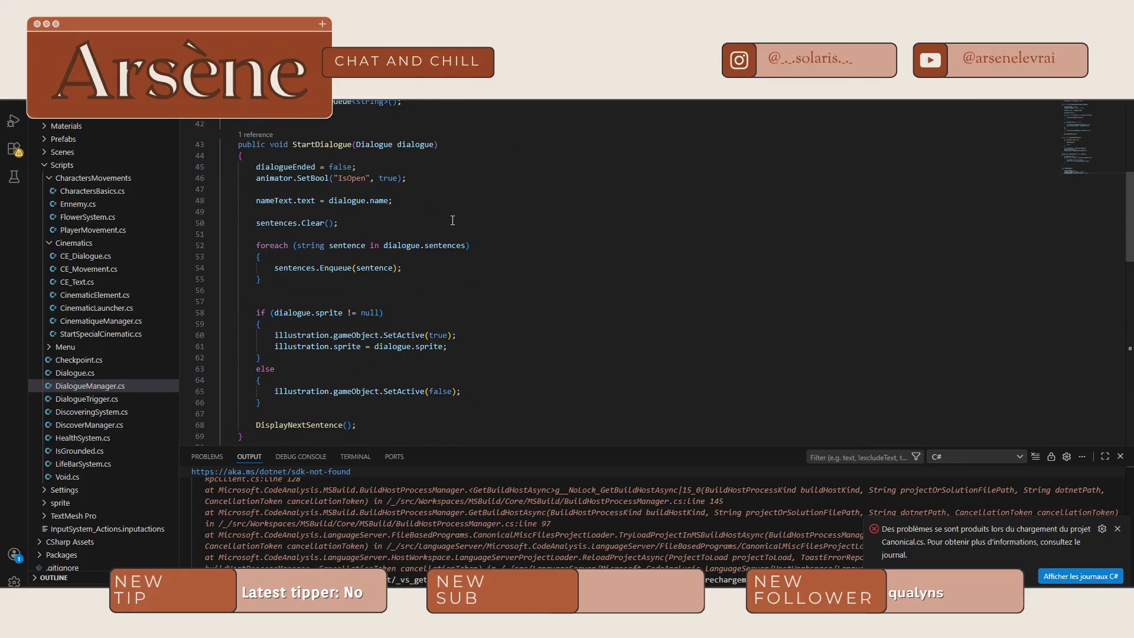
- Look over DialogueManager's field declarations and StartDialogue method, then return to Unity
{"action": "scroll", "coordinate": [453, 220], "scroll_direction": "up", "scroll_amount": 10}
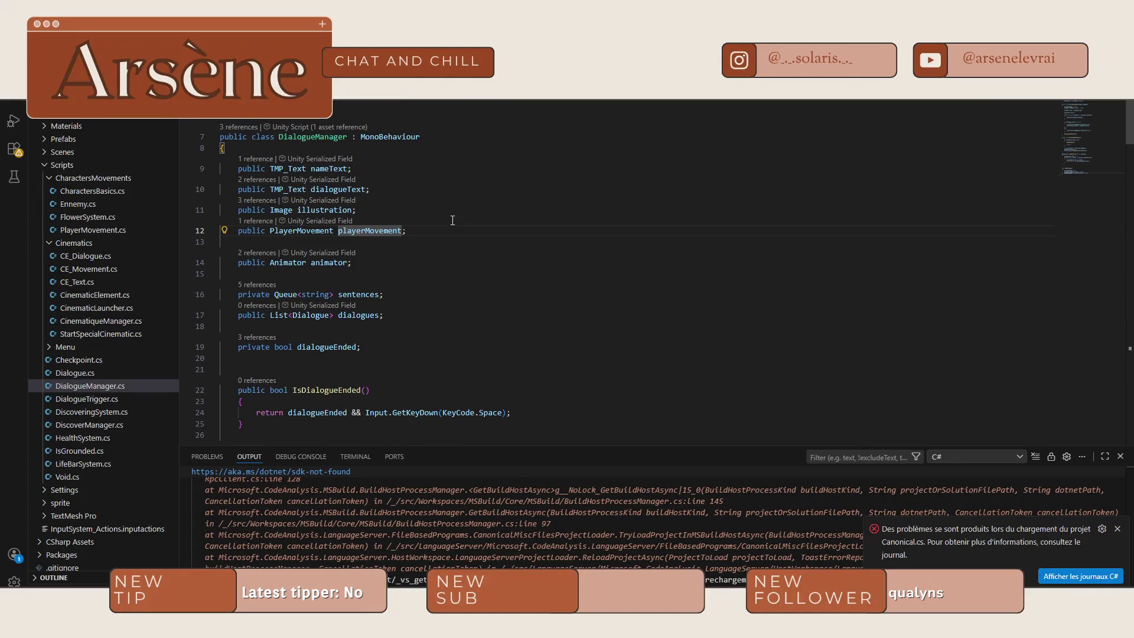
{"action": "scroll", "coordinate": [452, 236], "scroll_direction": "down", "scroll_amount": 12}
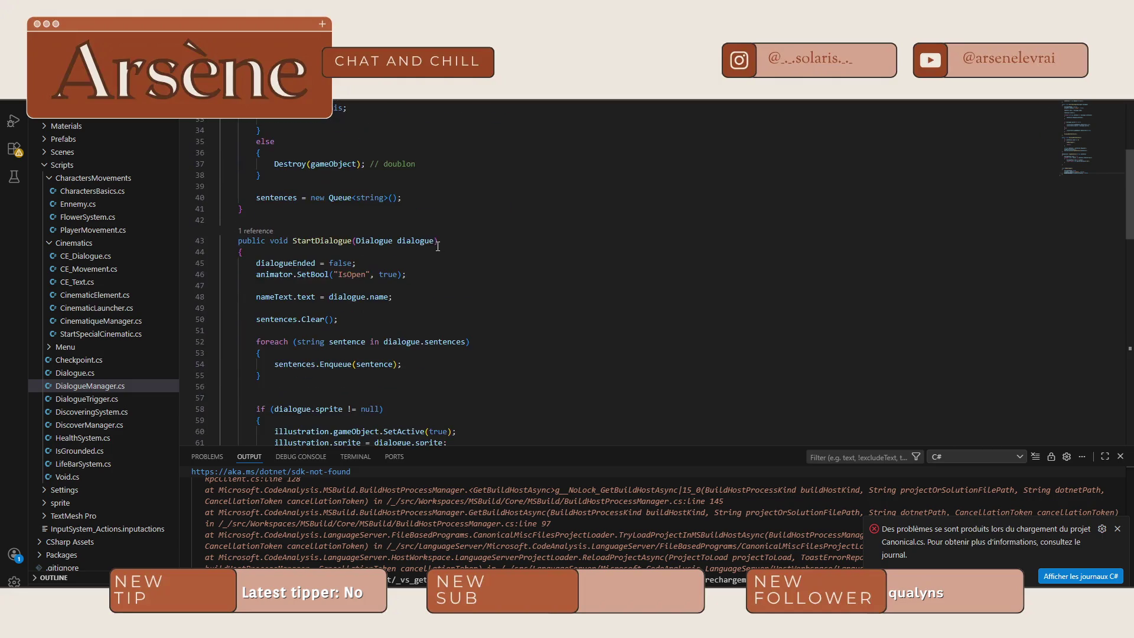
{"action": "scroll", "coordinate": [436, 245], "scroll_direction": "up", "scroll_amount": 10}
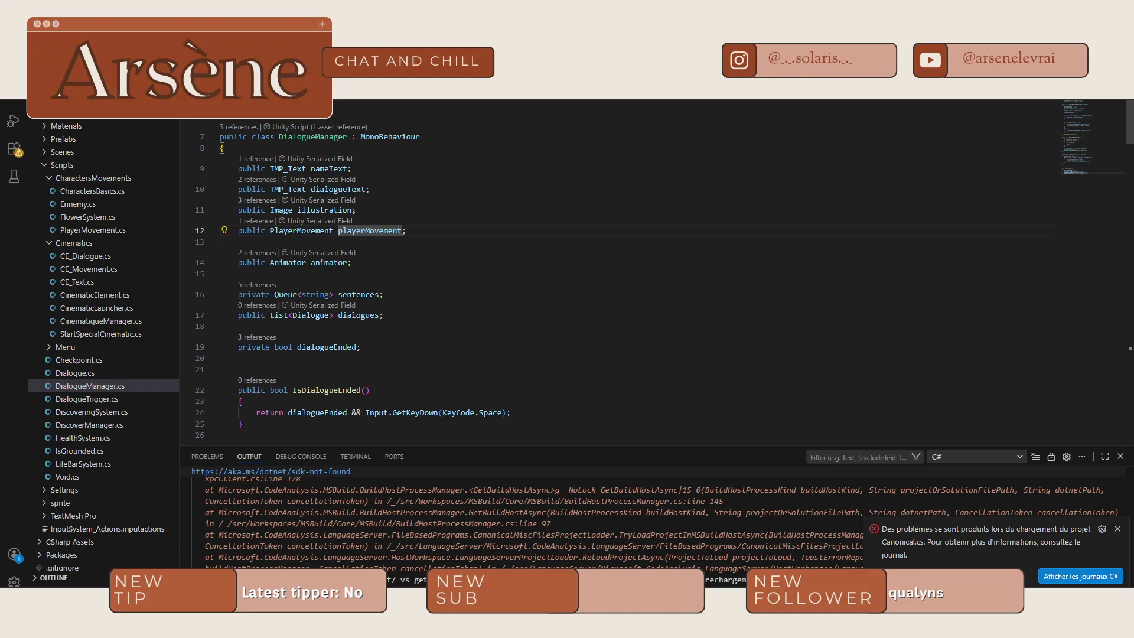
{"action": "mouse_move", "coordinate": [814, 578]}
{"action": "left_click", "coordinate": [854, 579]}
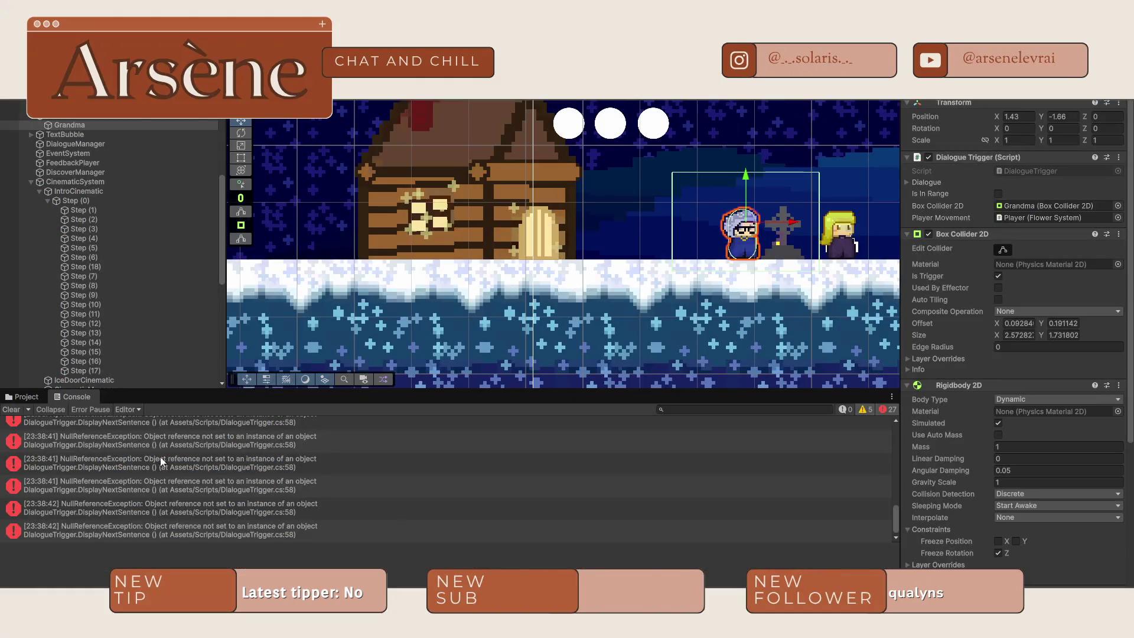
- Open PlayerMovement.cs from Assets > Scripts > CharactersMovements in Visual Studio Code
{"action": "left_click", "coordinate": [31, 395]}
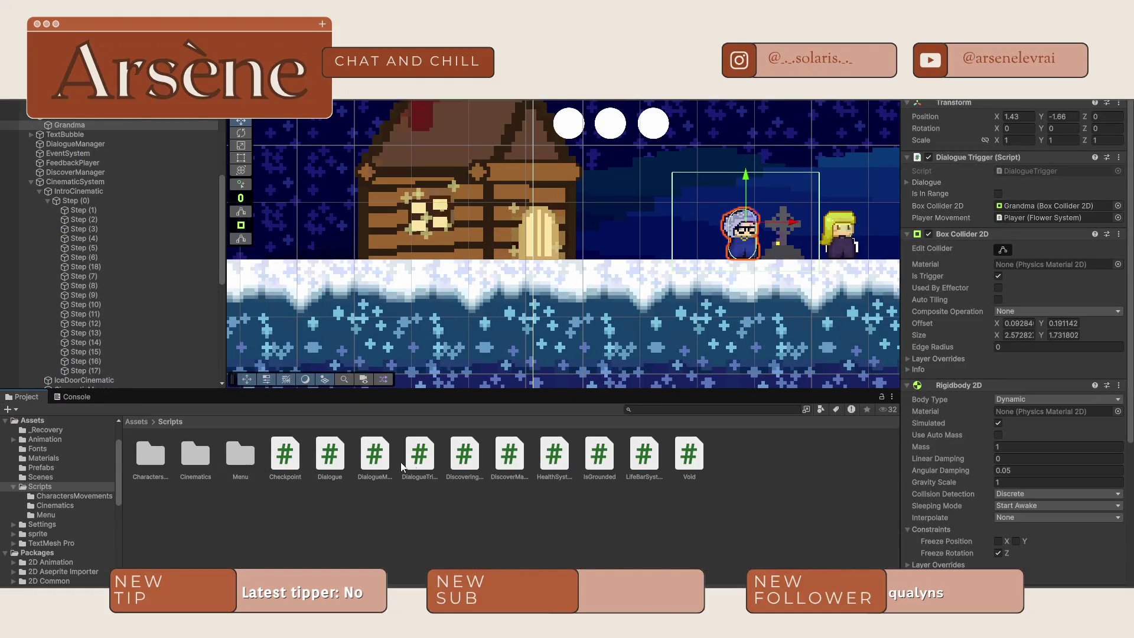
{"action": "double_click", "coordinate": [153, 456]}
{"action": "double_click", "coordinate": [283, 454]}
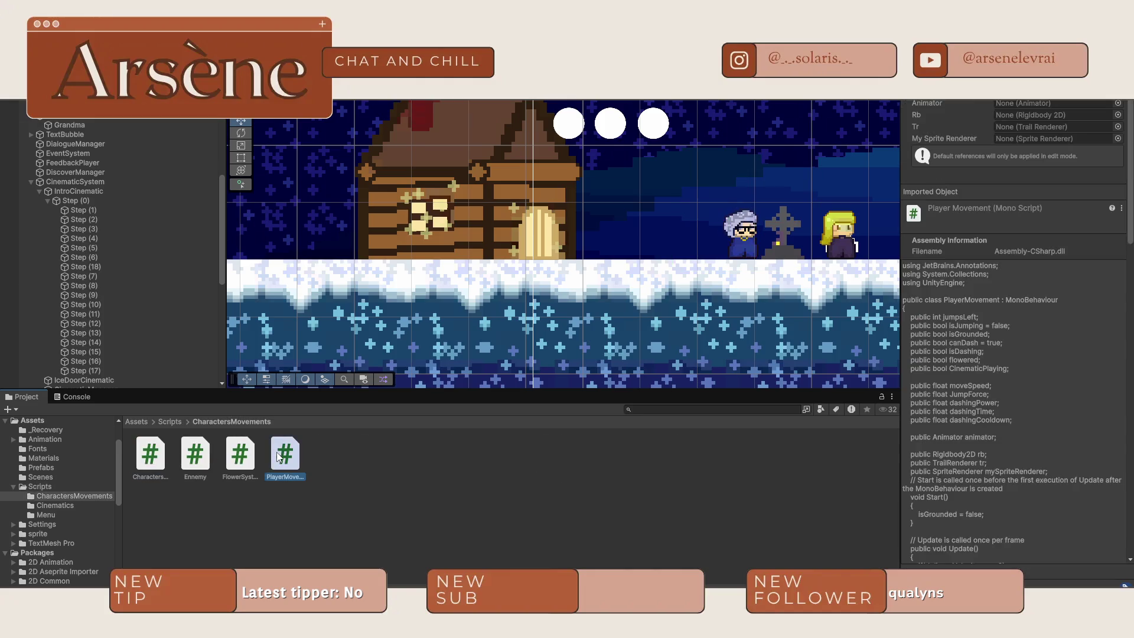
{"action": "scroll", "coordinate": [363, 198], "scroll_direction": "down", "scroll_amount": 4}
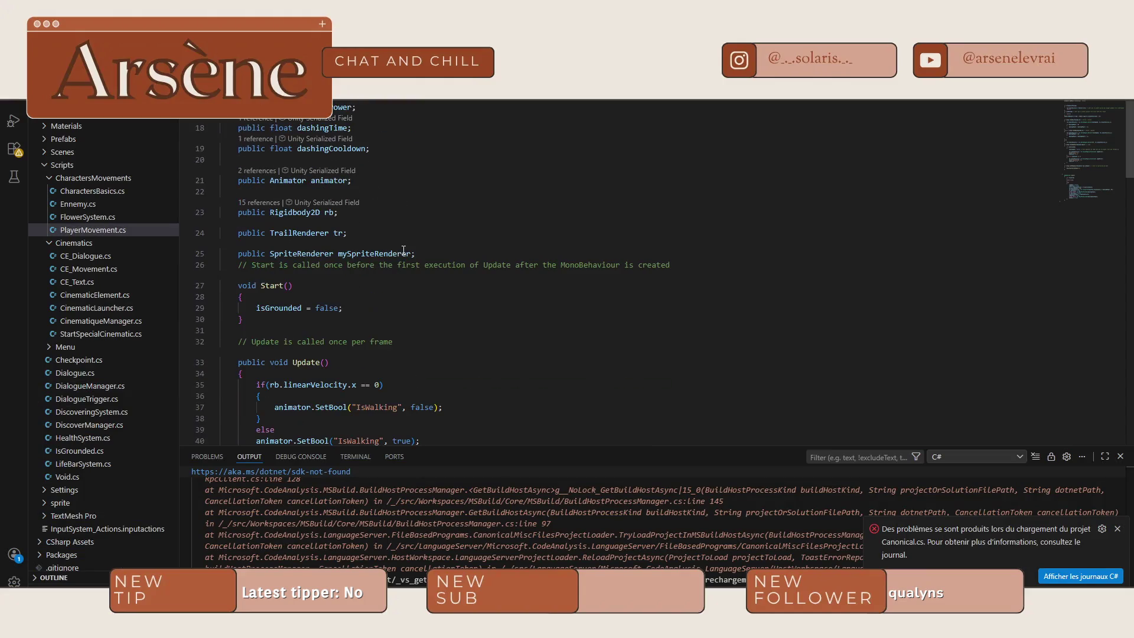
- Duplicate the CinematicPlaying declaration on line 13 as a new DialoguePlaying field
{"action": "scroll", "coordinate": [409, 157], "scroll_direction": "up", "scroll_amount": 3}
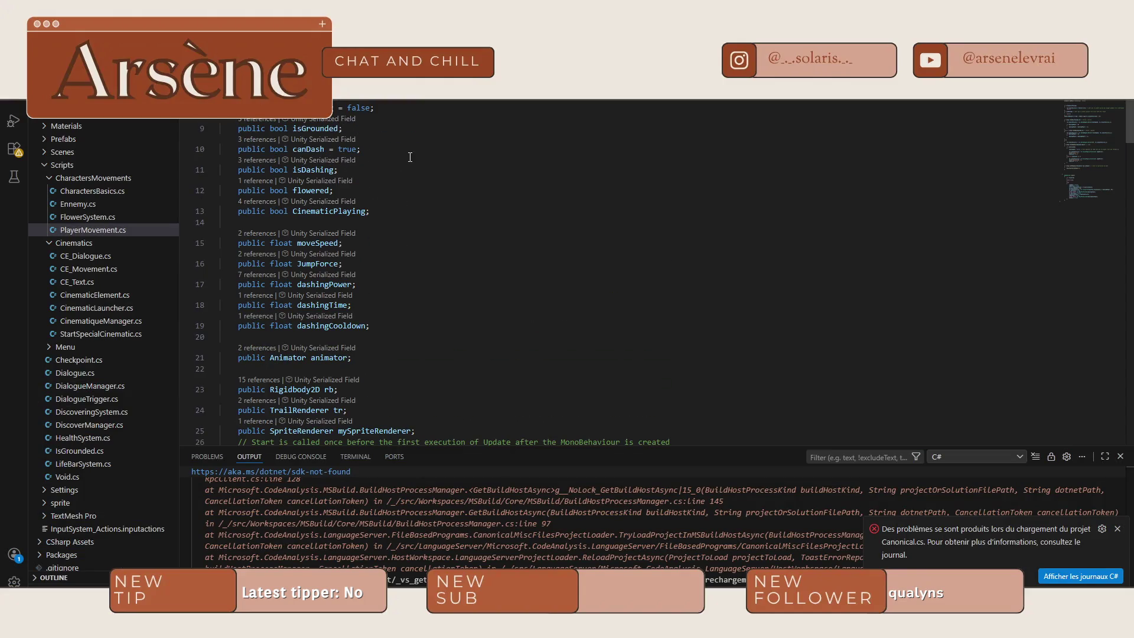
{"action": "left_click", "coordinate": [394, 212]}
{"action": "triple_click", "coordinate": [386, 213]}
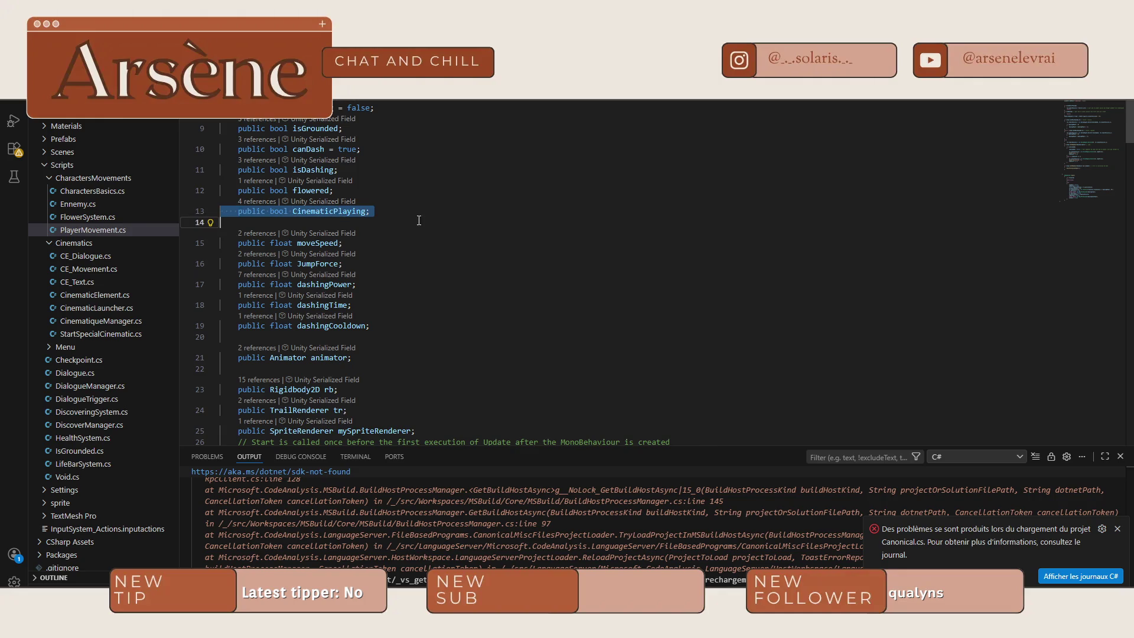
{"action": "left_click", "coordinate": [395, 213]}
{"action": "triple_click", "coordinate": [393, 213]}
{"action": "left_click", "coordinate": [389, 213]}
{"action": "key", "text": "ctrl+c"}
{"action": "key", "text": "ctrl+v"}
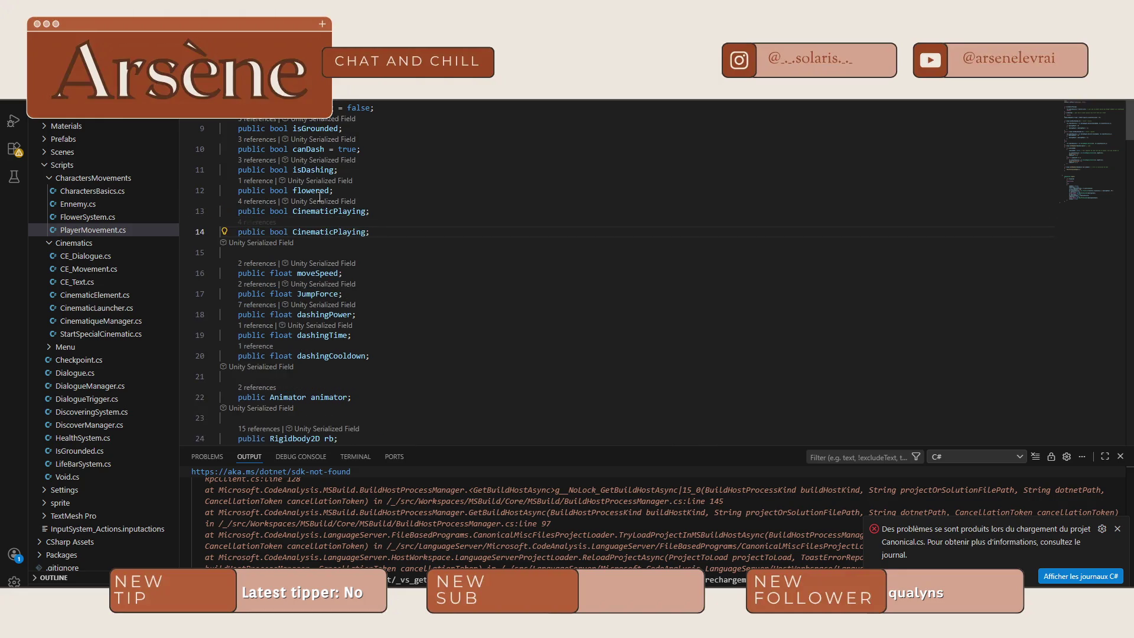
{"action": "double_click", "coordinate": [314, 231]}
{"action": "type", "text": "Dialge"}
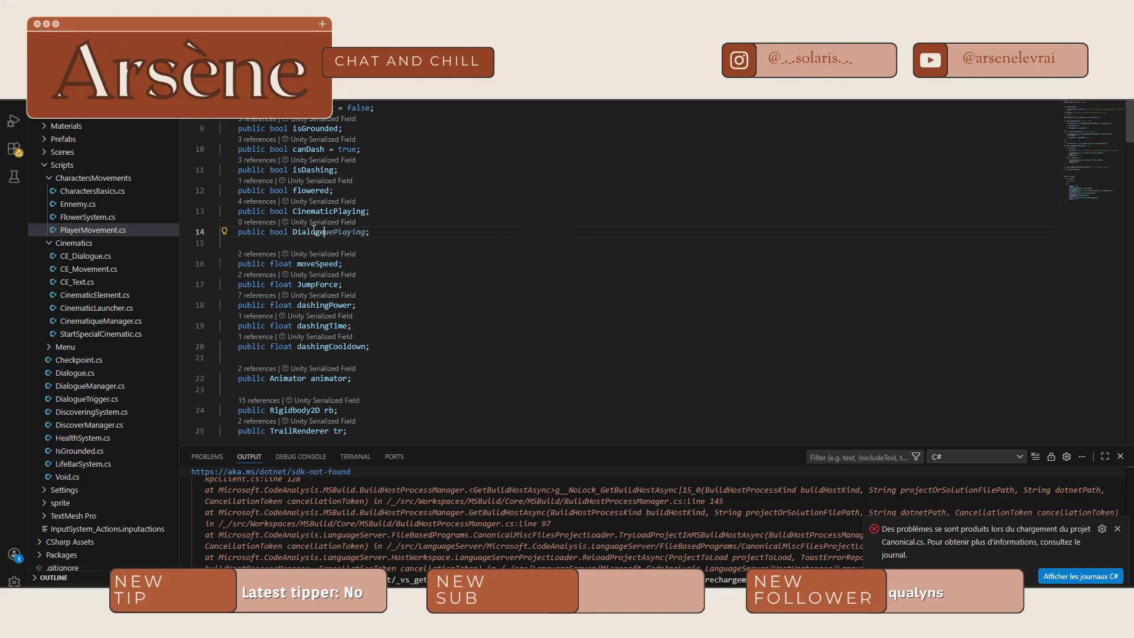
{"action": "key", "text": "Tab"}
{"action": "left_click", "coordinate": [326, 231]}
{"action": "key", "text": "BackSpace"}
- Copy the if (CinematicPlaying) block in Update as an if (DialoguePlaying) block
{"action": "scroll", "coordinate": [564, 253], "scroll_direction": "down", "scroll_amount": 6}
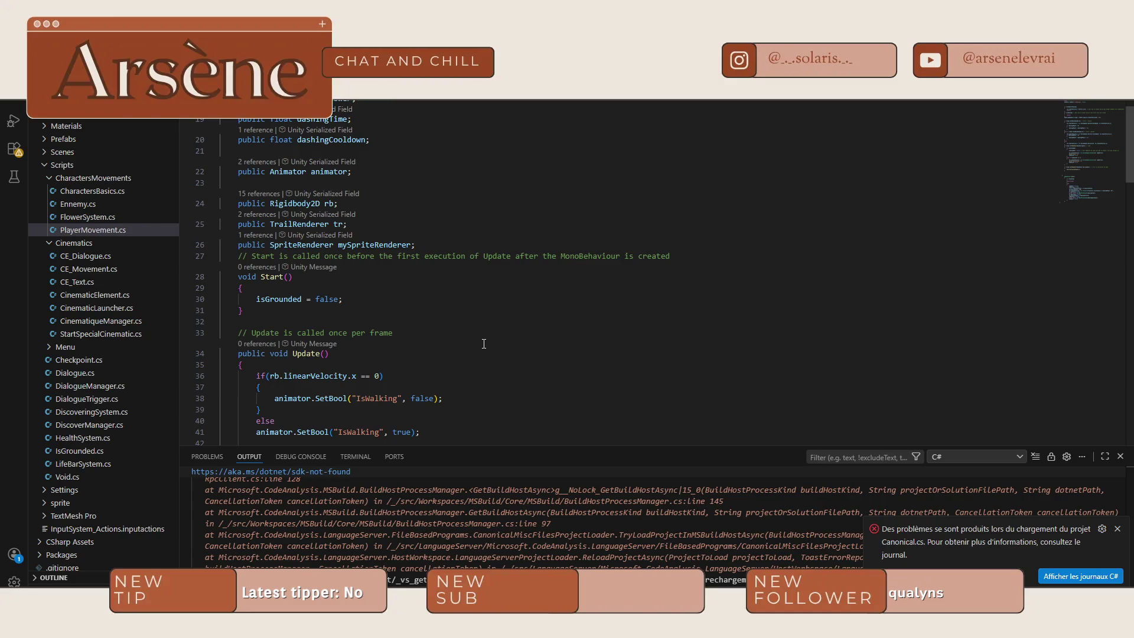
{"action": "scroll", "coordinate": [483, 344], "scroll_direction": "down", "scroll_amount": 3}
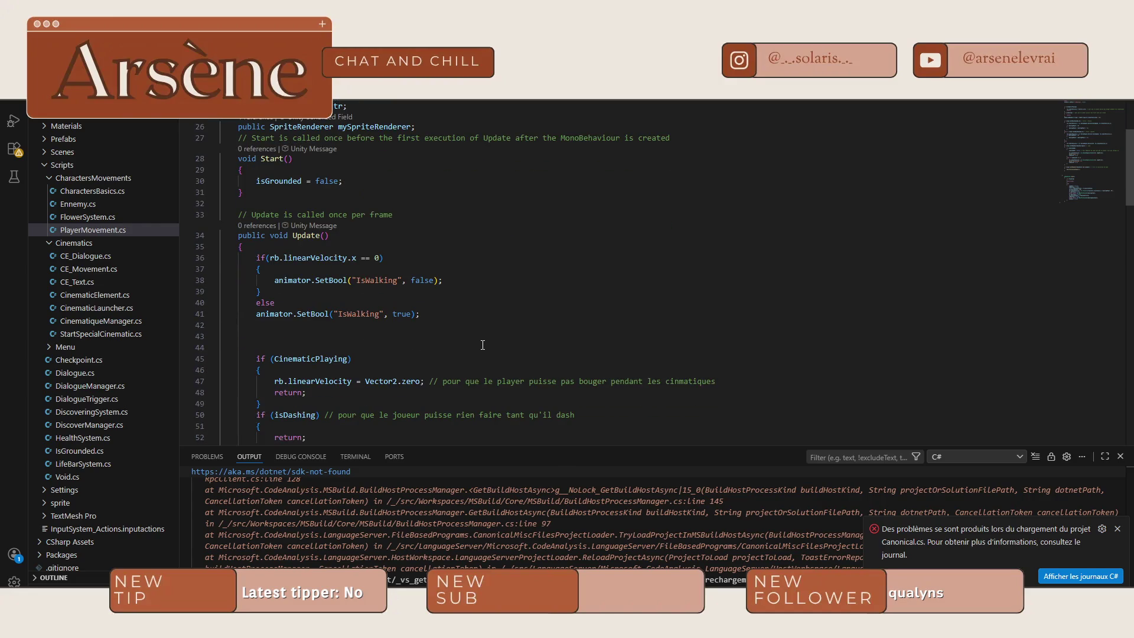
{"action": "scroll", "coordinate": [278, 407], "scroll_direction": "down", "scroll_amount": 2}
{"action": "mouse_move", "coordinate": [261, 345]}
{"action": "left_mouse_down"}
{"action": "mouse_move", "coordinate": [255, 299]}
{"action": "mouse_move", "coordinate": [260, 345]}
{"action": "left_mouse_up"}
{"action": "left_click", "coordinate": [278, 346]}
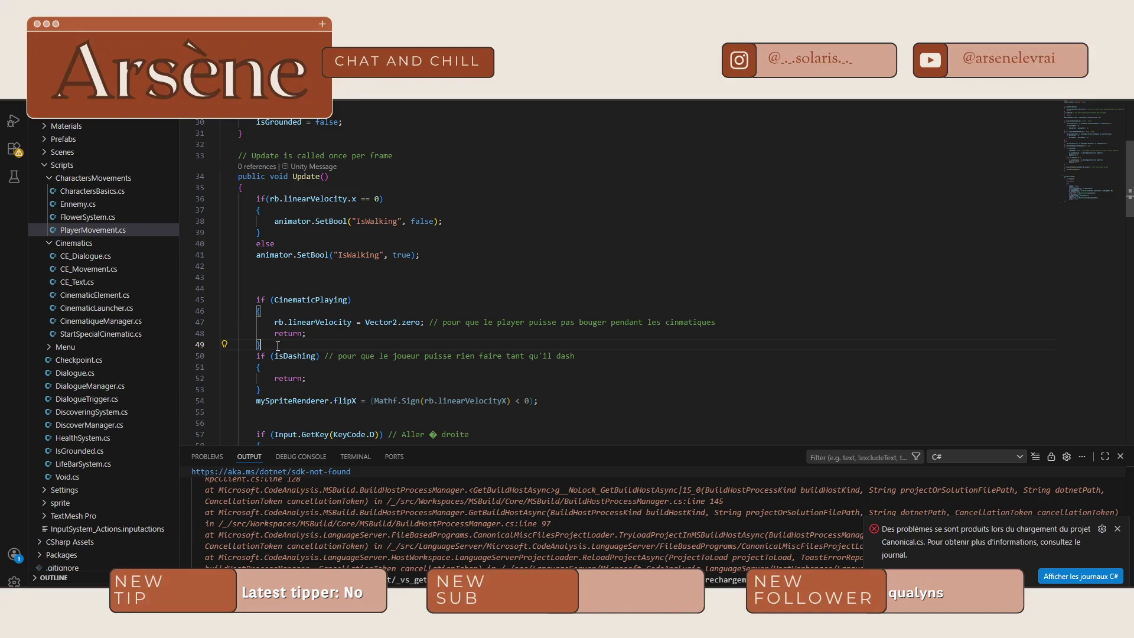
{"action": "key", "text": "Return"}
{"action": "key", "text": "ctrl+v"}
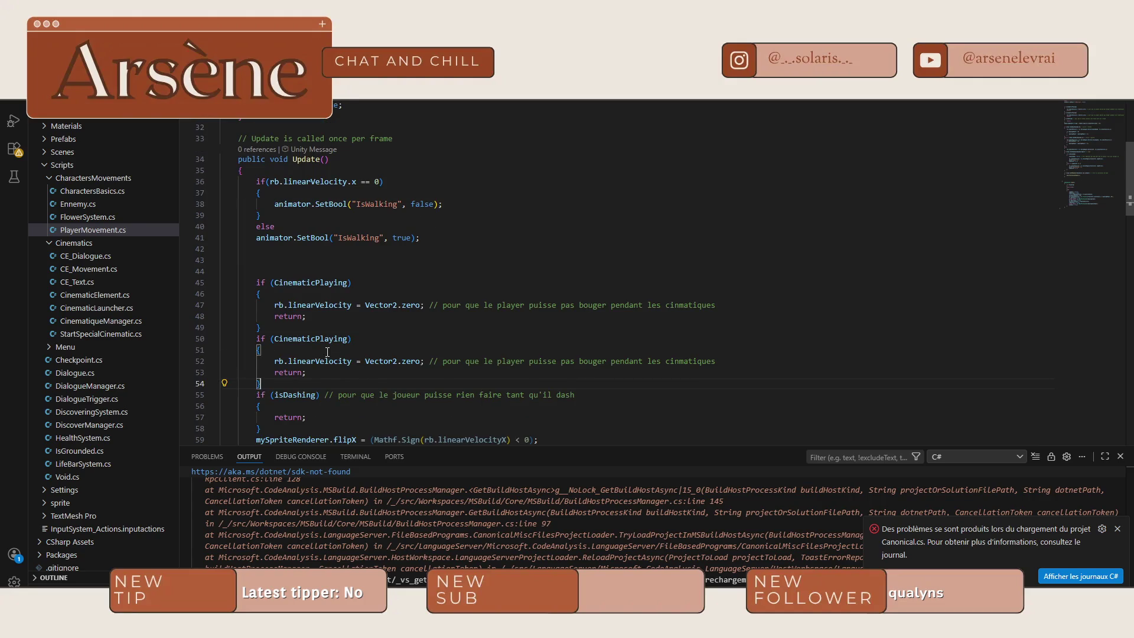
{"action": "double_click", "coordinate": [319, 338]}
{"action": "type", "text": "Dia"}
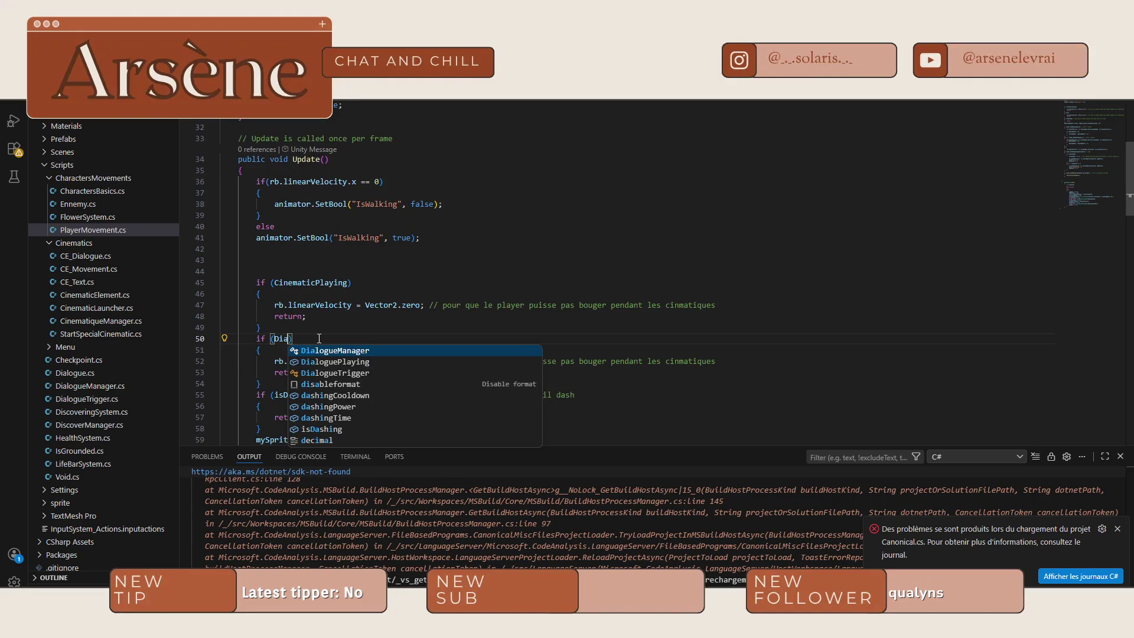
{"action": "key", "text": "Tab"}
{"action": "key", "text": "BackSpace"}
{"action": "key", "text": "BackSpace"}
{"action": "key", "text": "BackSpace"}
{"action": "type", "text": "Pla"}
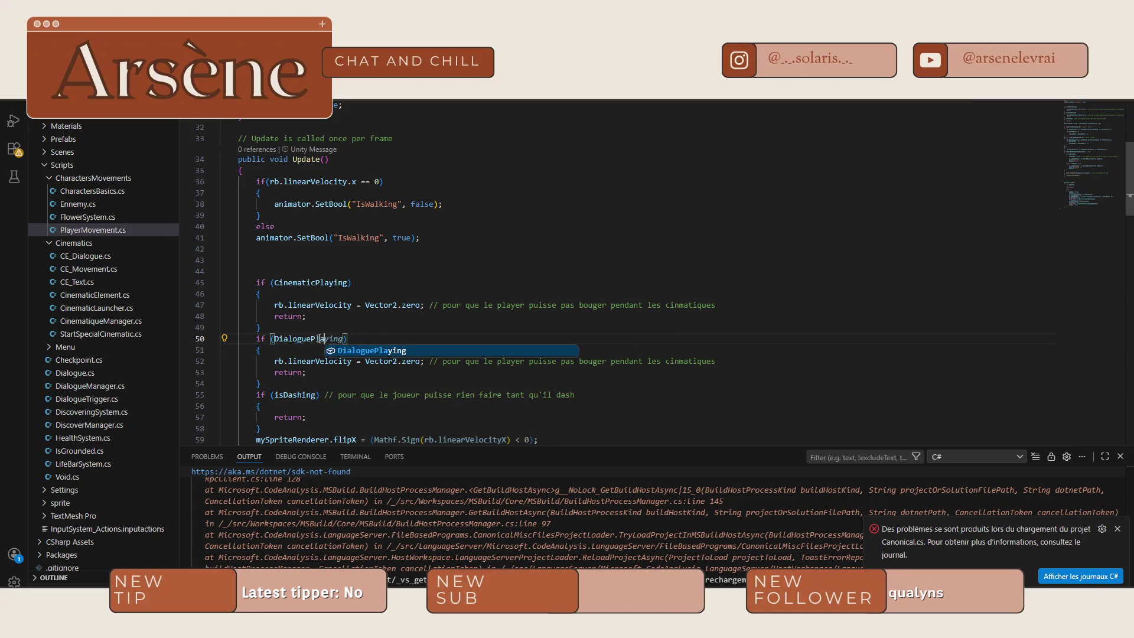
{"action": "key", "text": "Tab"}
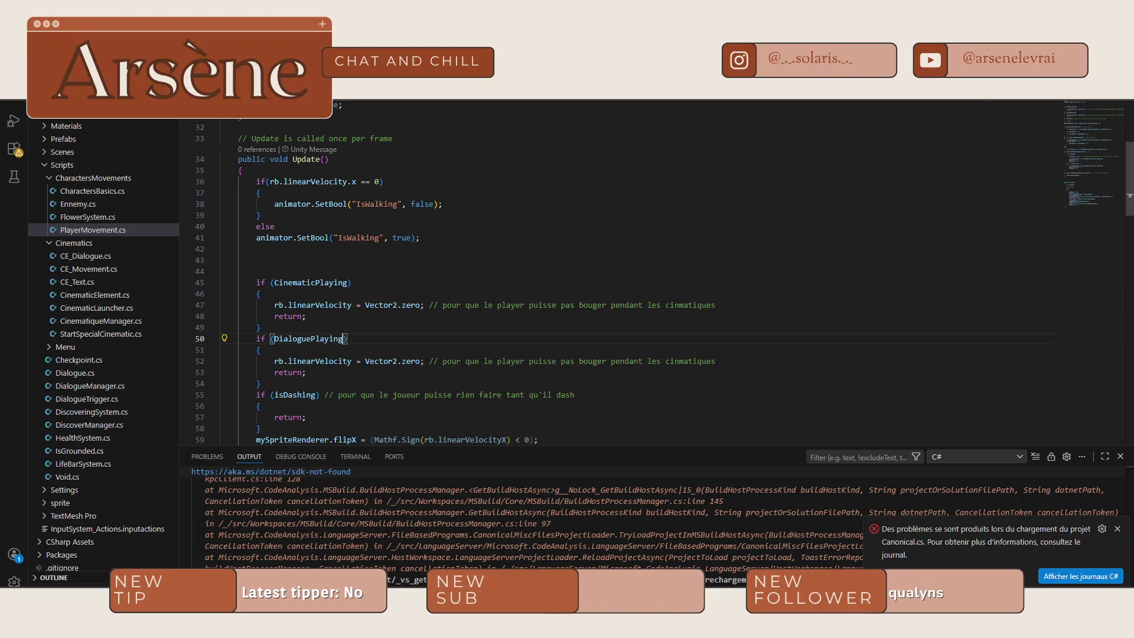
{"action": "key", "text": "ctrl+Tab"}
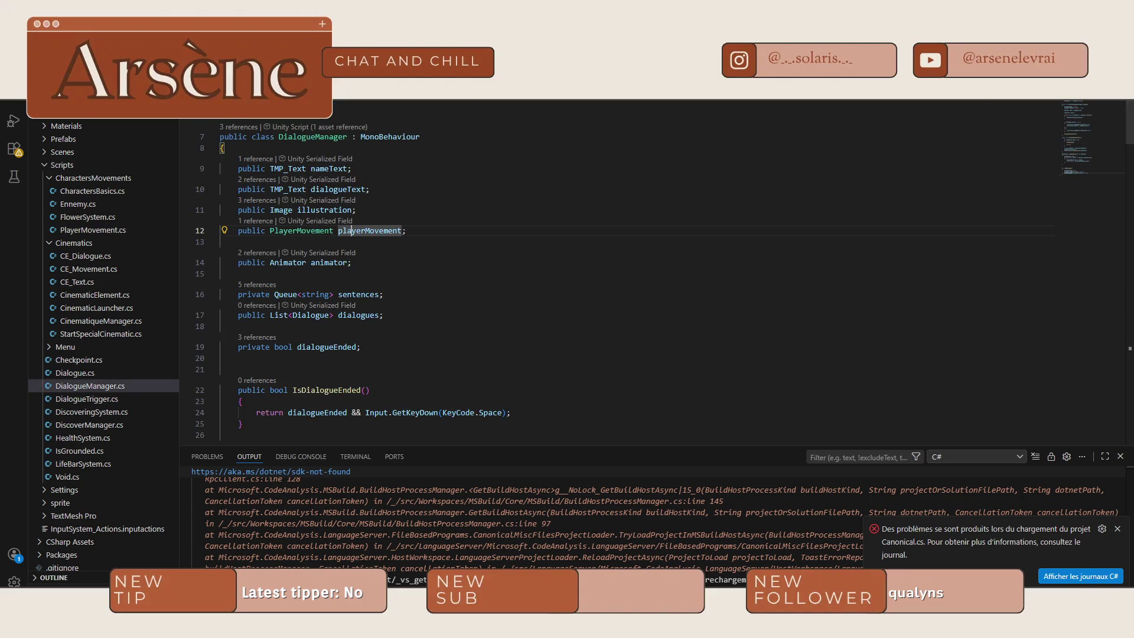
- Change line 24 of DialogueTrigger.cs to set playerMovement.DialoguePlaying = true instead of CinematicPlaying
{"action": "key", "text": "ctrl+Tab"}
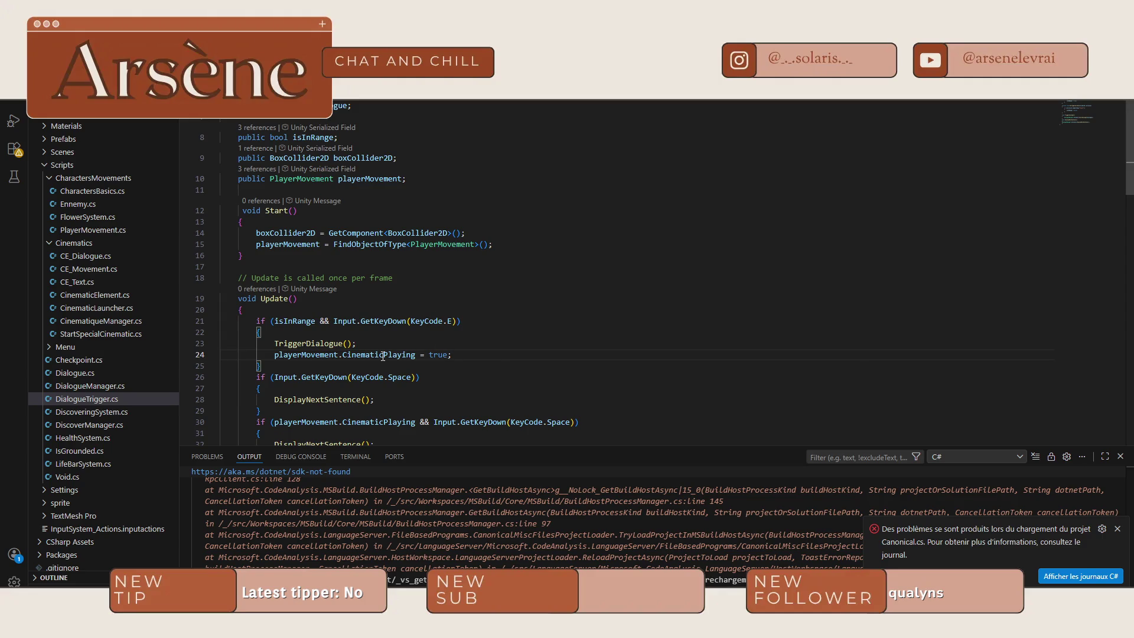
{"action": "double_click", "coordinate": [382, 356]}
{"action": "type", "text": "Dialogue"}
{"action": "key", "text": "Return"}
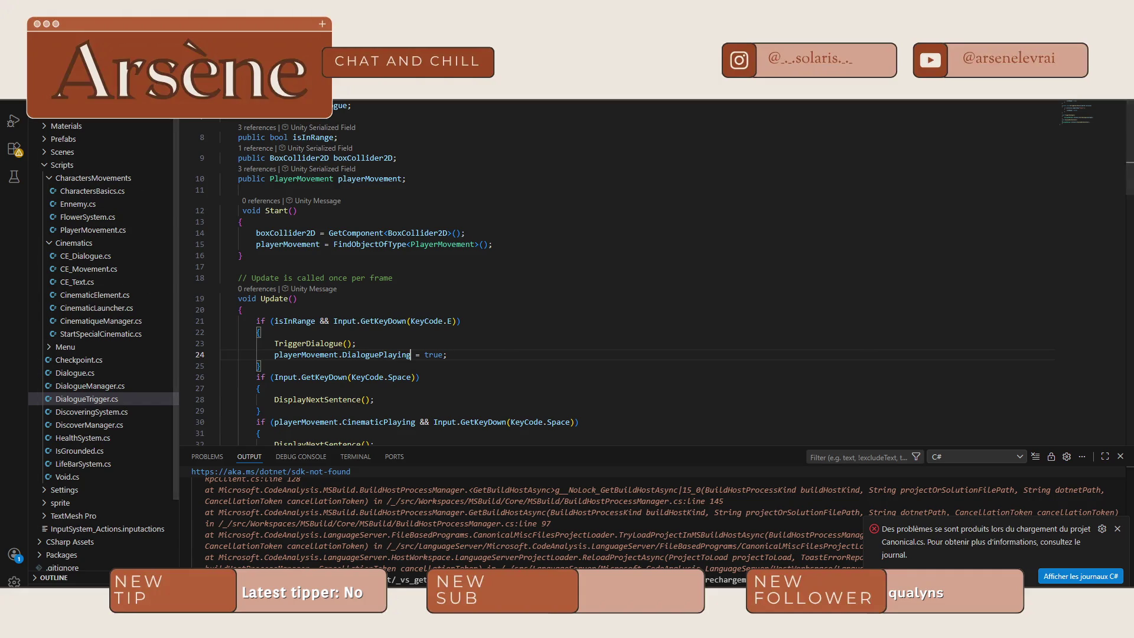
{"action": "left_click", "coordinate": [90, 385]}
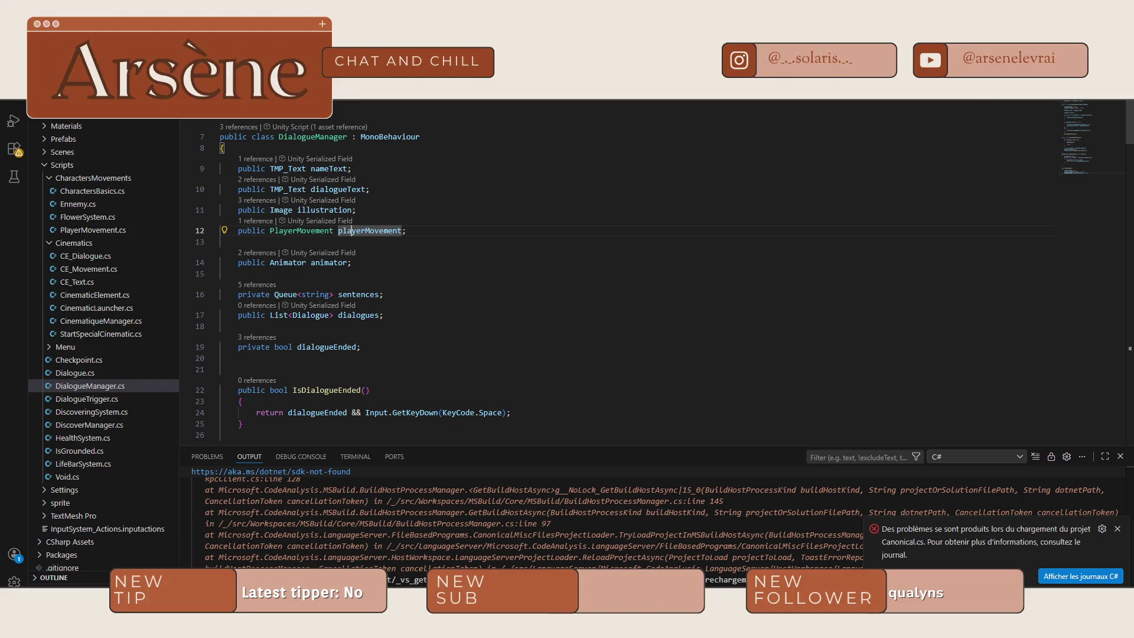
- In DialogueManager's EndDialogue, replace CinematicPlaying with DialoguePlaying so it resets to false
{"action": "scroll", "coordinate": [350, 299], "scroll_direction": "down", "scroll_amount": 20}
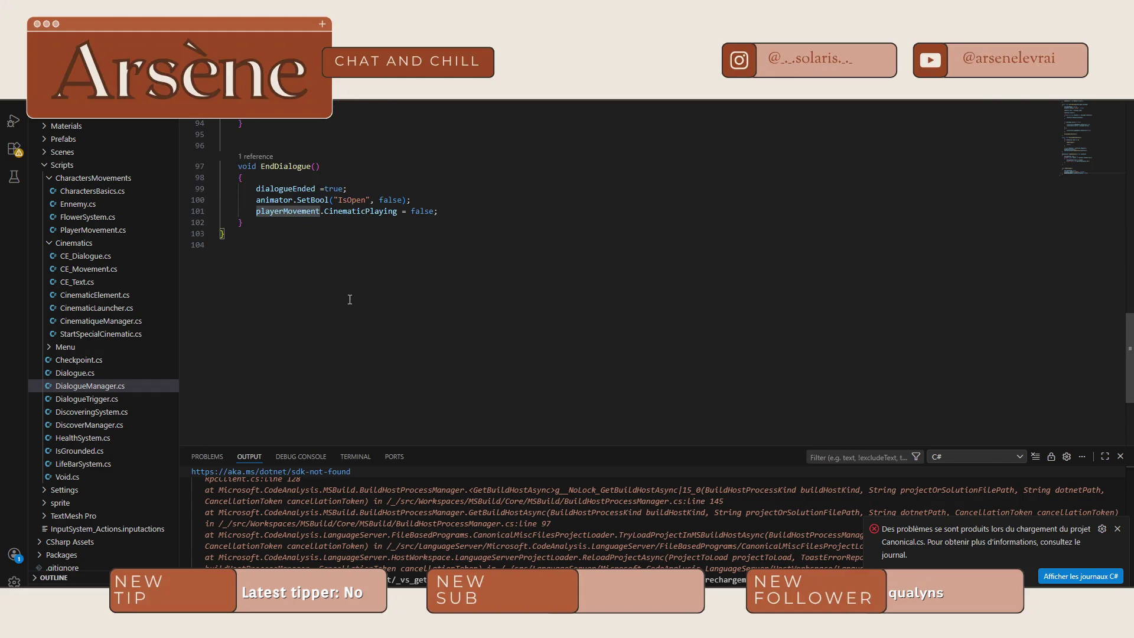
{"action": "double_click", "coordinate": [347, 211]}
{"action": "type", "text": "Dia"}
{"action": "key", "text": "Tab"}
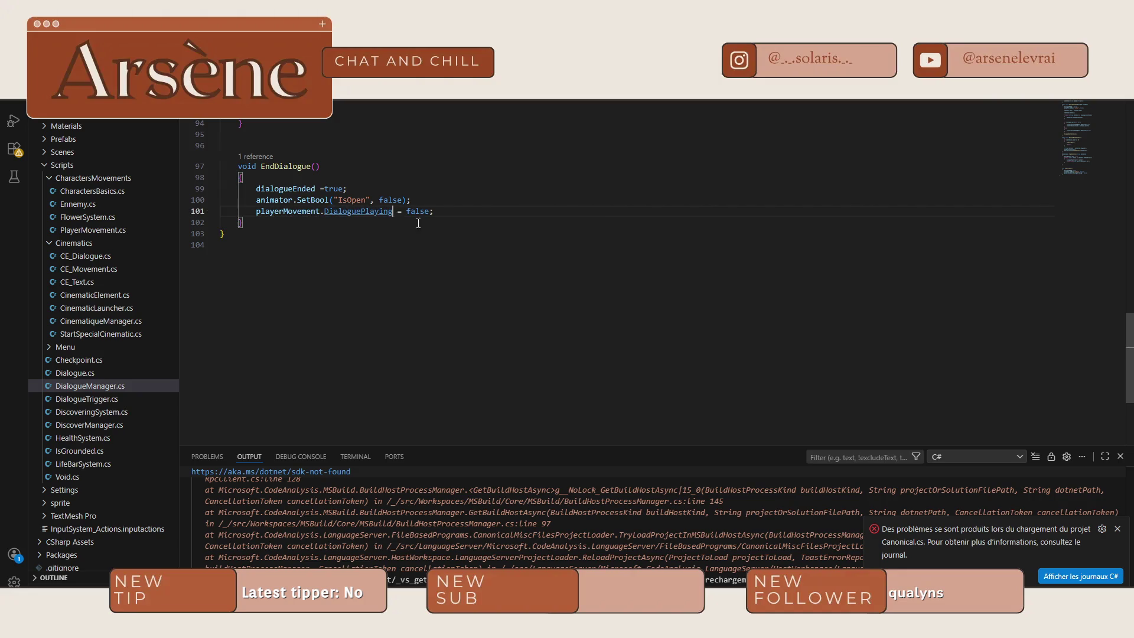
{"action": "scroll", "coordinate": [348, 215], "scroll_direction": "up", "scroll_amount": 6}
- Return to DialogueTrigger.cs and place the cursor at the end of the E-key condition on line 21
{"action": "left_click", "coordinate": [87, 398]}
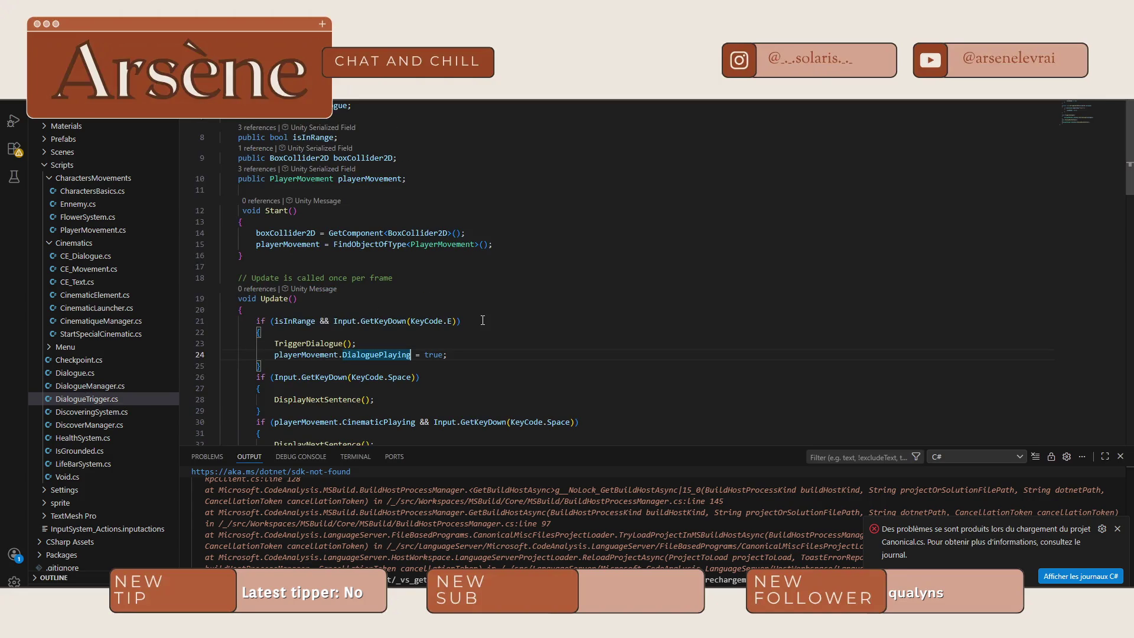
{"action": "scroll", "coordinate": [482, 320], "scroll_direction": "down", "scroll_amount": 1}
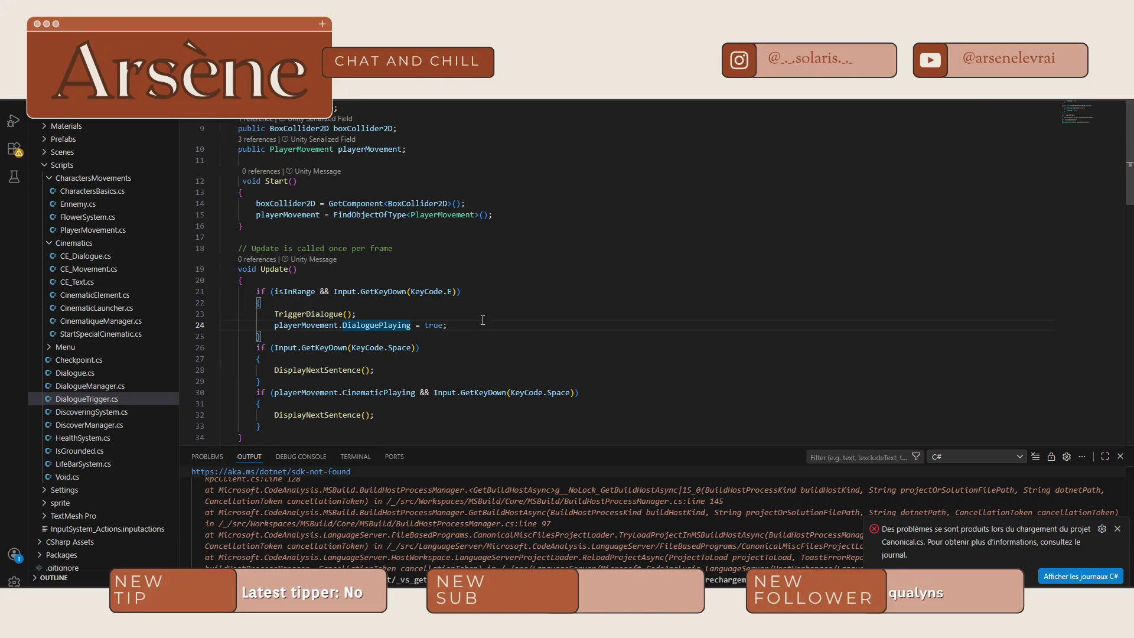
{"action": "left_click", "coordinate": [458, 292]}
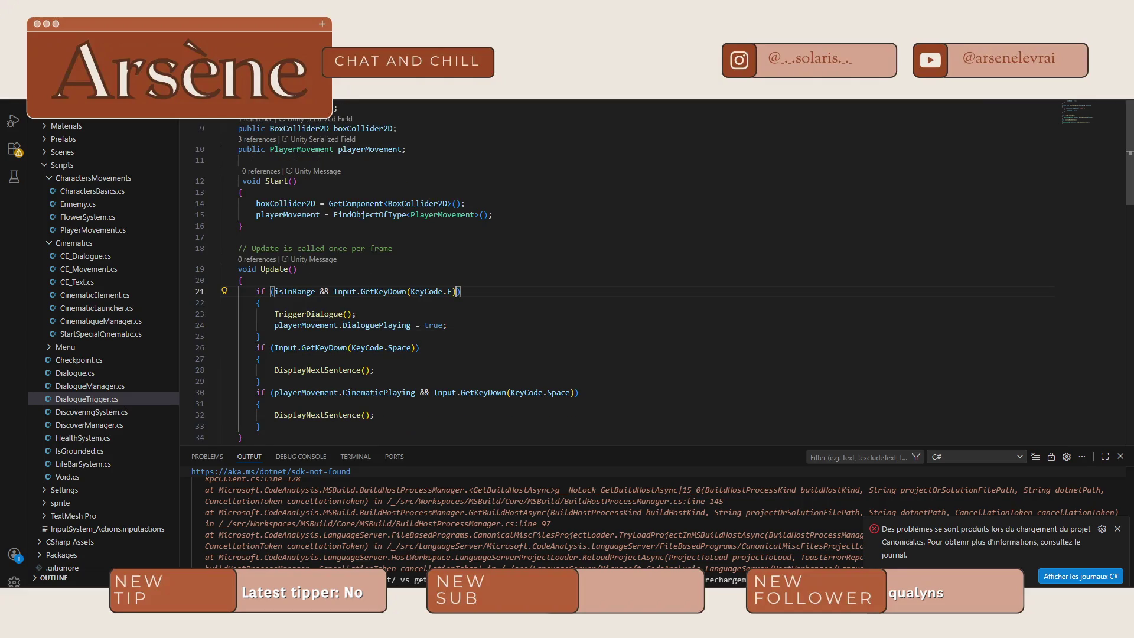
- Extend the E-key check with the suggested playerMovement.CinematicPlaying == false condition
{"action": "mouse_move", "coordinate": [321, 308]}
{"action": "type", "text": "&& "}
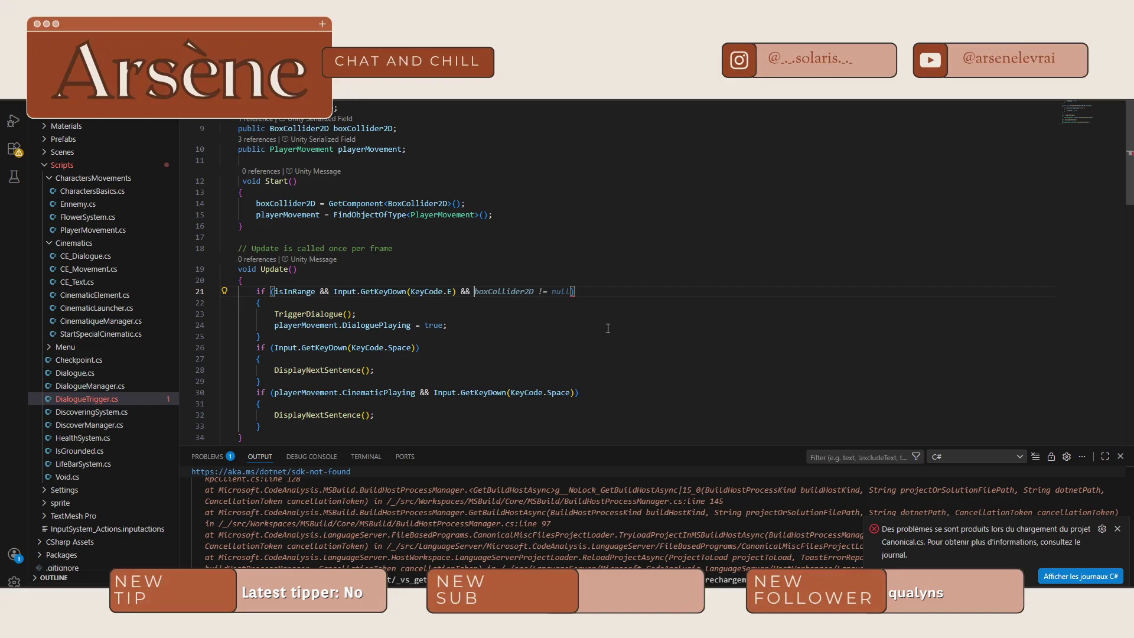
{"action": "type", "text": "play"}
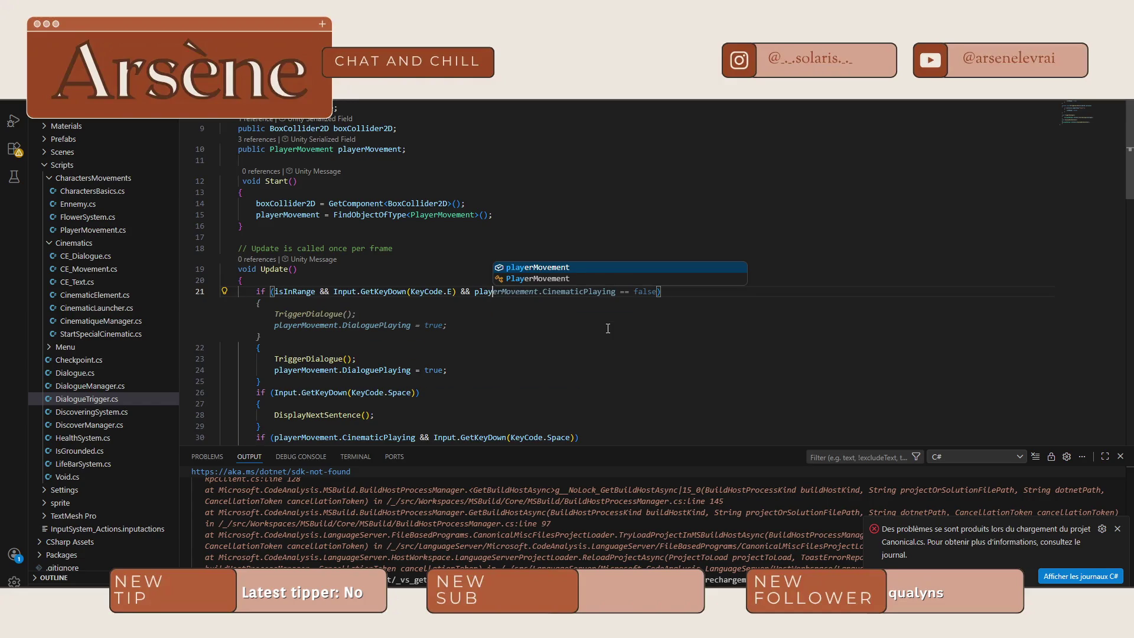
{"action": "key", "text": "Tab"}
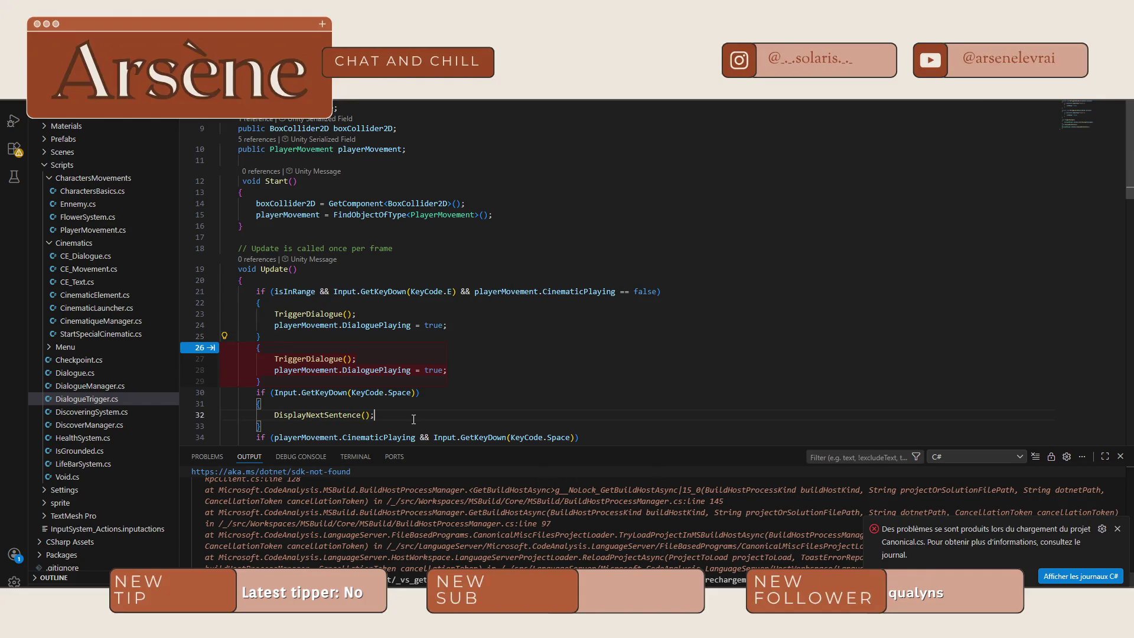
{"action": "key", "text": "ctrl+z"}
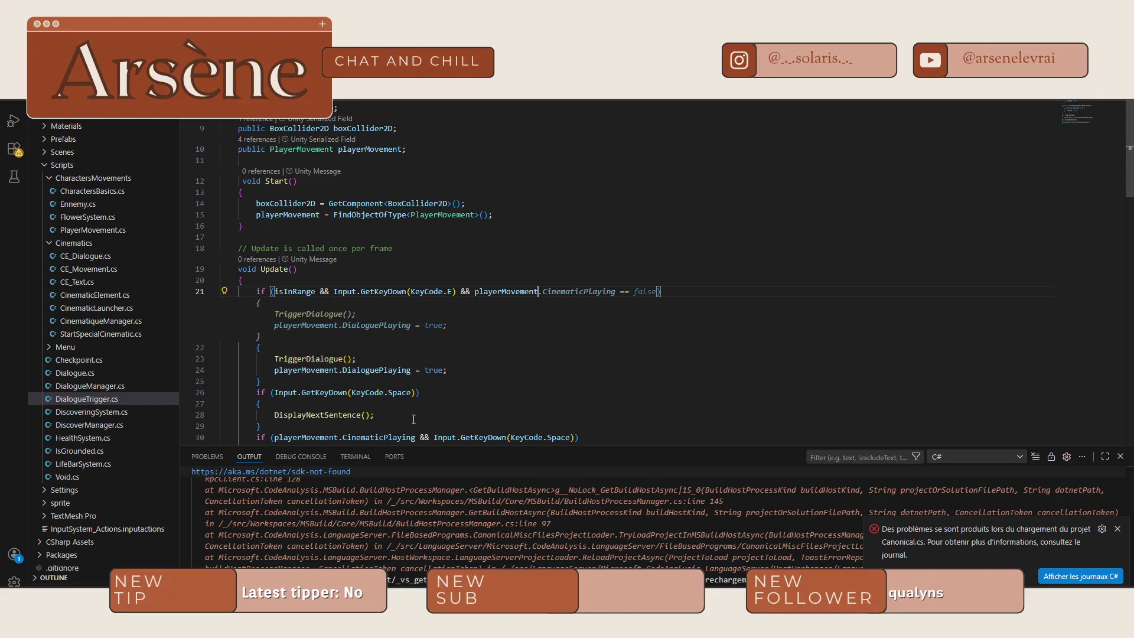
{"action": "key", "text": "Tab"}
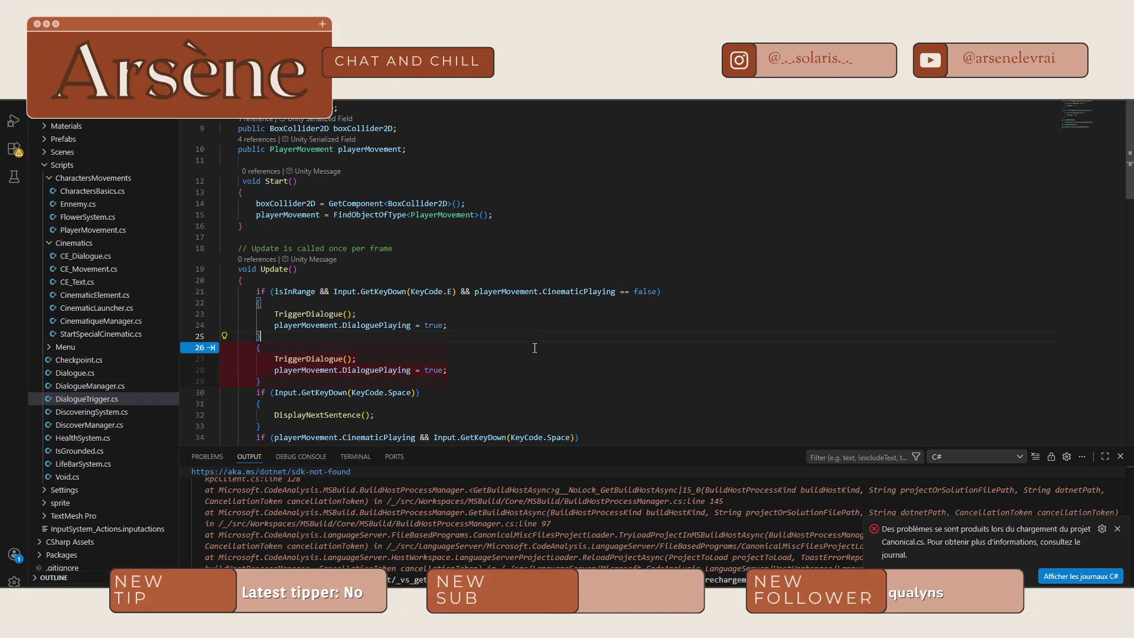
- Delete the duplicated TriggerDialogue block and blank line in Update, then let Unity recompile
{"action": "left_click_drag", "start_coordinate": [295, 386], "coordinate": [253, 346]}
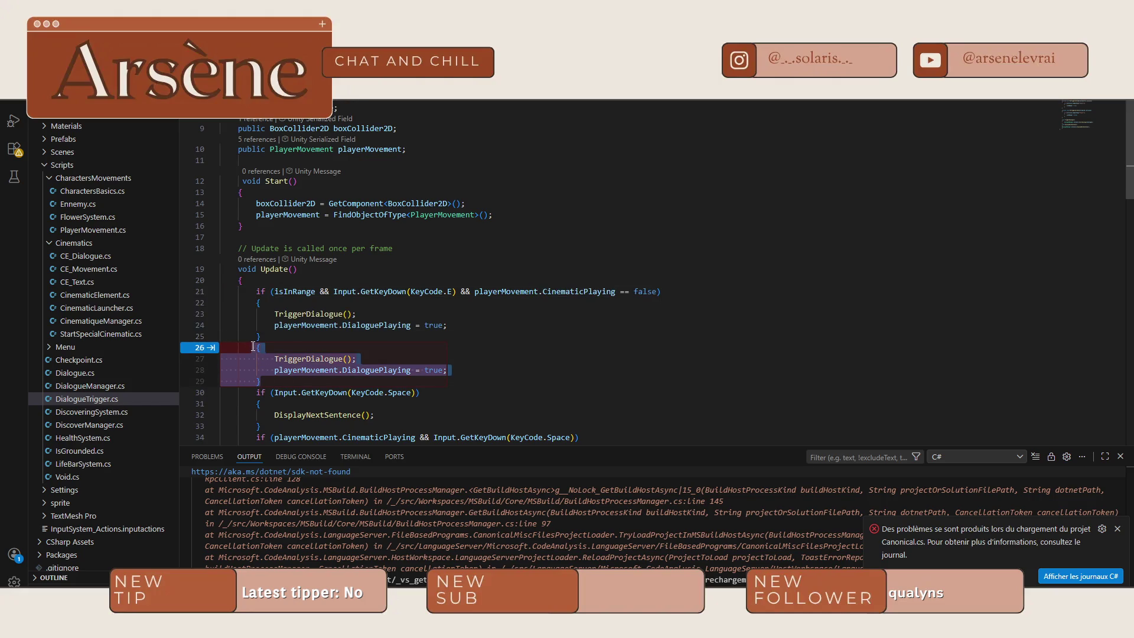
{"action": "key", "text": "BackSpace"}
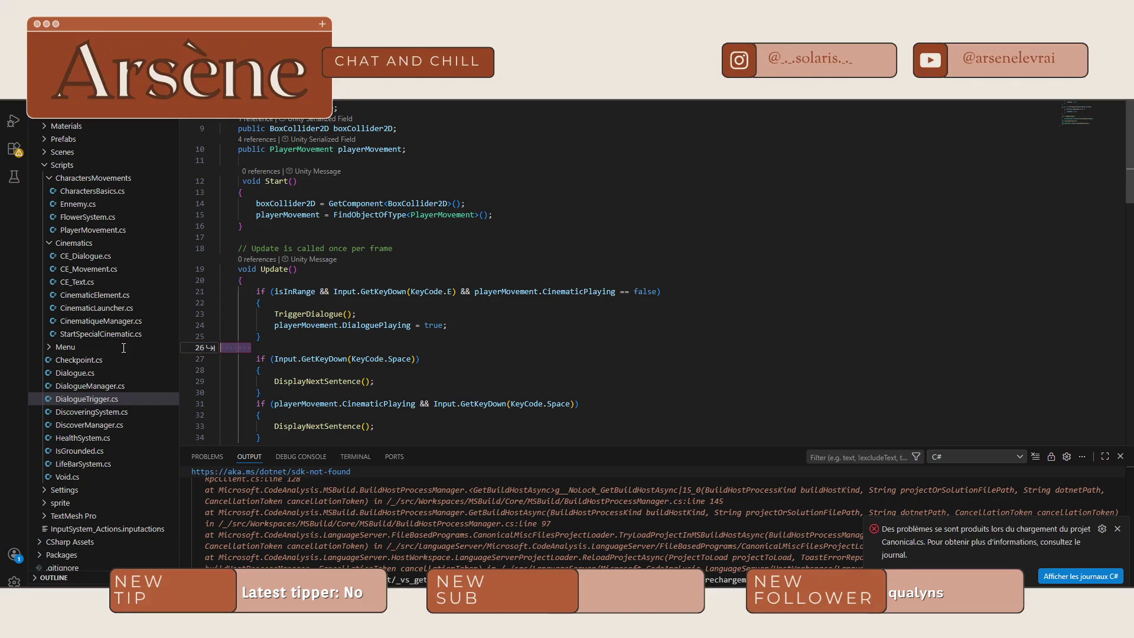
{"action": "key", "text": "BackSpace"}
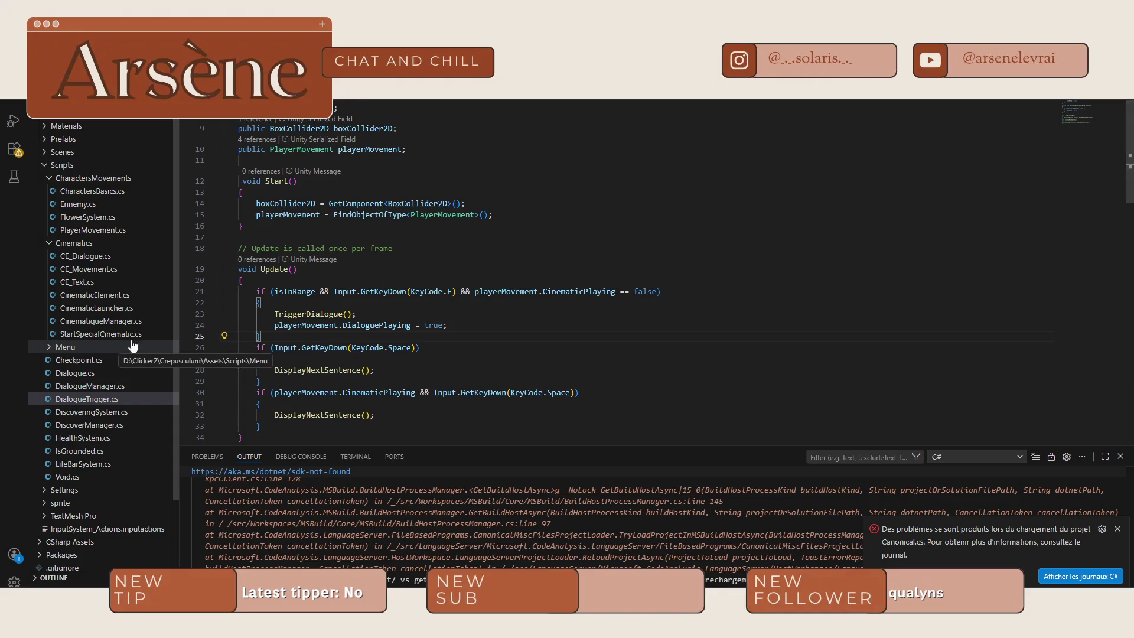
{"action": "key", "text": "alt+Tab"}
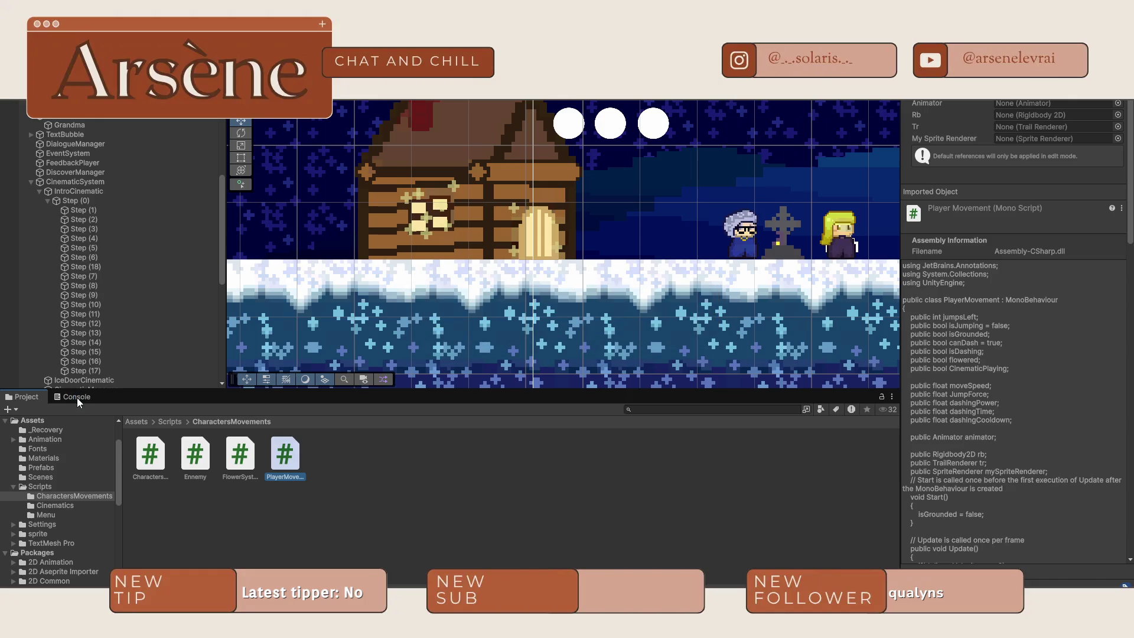
- Read the Console warnings and jump to DialogueTrigger.cs's obsolete FindObjectOfType warning on line 15
{"action": "left_click", "coordinate": [76, 398]}
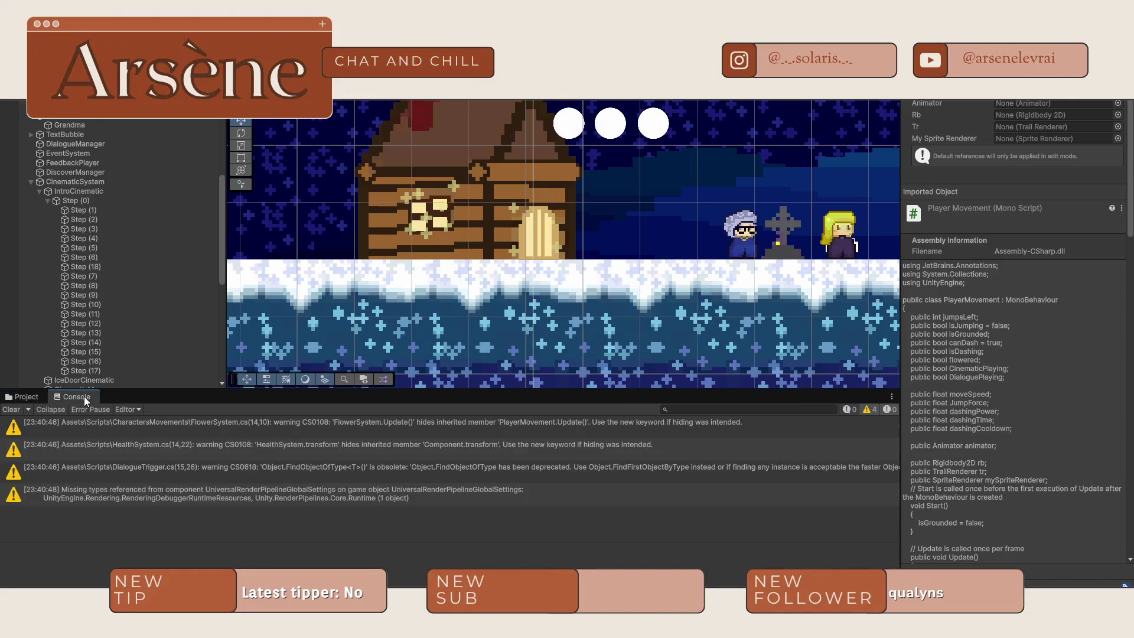
{"action": "left_click", "coordinate": [212, 494]}
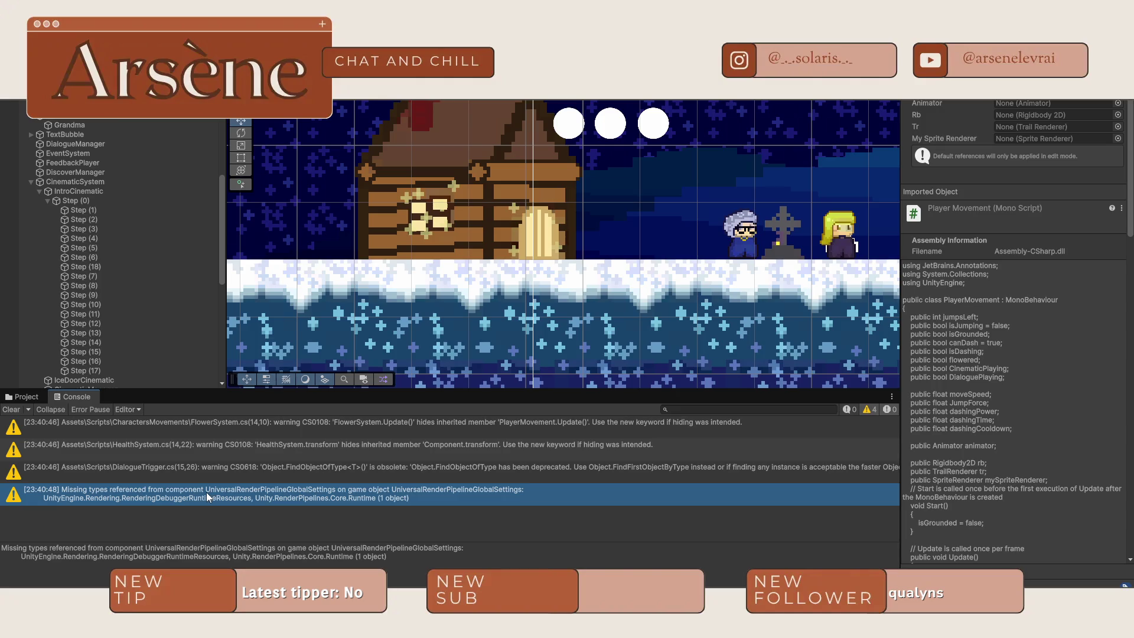
{"action": "scroll", "coordinate": [65, 290], "scroll_direction": "down", "scroll_amount": 4}
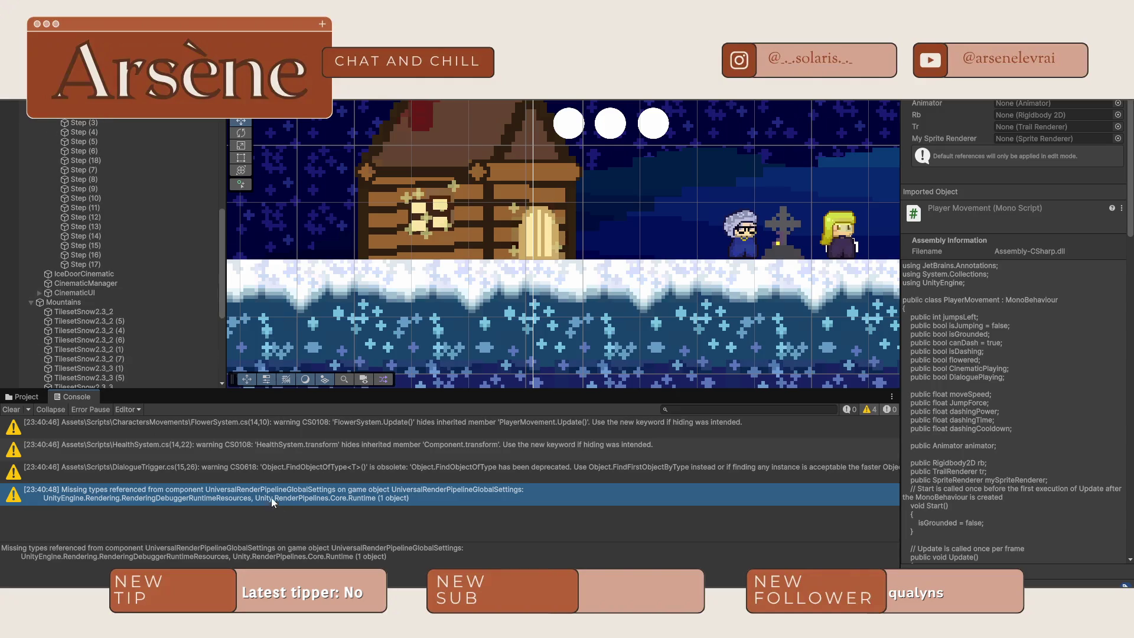
{"action": "left_click", "coordinate": [254, 470]}
{"action": "double_click", "coordinate": [252, 467]}
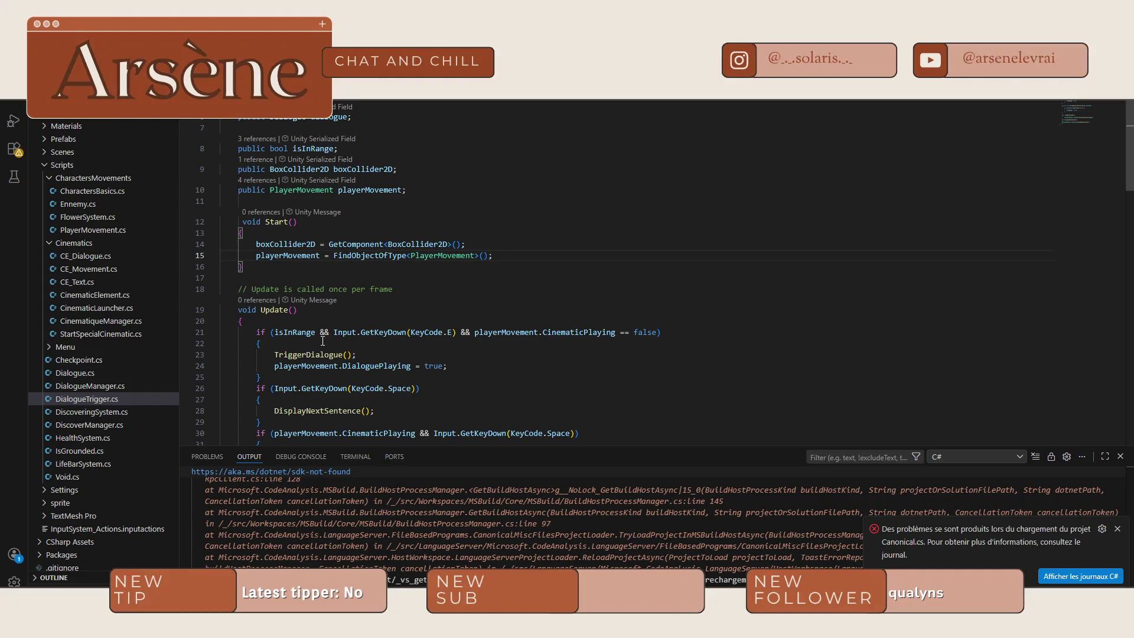
- Copy the playerMovement FindObjectOfType lookup into the top of DialogueManager's Awake, save, and recompile
{"action": "left_click_drag", "start_coordinate": [522, 261], "coordinate": [255, 257]}
{"action": "key", "text": "ctrl+c"}
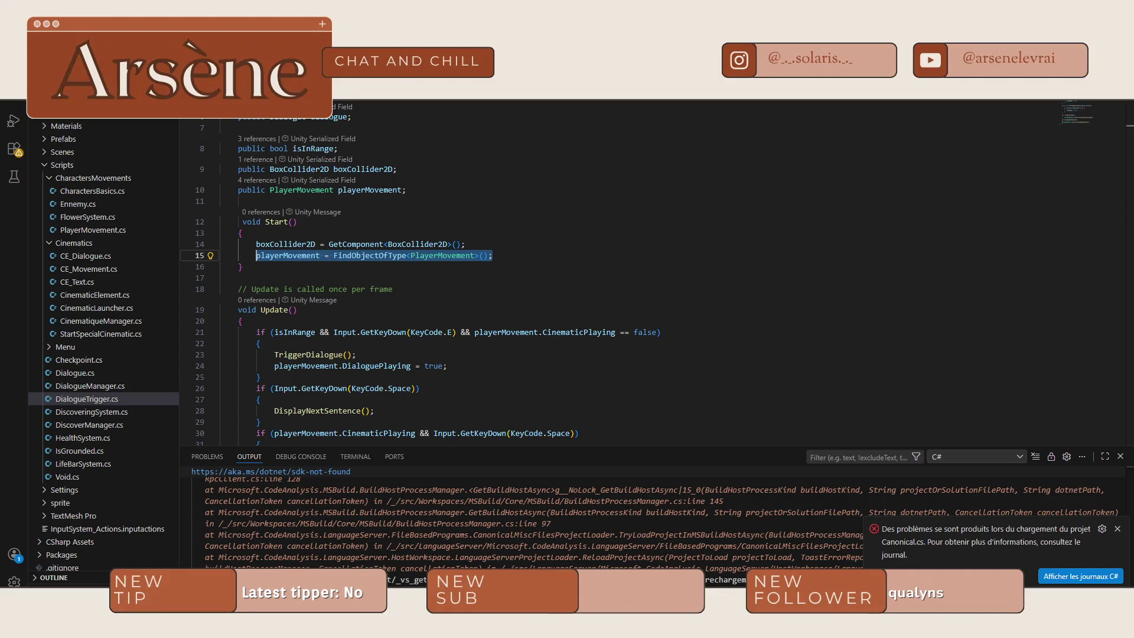
{"action": "left_click", "coordinate": [90, 386]}
{"action": "scroll", "coordinate": [384, 310], "scroll_direction": "up", "scroll_amount": 10}
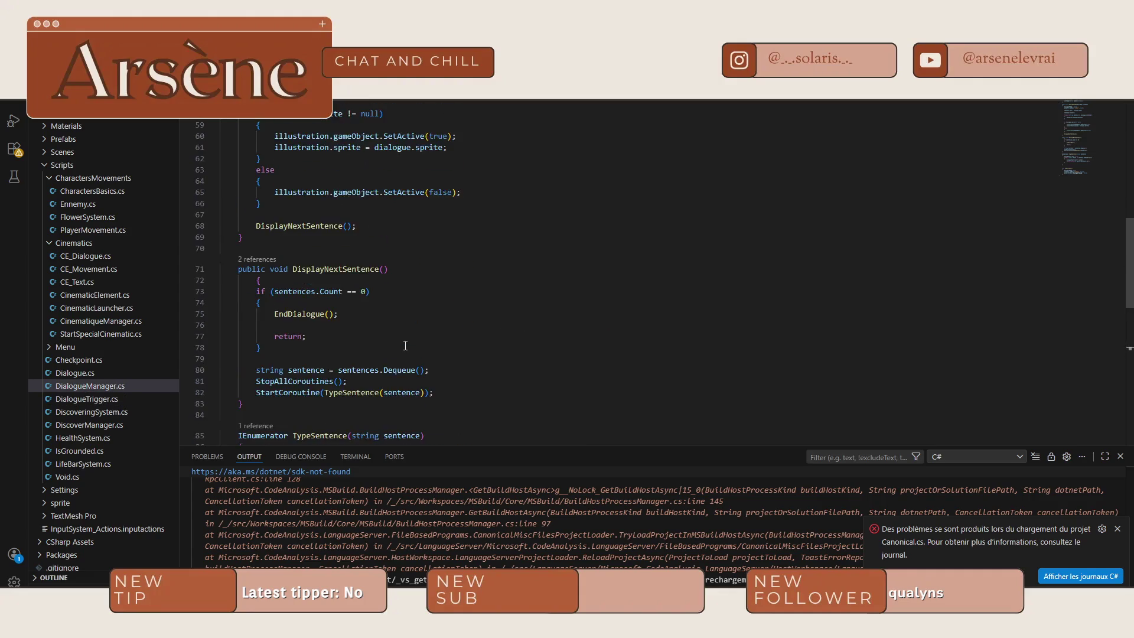
{"action": "scroll", "coordinate": [385, 310], "scroll_direction": "up", "scroll_amount": 10}
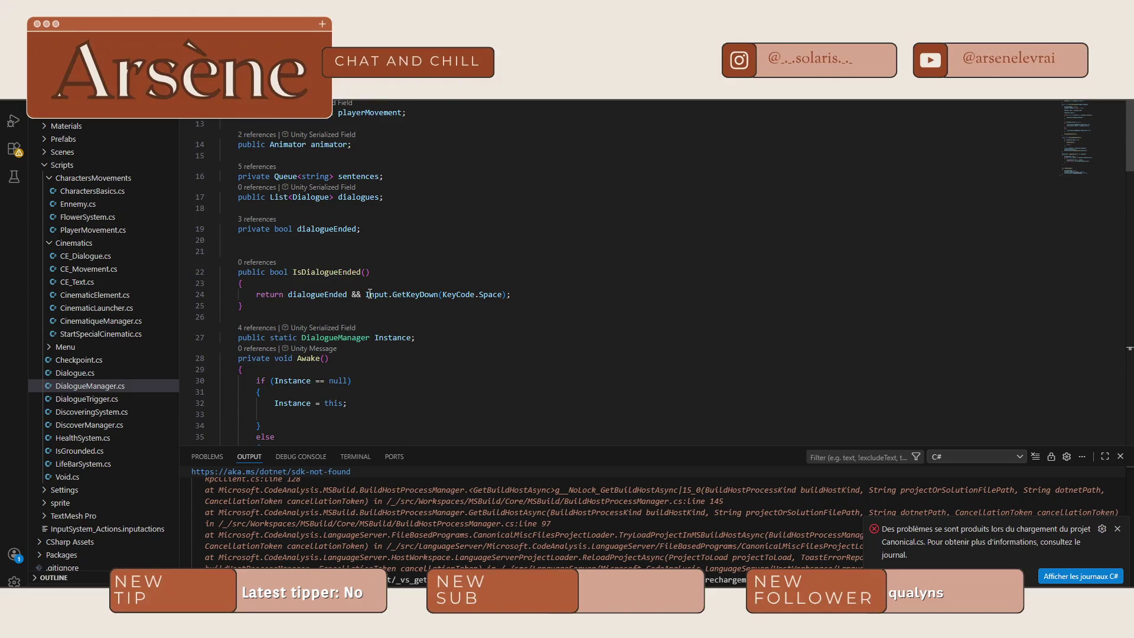
{"action": "scroll", "coordinate": [370, 293], "scroll_direction": "down", "scroll_amount": 7}
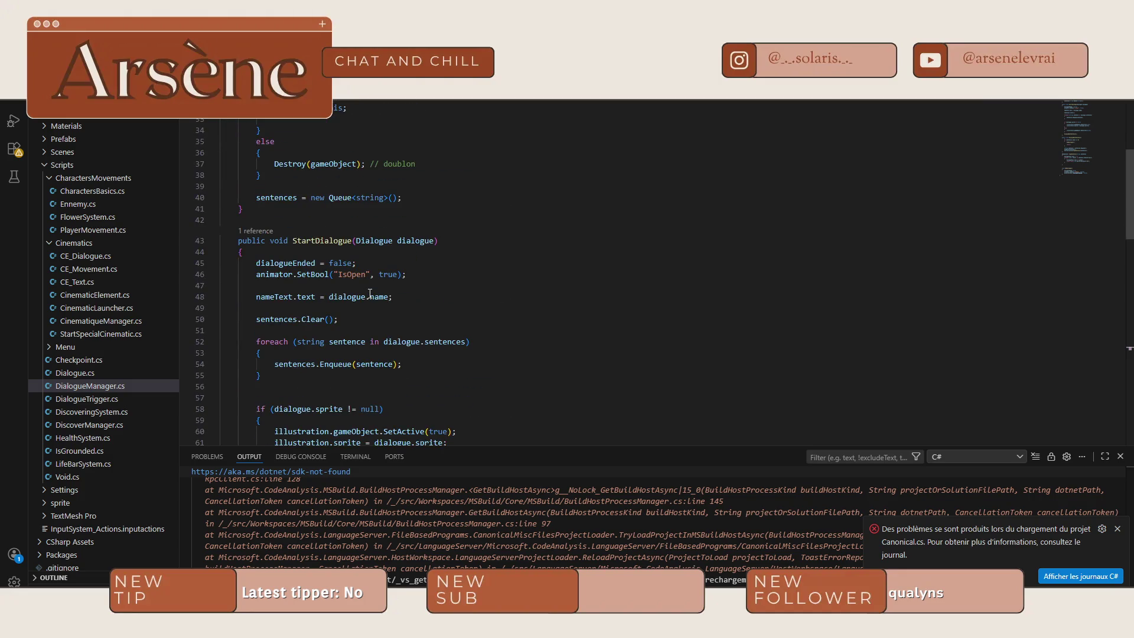
{"action": "scroll", "coordinate": [370, 294], "scroll_direction": "up", "scroll_amount": 6}
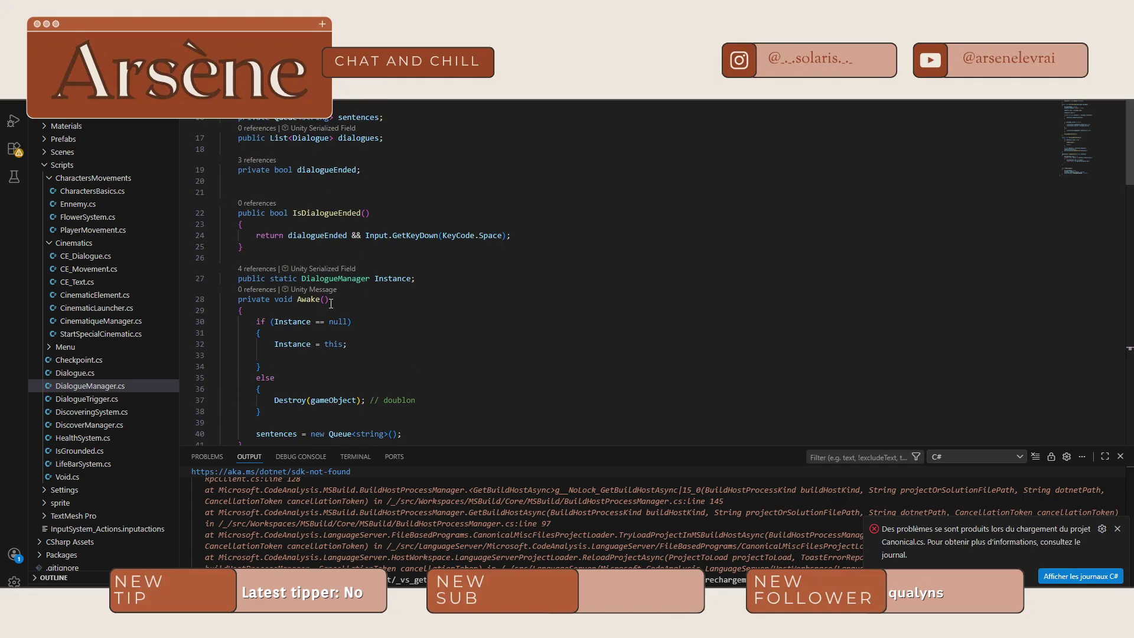
{"action": "left_click", "coordinate": [279, 311]}
{"action": "key", "text": "Return"}
{"action": "key", "text": "Tab"}
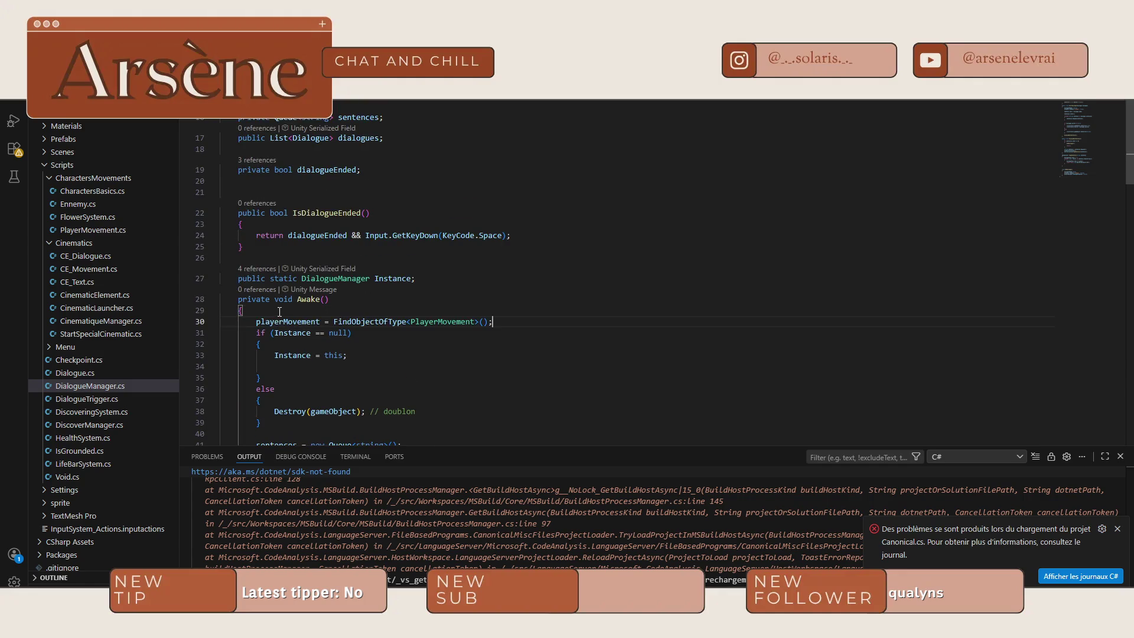
{"action": "key", "text": "ctrl+s"}
{"action": "key", "text": "alt+Tab"}
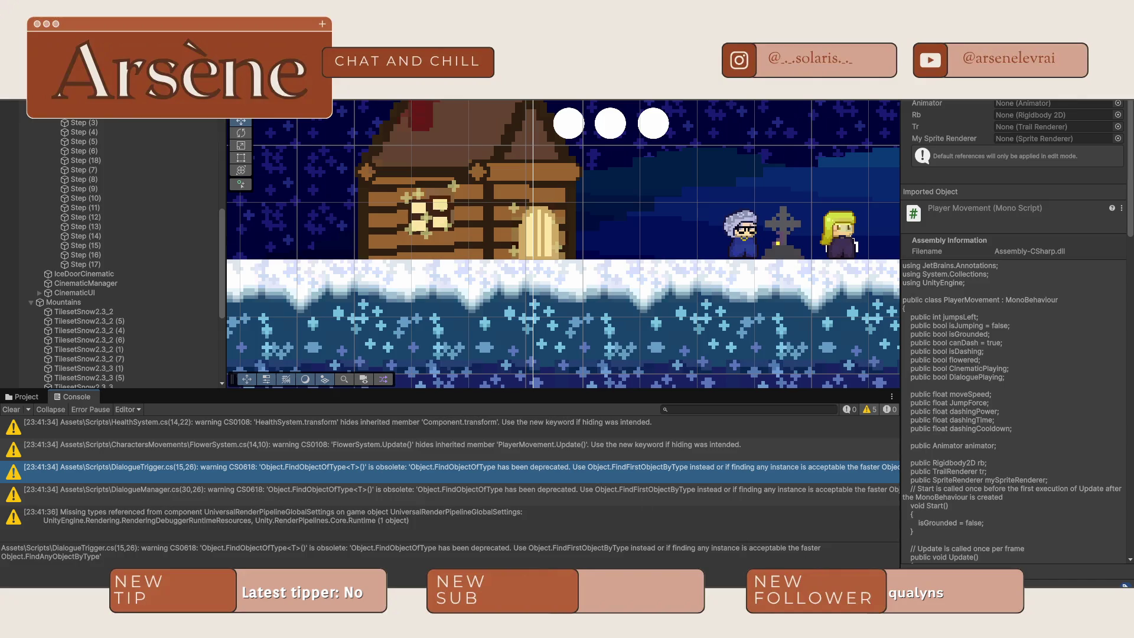
{"action": "key", "text": "alt+Tab"}
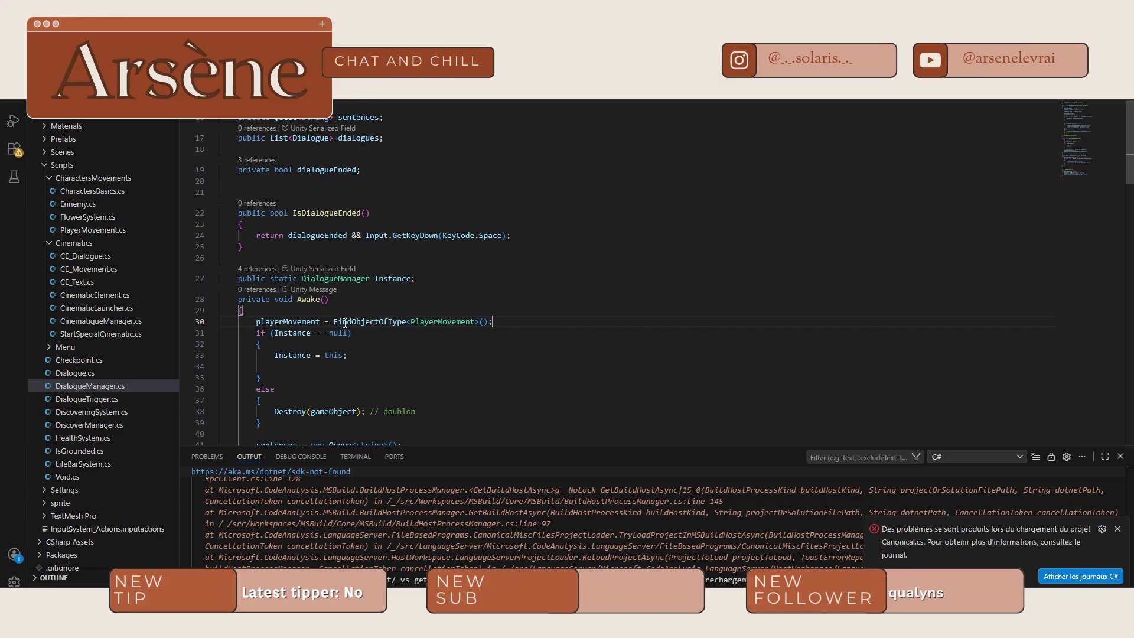
{"action": "double_click", "coordinate": [353, 324]}
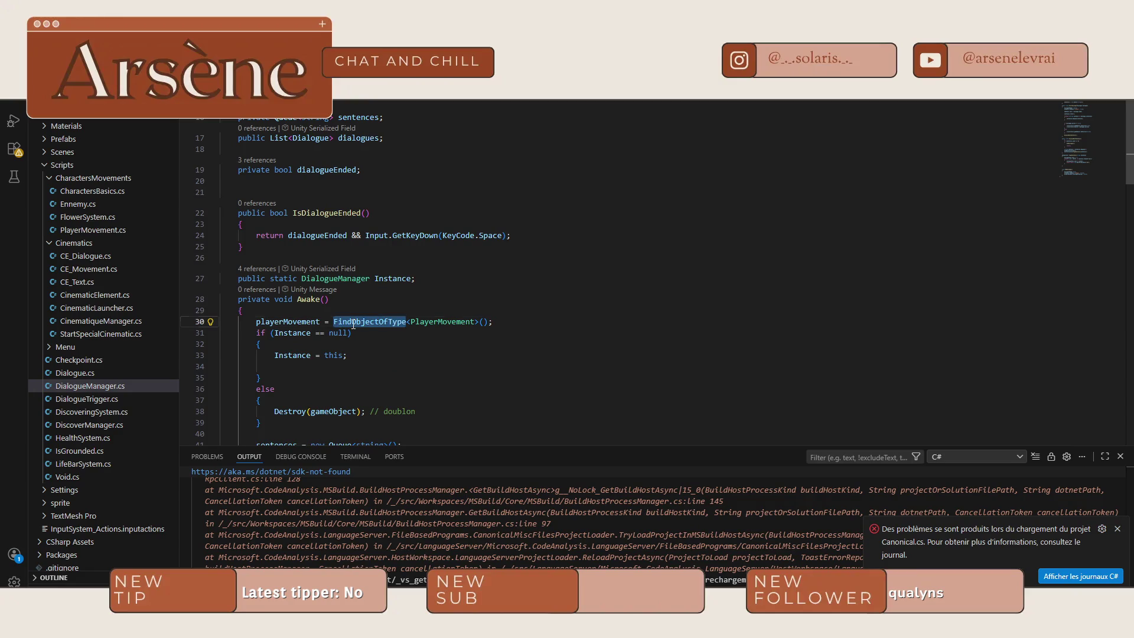
{"action": "type", "text": "Find"}
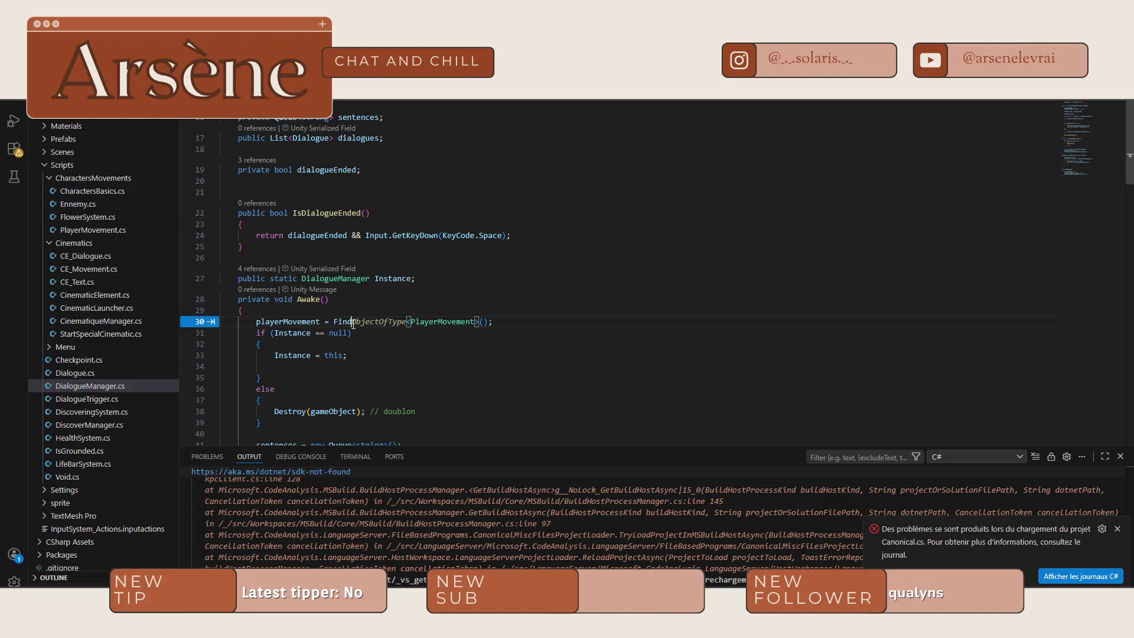
{"action": "left_click", "coordinate": [425, 323]}
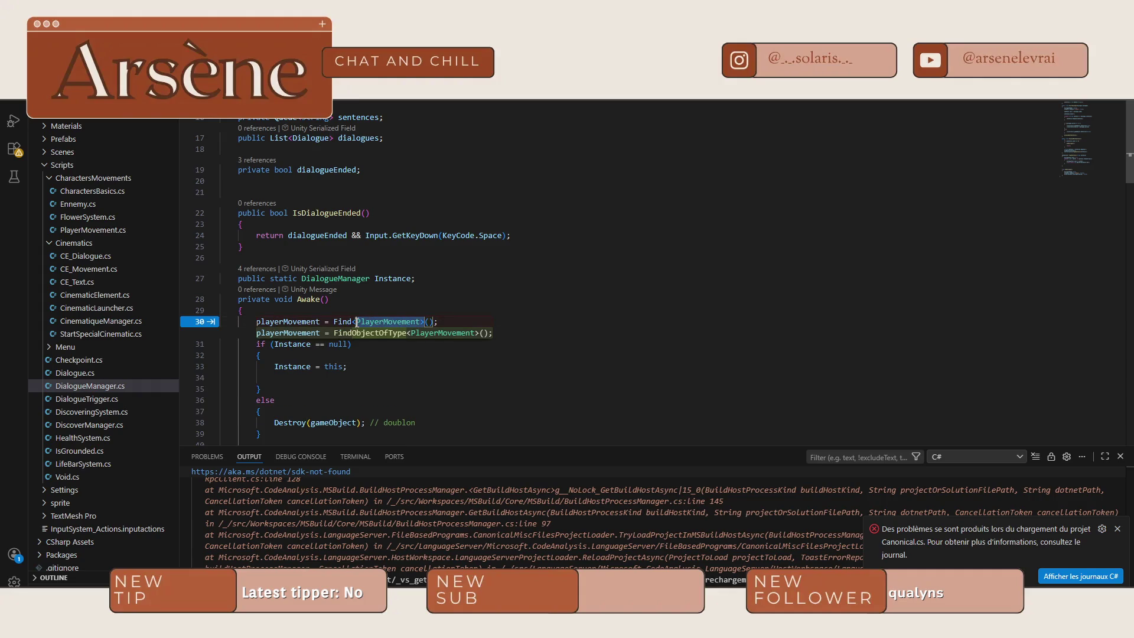
{"action": "key", "text": "Tab"}
{"action": "key", "text": "BackSpace"}
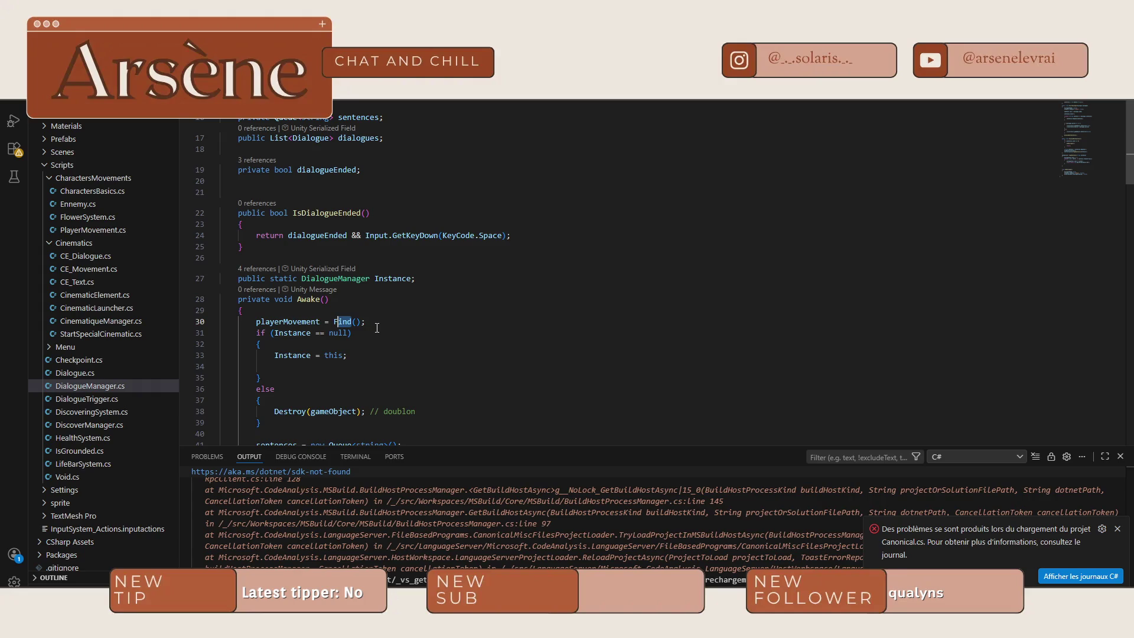
{"action": "key", "text": "ctrl+space"}
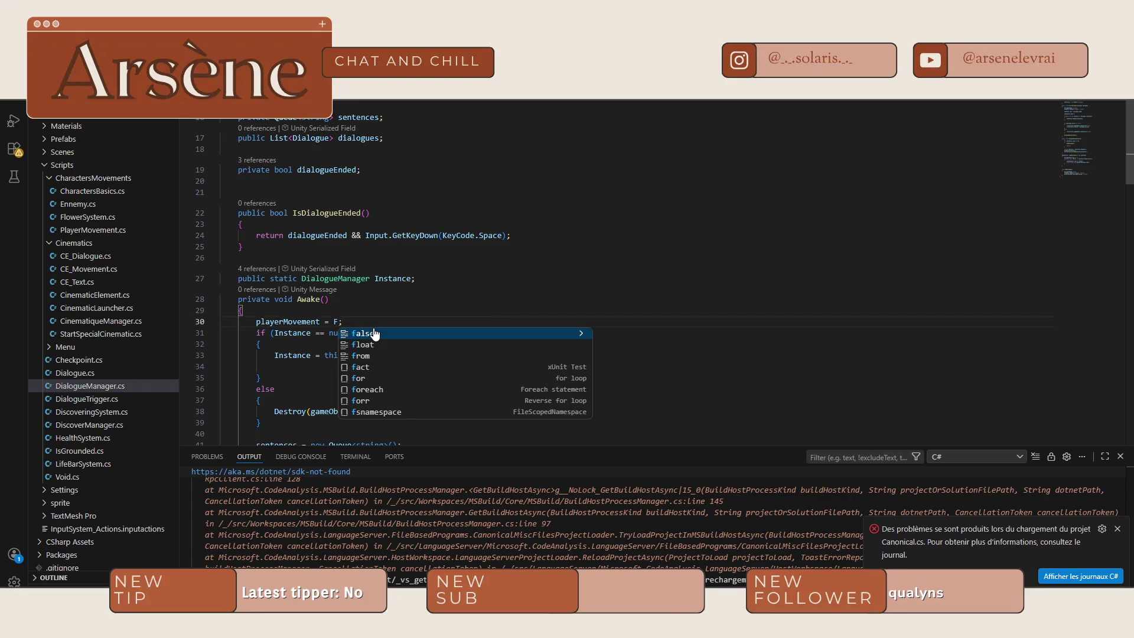
{"action": "type", "text": "indFirst"}
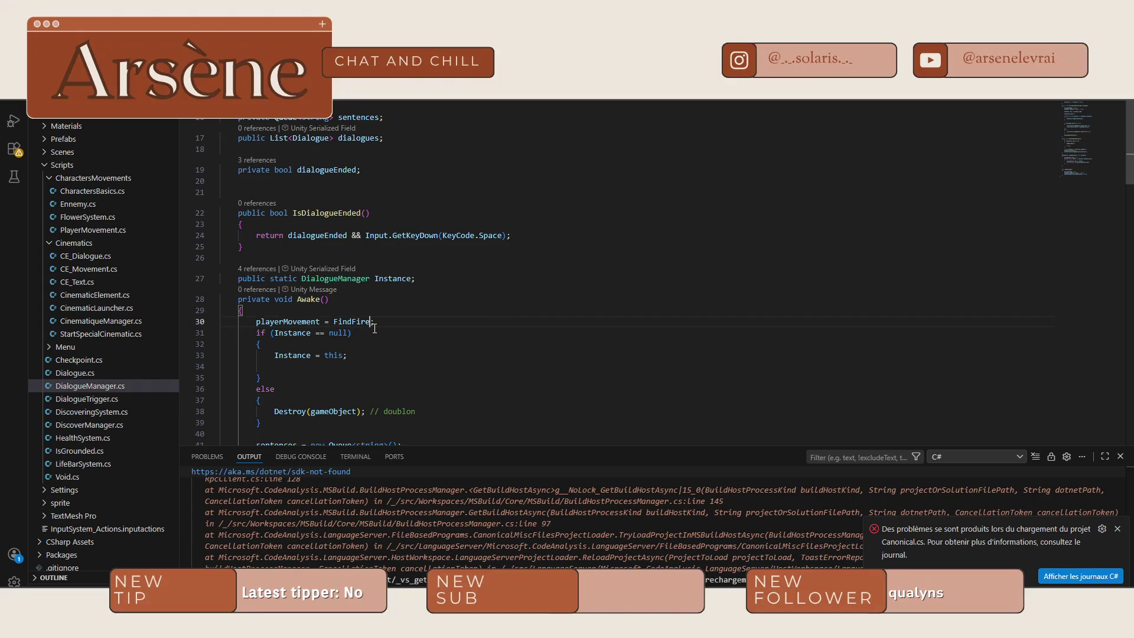
{"action": "key", "text": "Tab"}
{"action": "left_click_drag", "start_coordinate": [350, 333], "coordinate": [263, 324]}
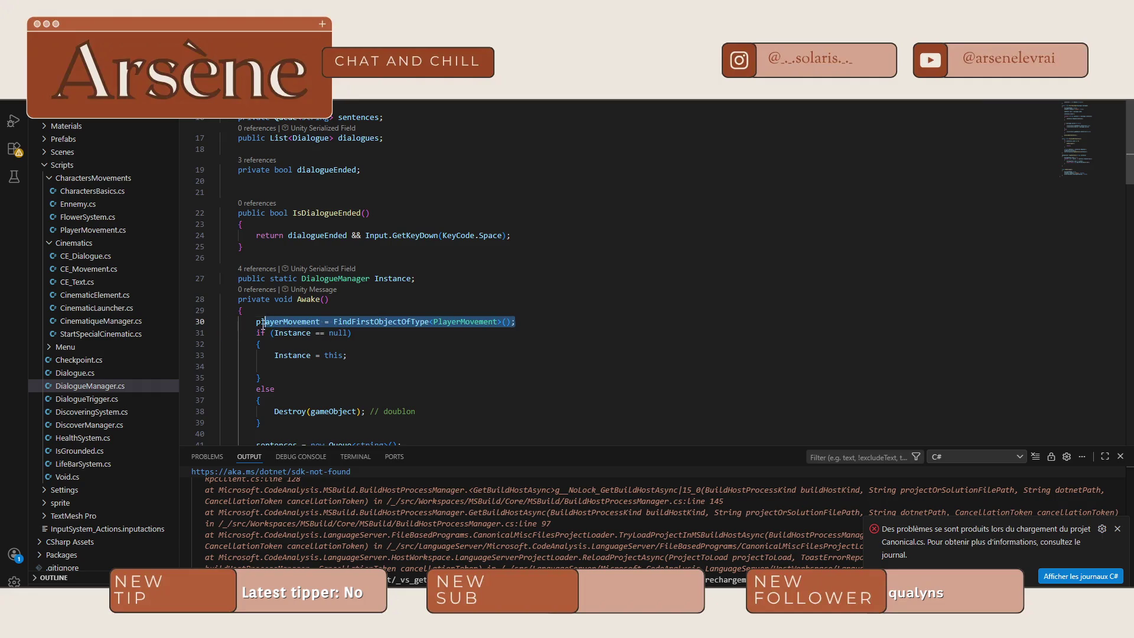
{"action": "key", "text": "ctrl+Tab"}
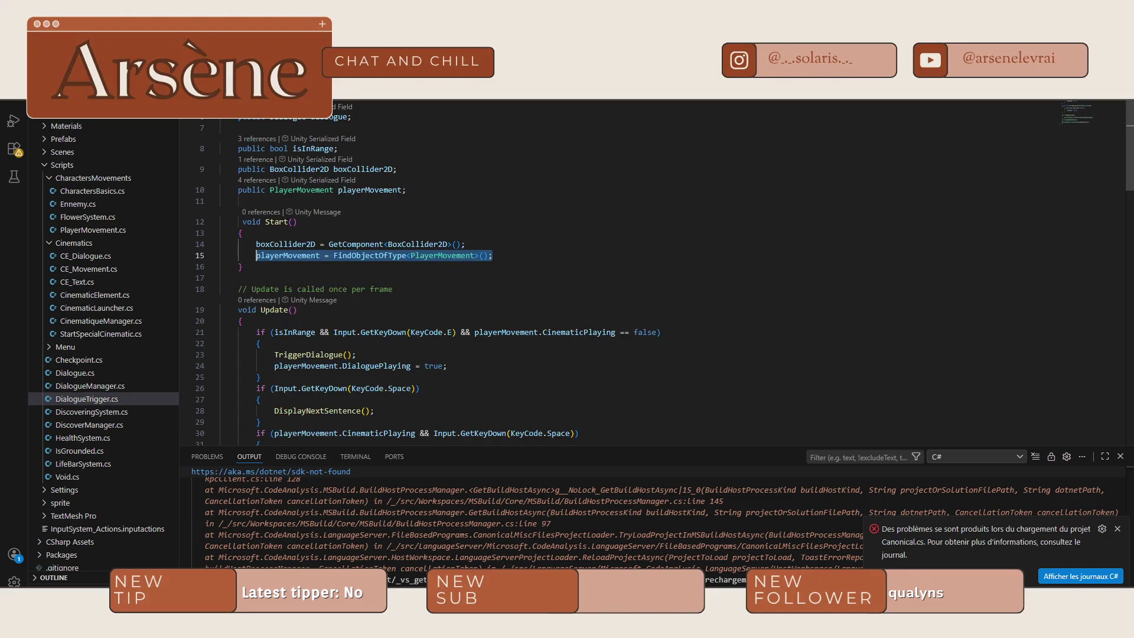
{"action": "type", "text": "playerMovement = FindFirstObjectOfType<PlayerMovement>();"}
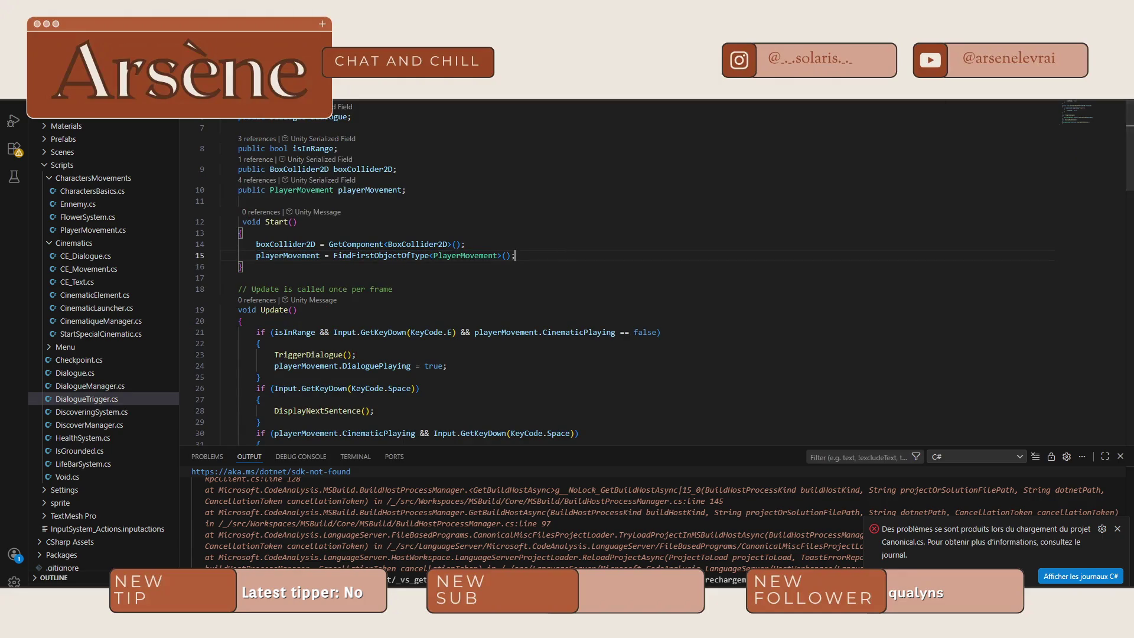
{"action": "key", "text": "alt+Tab"}
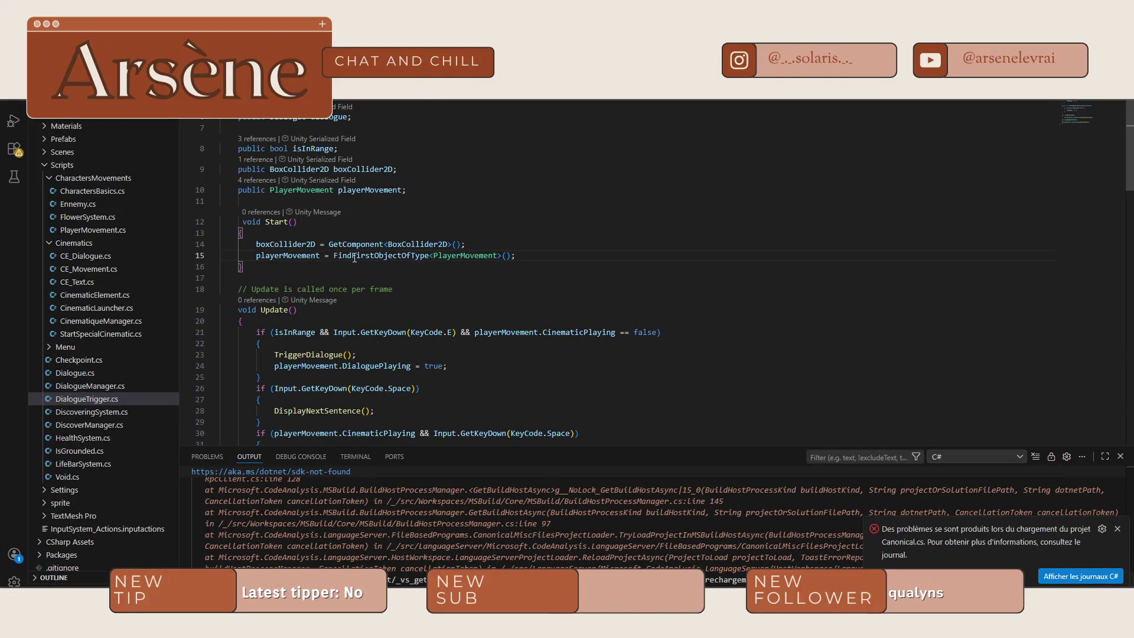
{"action": "left_click_drag", "start_coordinate": [374, 255], "coordinate": [355, 255]}
{"action": "key", "text": "BackSpace"}
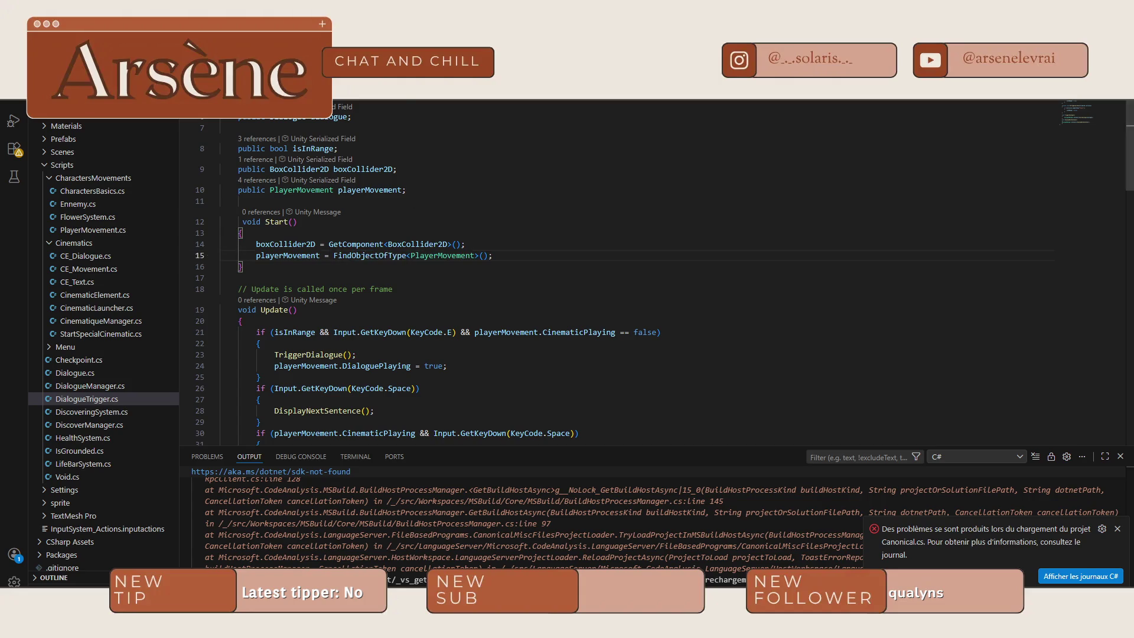
{"action": "key", "text": "ctrl+Tab"}
{"action": "left_click", "coordinate": [356, 321]}
{"action": "left_click_drag", "start_coordinate": [375, 320], "coordinate": [347, 318]}
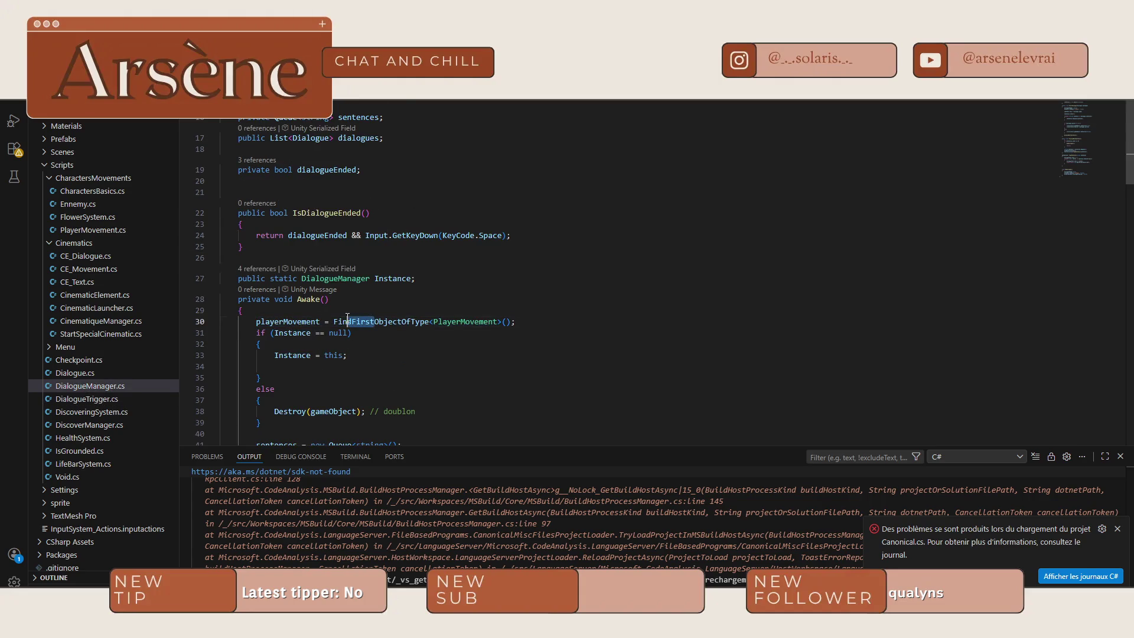
{"action": "key", "text": "BackSpace"}
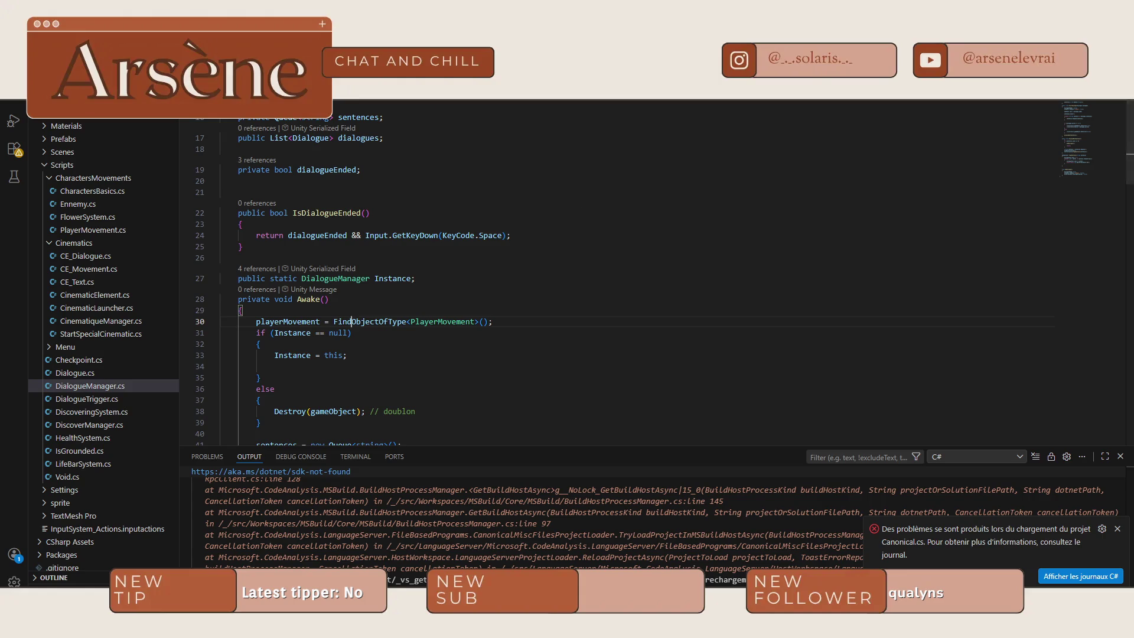
{"action": "key", "text": "ctrl+Tab"}
{"action": "key", "text": "alt+Tab"}
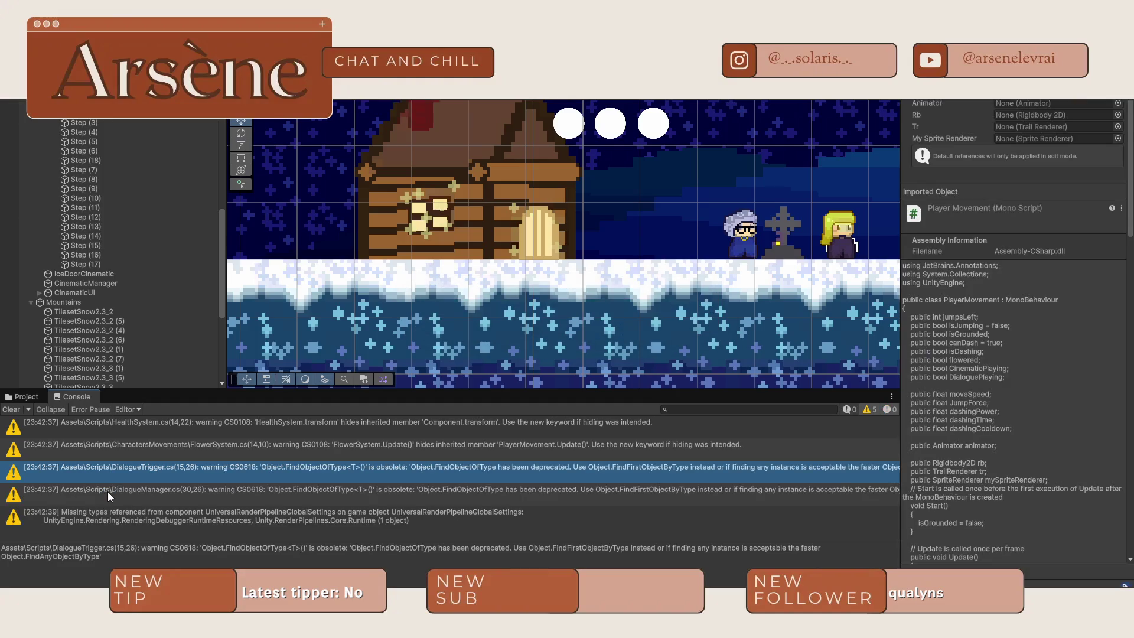
- Start Play mode, advance the intro cinematic dialogue, and talk through Grandma's lines
{"action": "key", "text": "ctrl+p"}
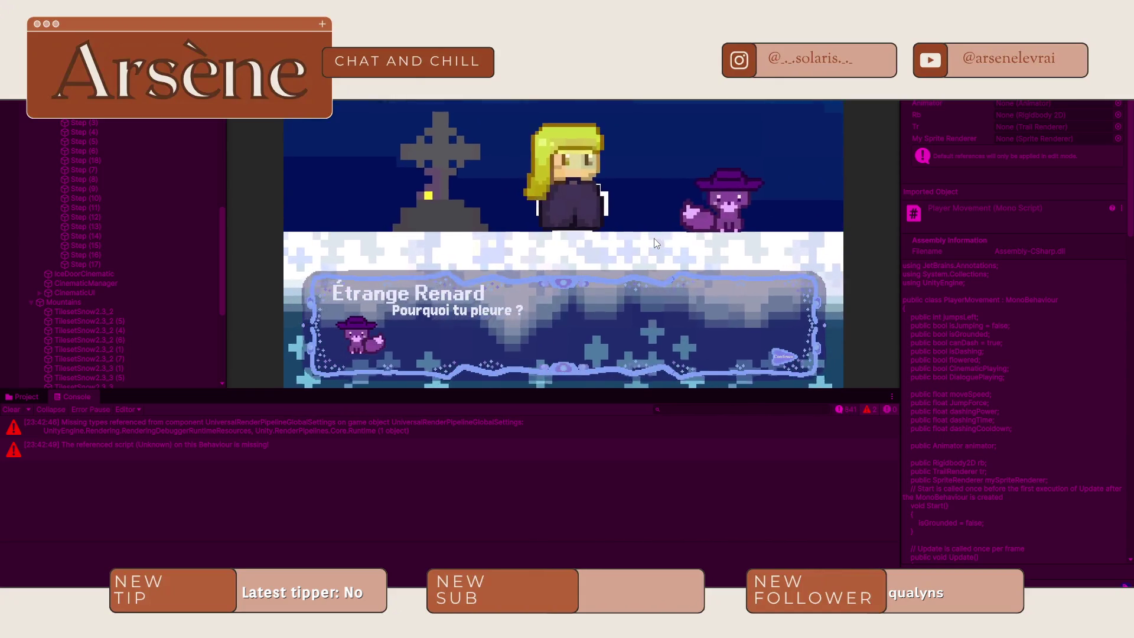
{"action": "key", "text": "space"}
{"action": "key", "text": "space"}
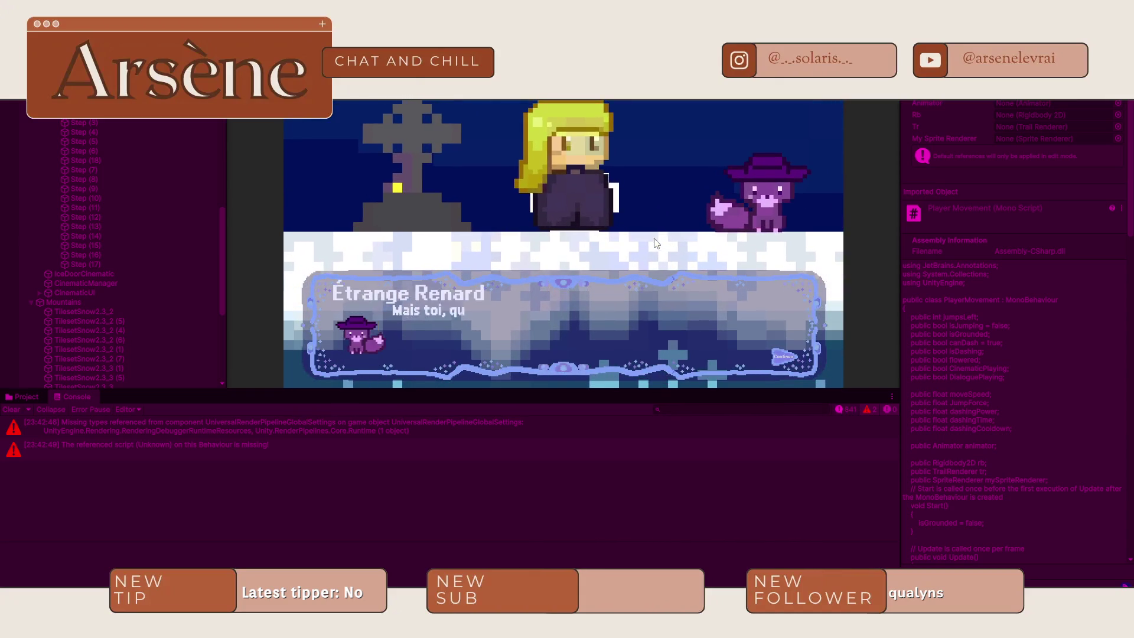
{"action": "key", "text": "space"}
{"action": "key", "text": "space"}
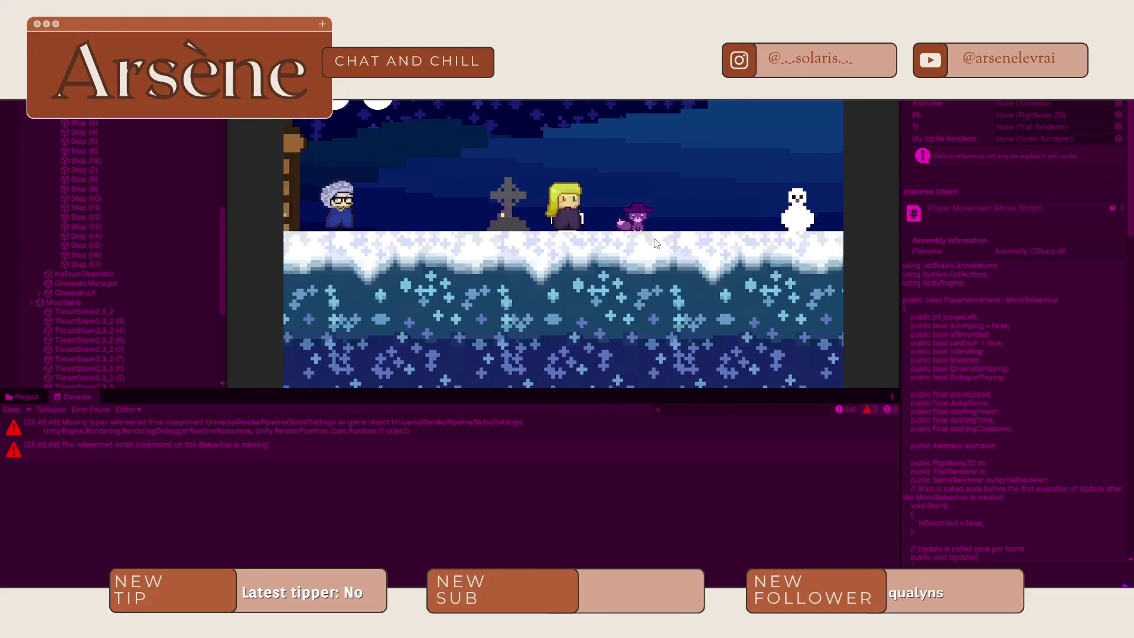
{"action": "key", "text": "Left"}
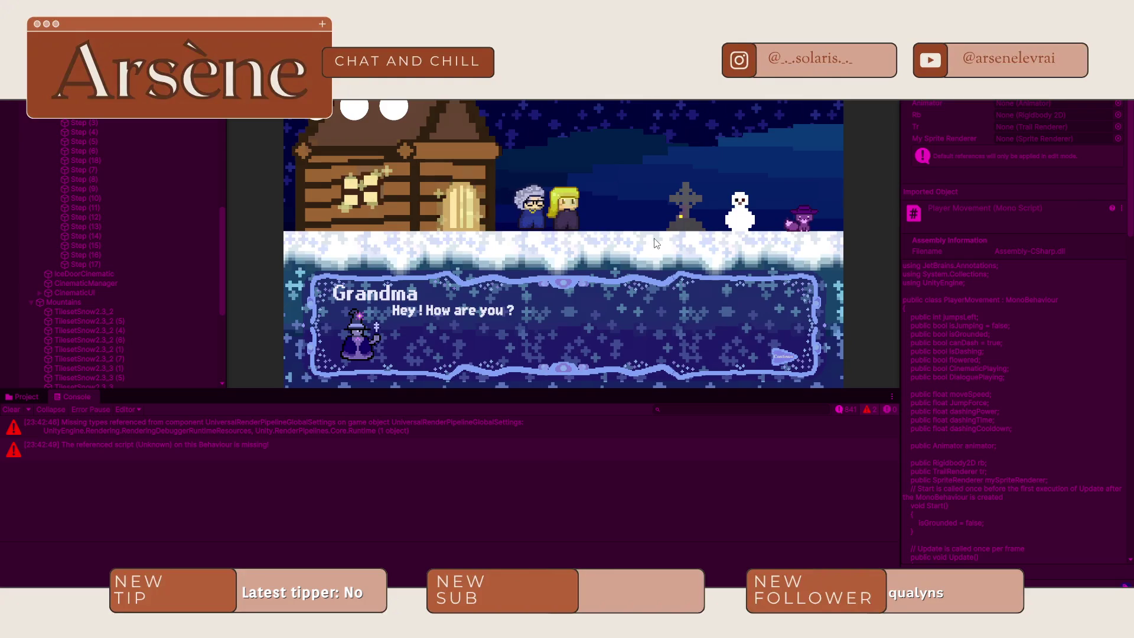
{"action": "key", "text": "space"}
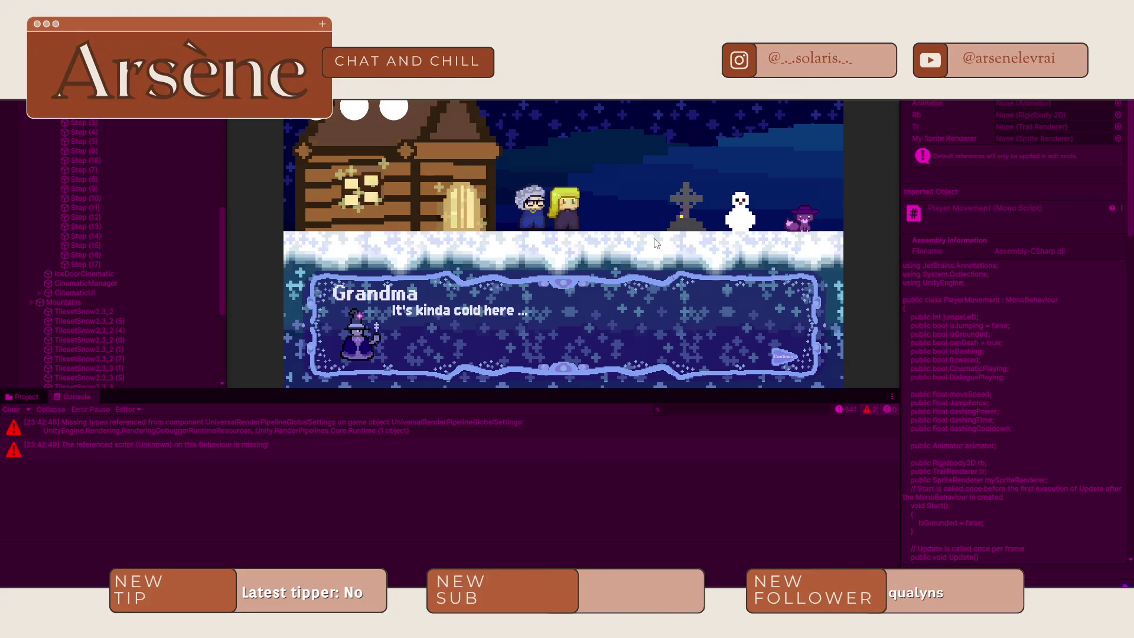
{"action": "key", "text": "space"}
- Replay Grandma's dialogue, then run and jump left and right past the snowmen
{"action": "key", "text": "Right"}
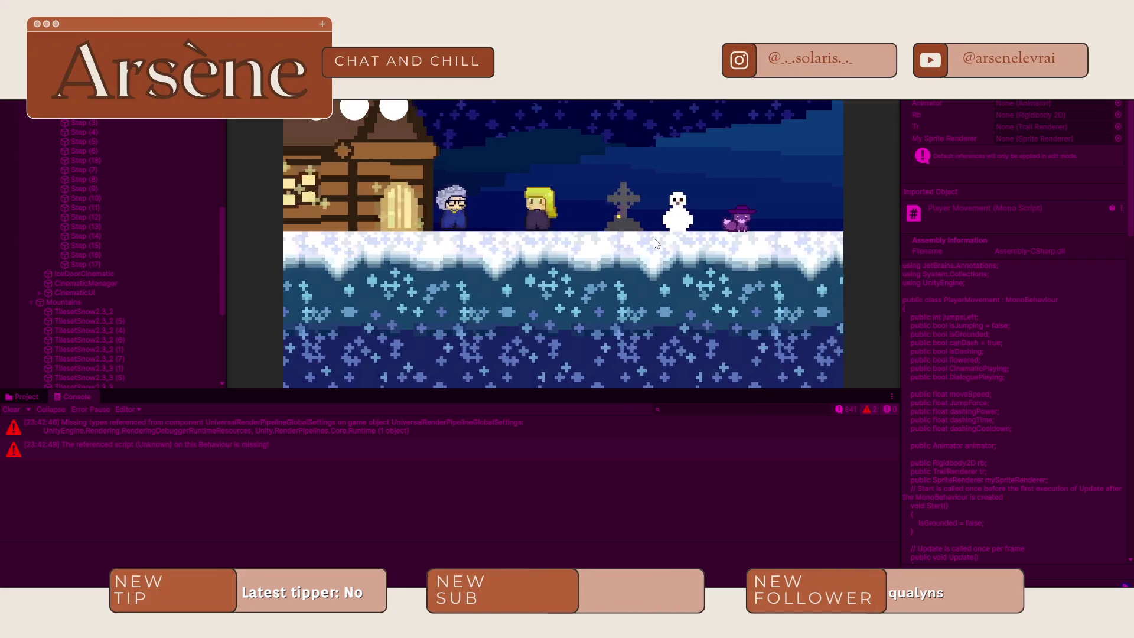
{"action": "key", "text": "Left"}
{"action": "key", "text": "space"}
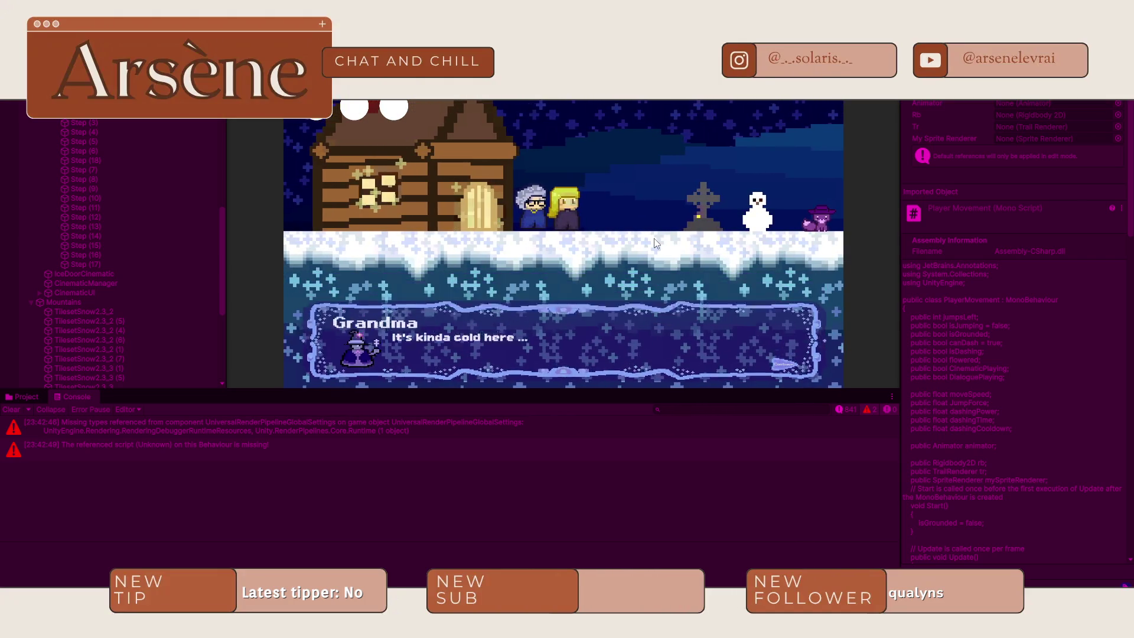
{"action": "key", "text": "space"}
{"action": "key", "text": "Right"}
{"action": "key", "text": "space"}
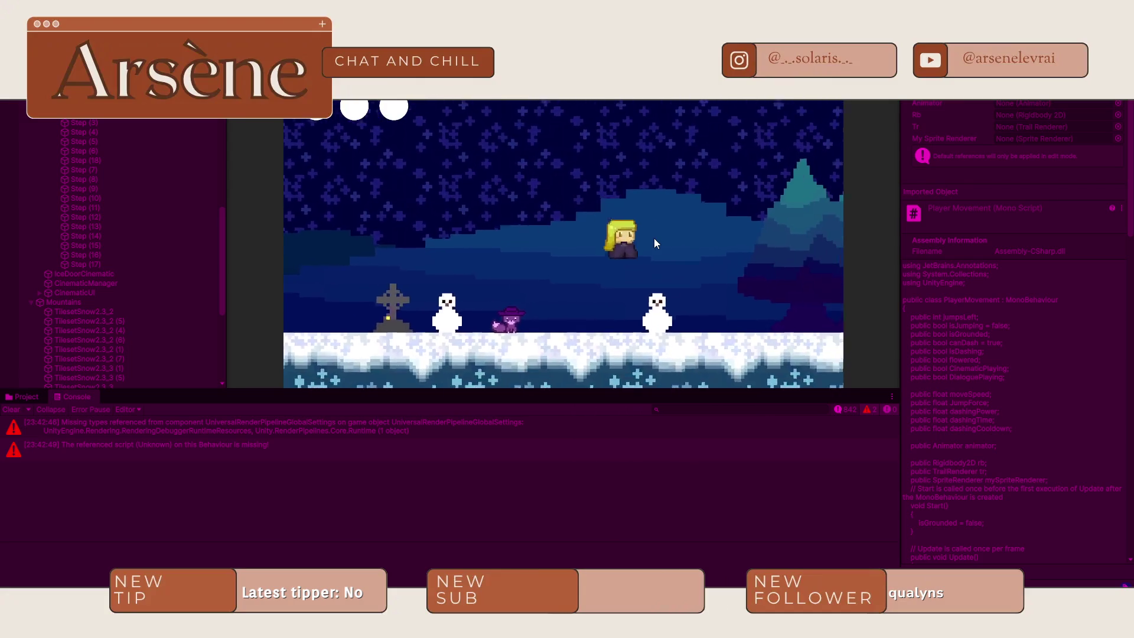
{"action": "key", "text": "Left"}
{"action": "key", "text": "space"}
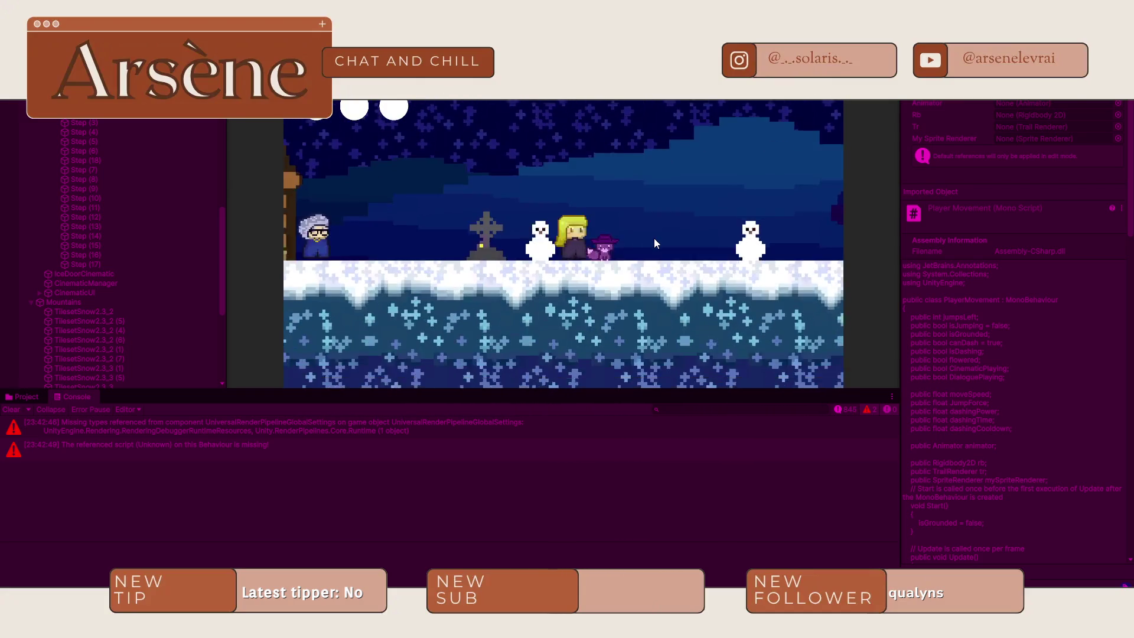
{"action": "key", "text": "Right"}
{"action": "key", "text": "space"}
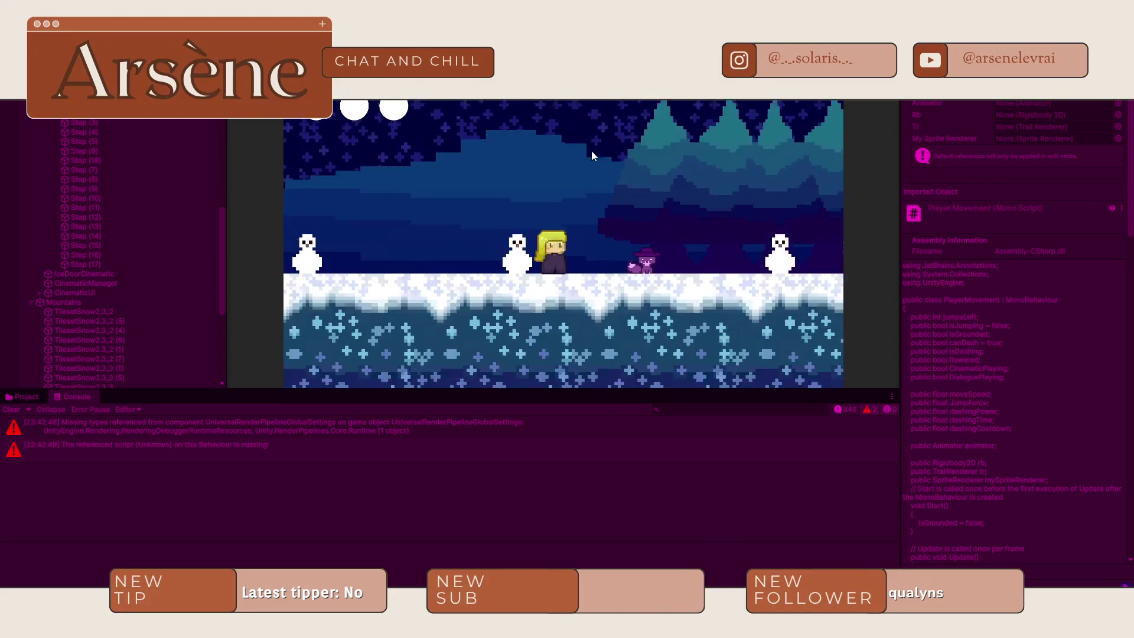
{"action": "key", "text": "Right"}
{"action": "scroll", "coordinate": [199, 208], "scroll_direction": "up", "scroll_amount": 5}
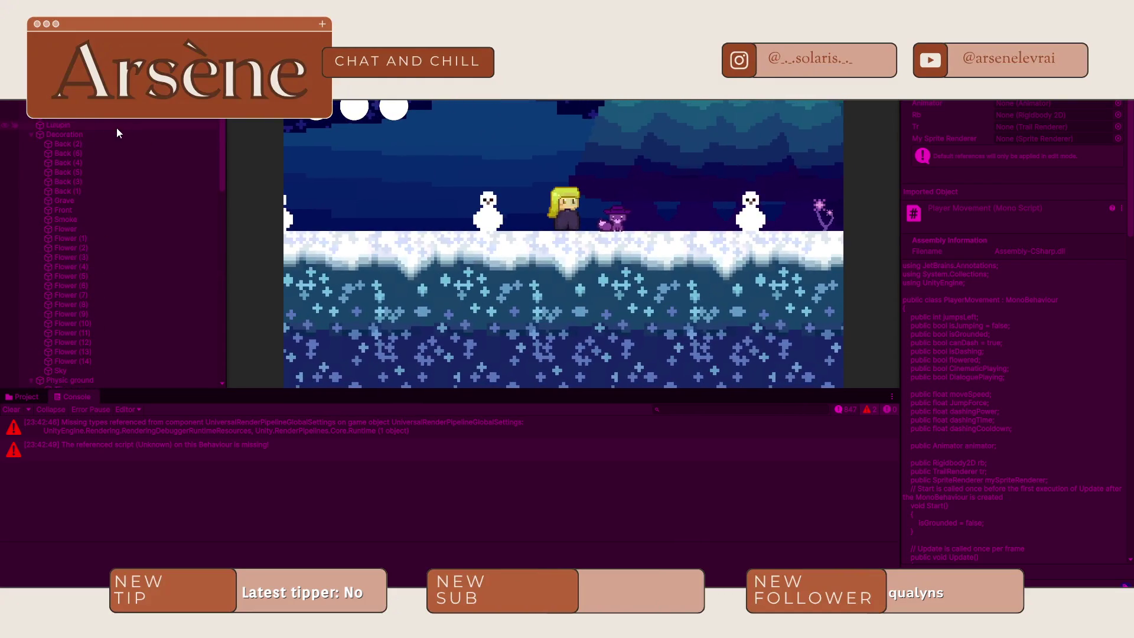
- Select Player and browse the joint components by searching 'joi' in Add Component
{"action": "left_click", "coordinate": [79, 120]}
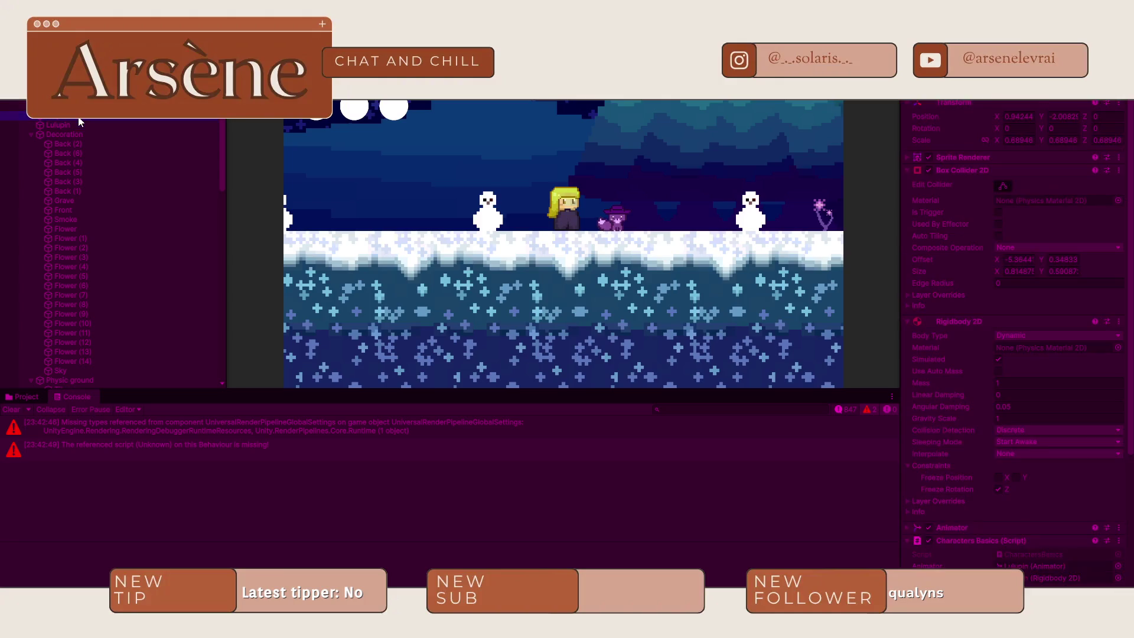
{"action": "scroll", "coordinate": [1059, 537], "scroll_direction": "down", "scroll_amount": 10}
{"action": "left_click", "coordinate": [1050, 582]}
{"action": "type", "text": "joint"}
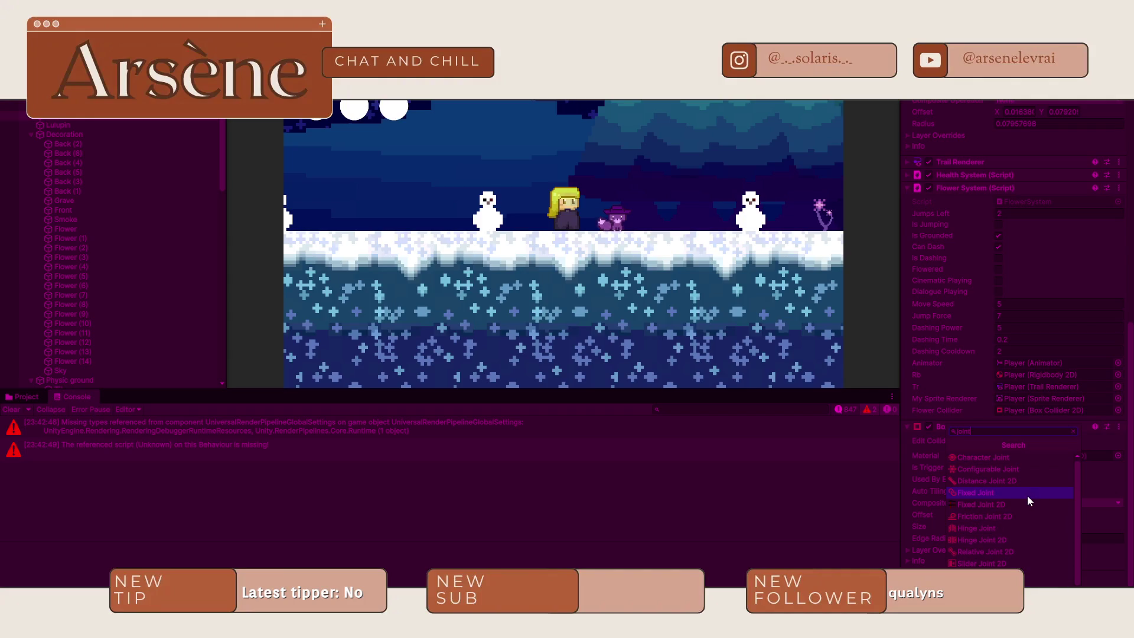
{"action": "scroll", "coordinate": [1027, 501], "scroll_direction": "down", "scroll_amount": 1}
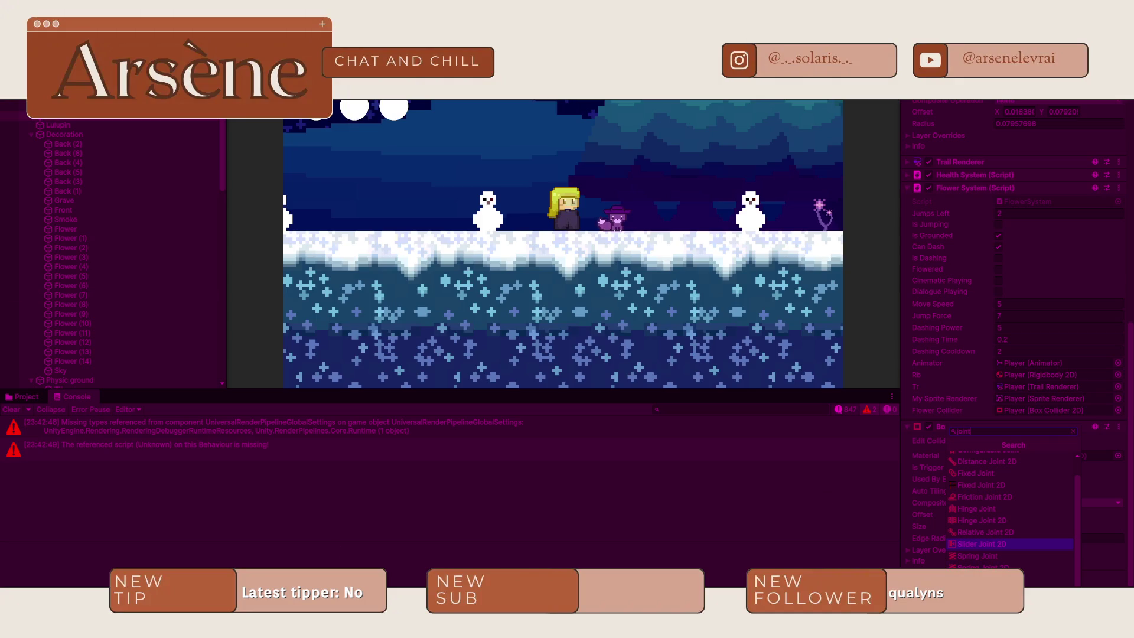
{"action": "key", "text": "alt+Tab"}
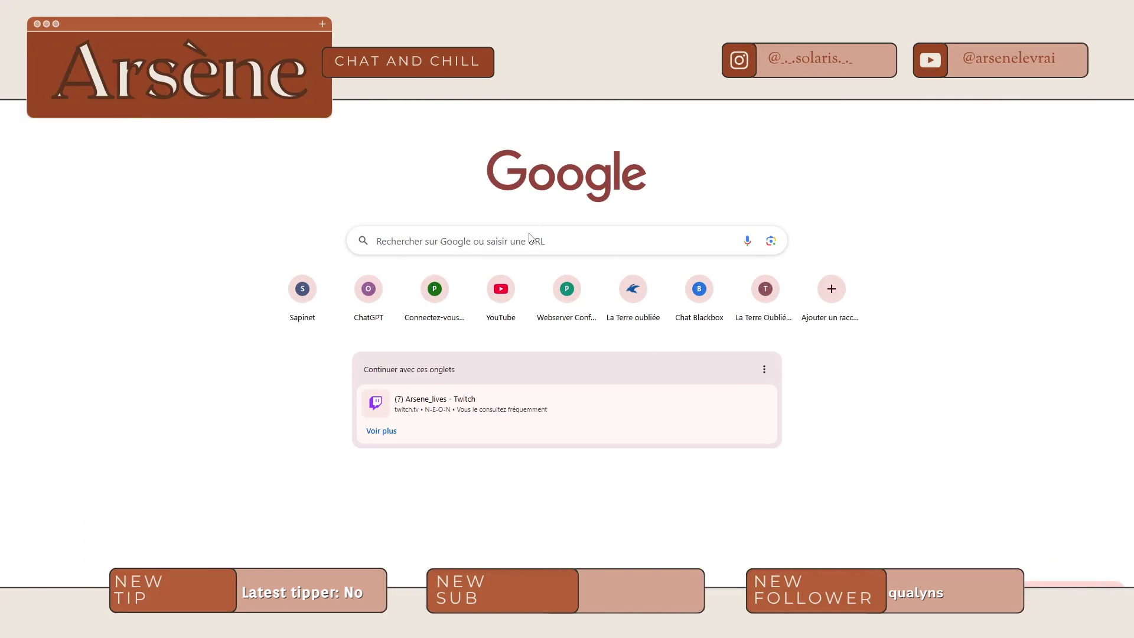
- Search Google for 'target joint 2d unity' and read the Unity Manual's Target Joint 2D page
{"action": "left_click", "coordinate": [524, 244]}
{"action": "type", "text": "target "}
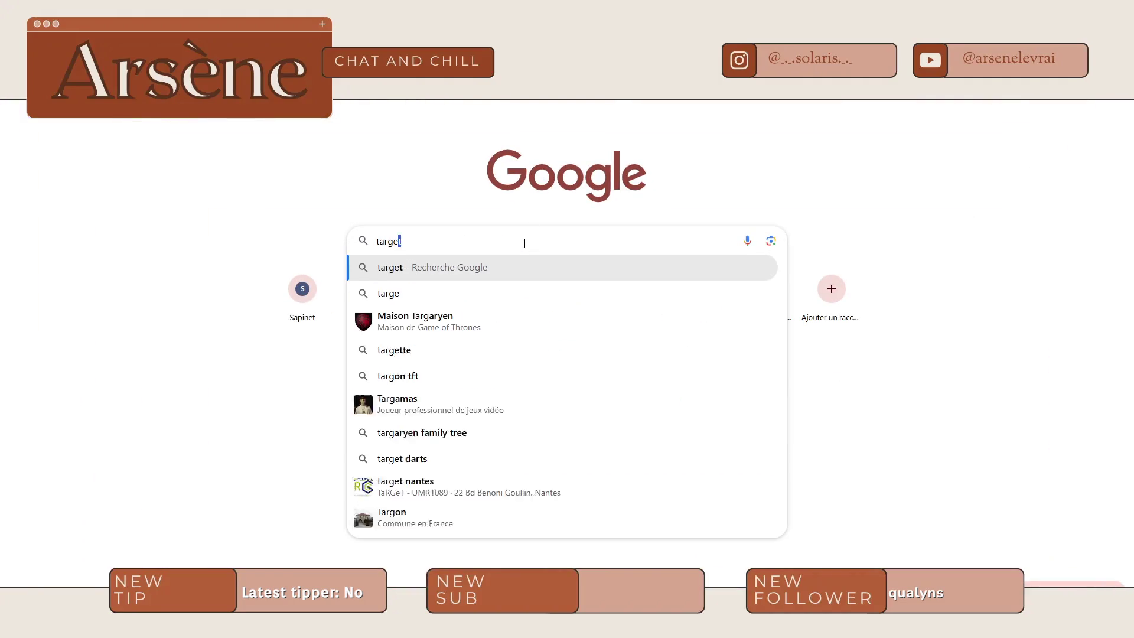
{"action": "type", "text": "joint 2d"}
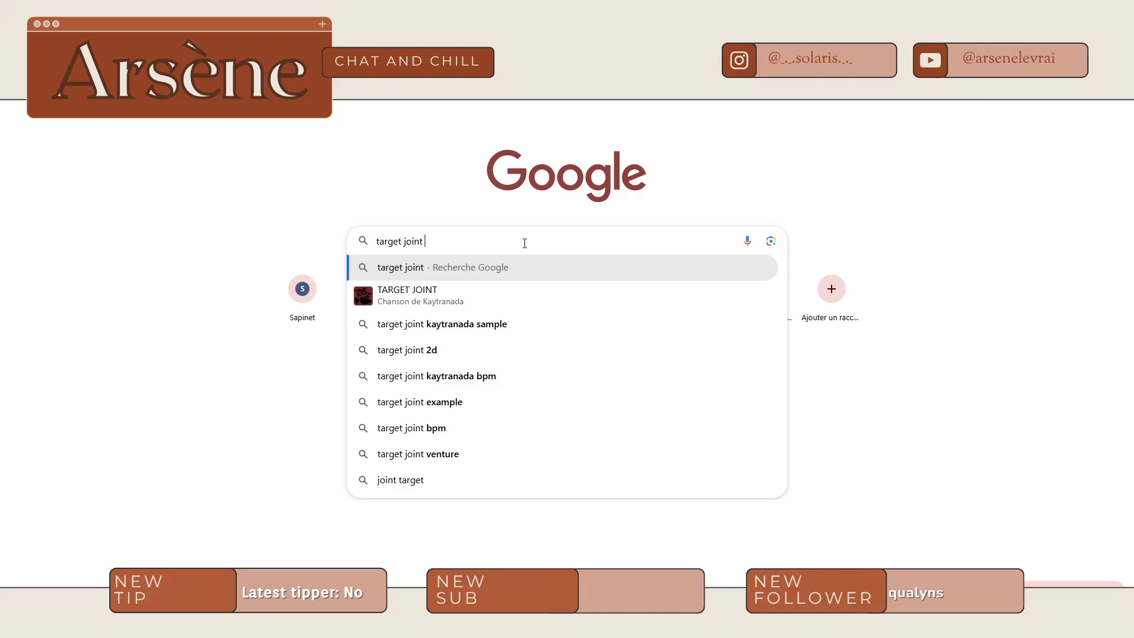
{"action": "key", "text": "Down"}
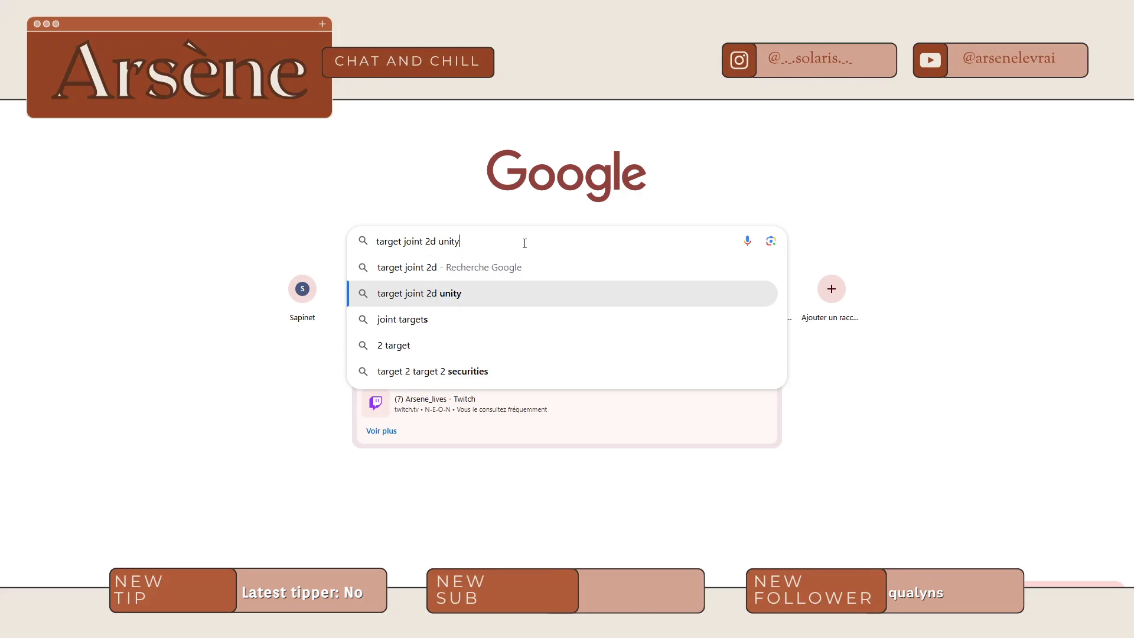
{"action": "key", "text": "Return"}
{"action": "left_click", "coordinate": [179, 183]}
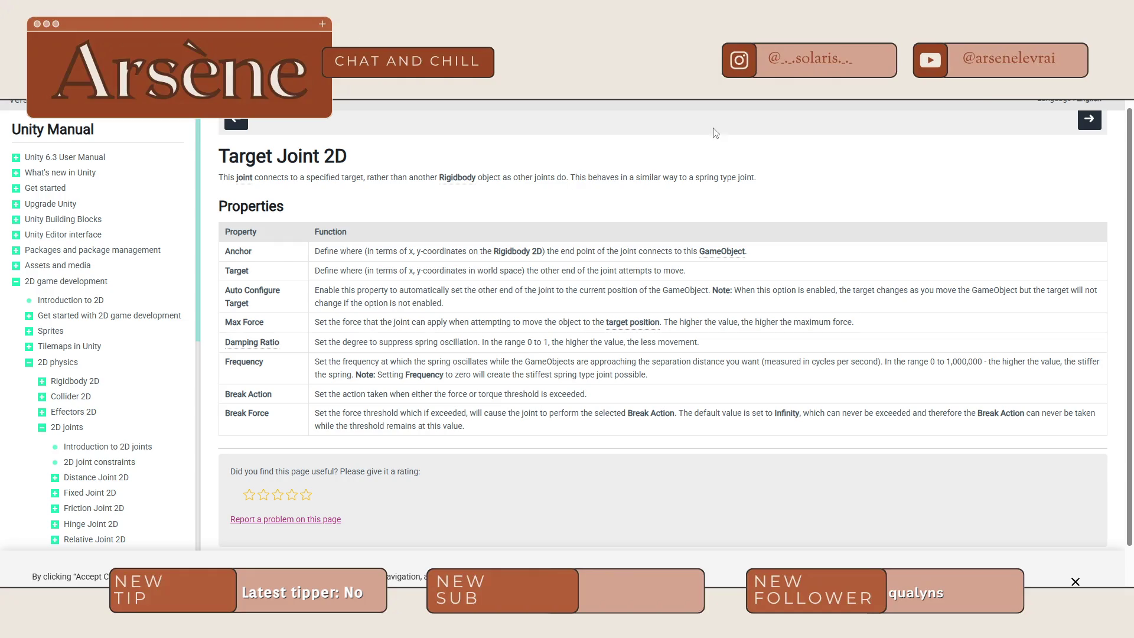
{"action": "key", "text": "alt+Tab"}
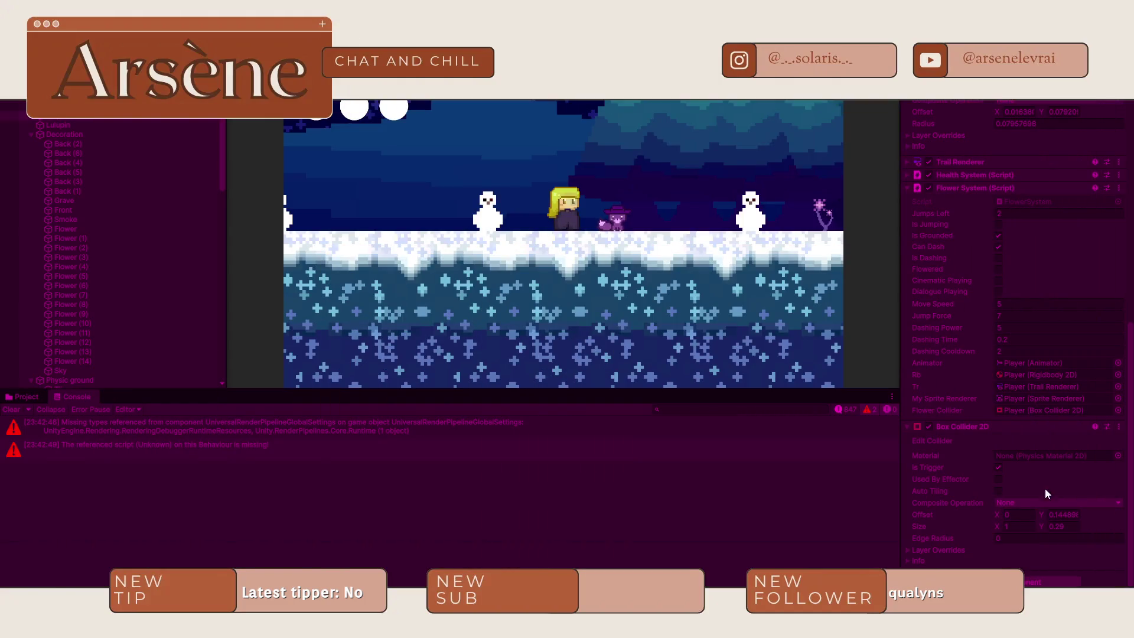
- Try adding a Character Joint to Player and dismiss the conflicting-component warning
{"action": "left_click", "coordinate": [1040, 582]}
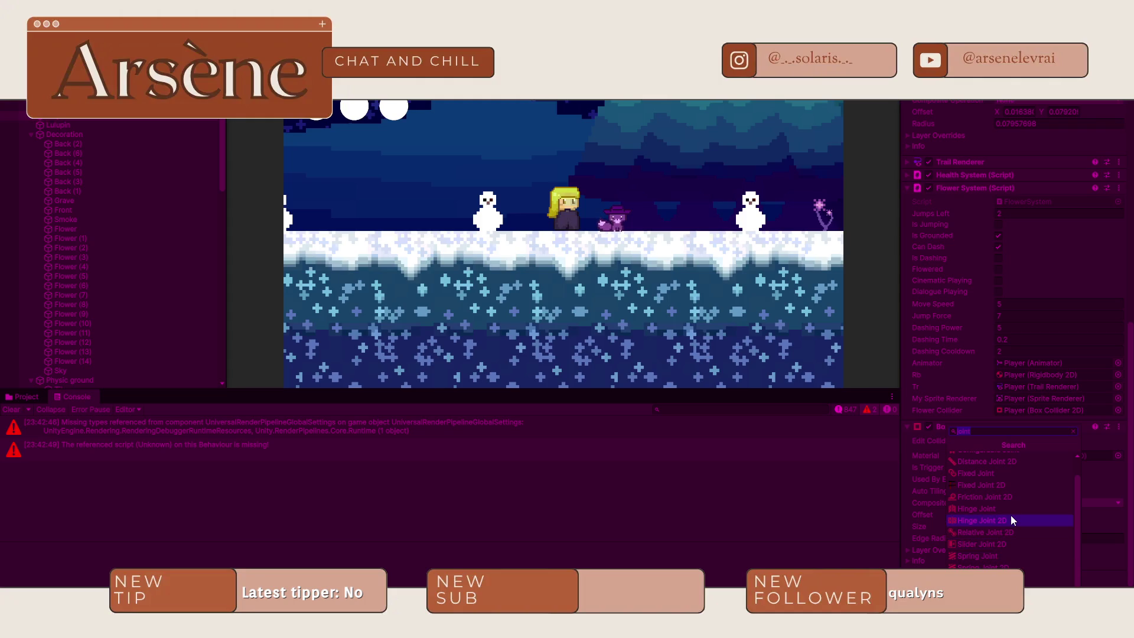
{"action": "scroll", "coordinate": [1009, 525], "scroll_direction": "up", "scroll_amount": 1}
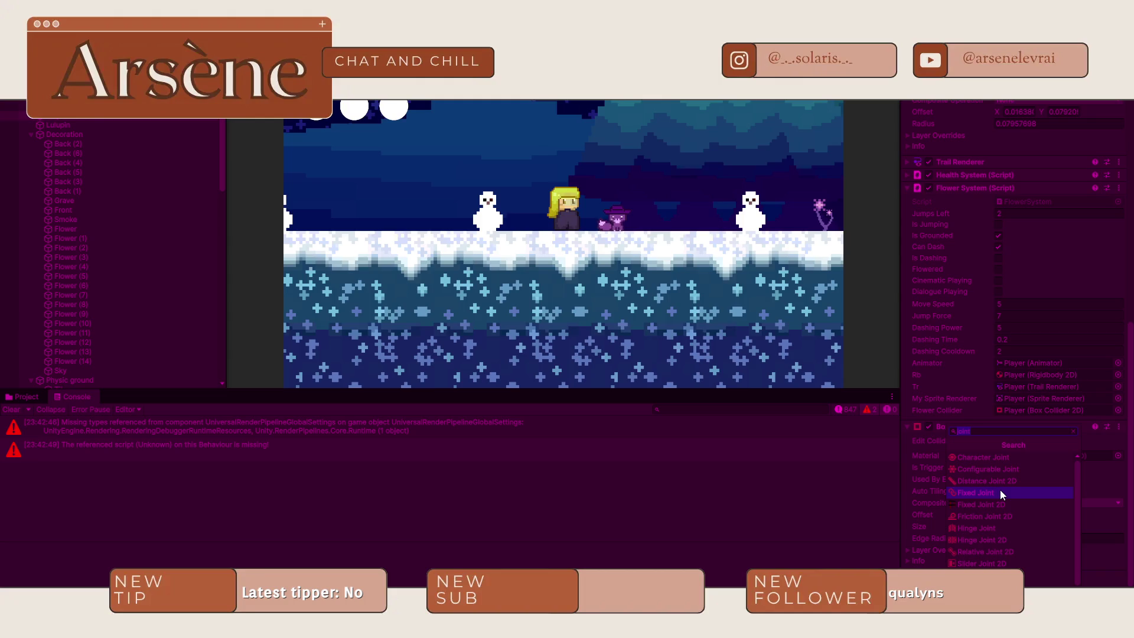
{"action": "left_click", "coordinate": [995, 458]}
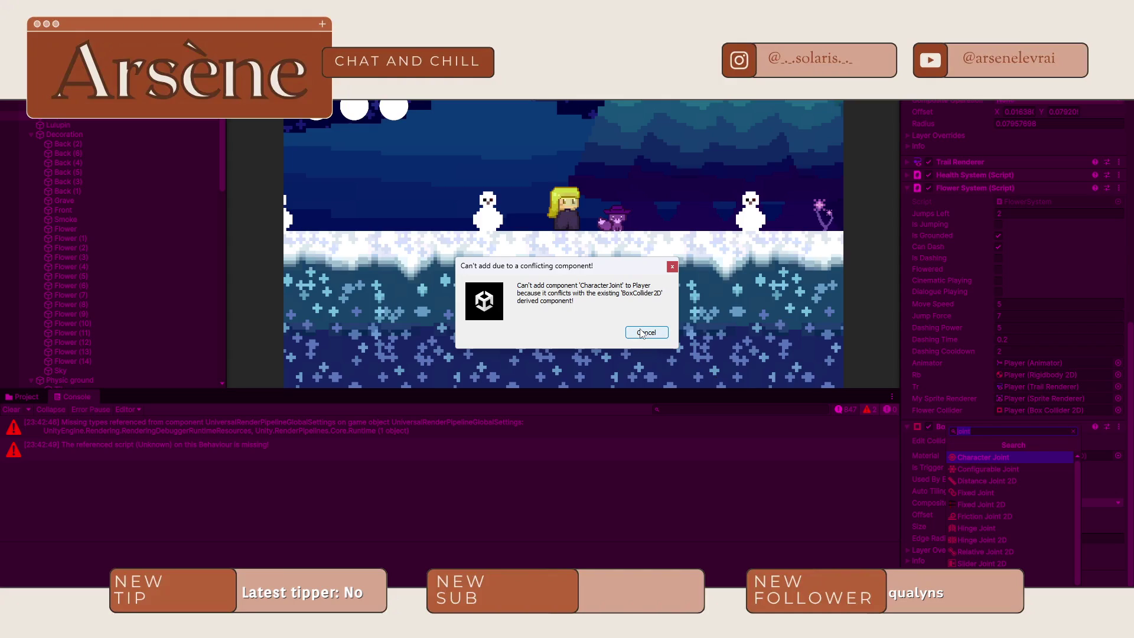
{"action": "left_click", "coordinate": [642, 333]}
- Add a Distance Joint 2D to Player with Lulupin's Rigidbody 2D as its connected body
{"action": "left_click", "coordinate": [1025, 583]}
{"action": "left_click", "coordinate": [987, 480]}
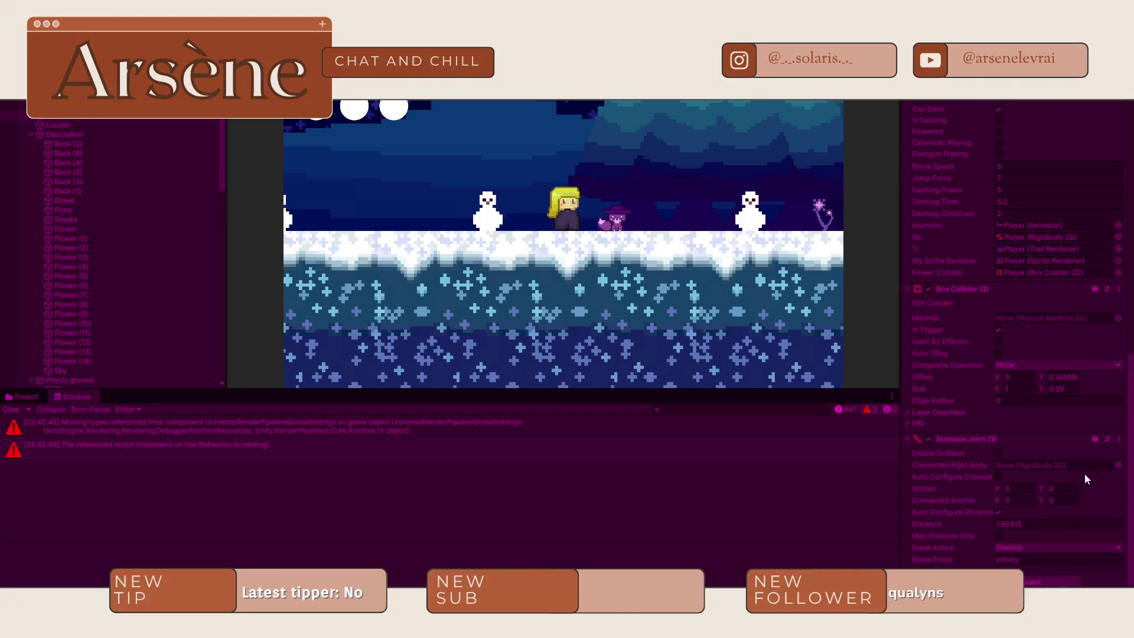
{"action": "left_click", "coordinate": [1116, 464]}
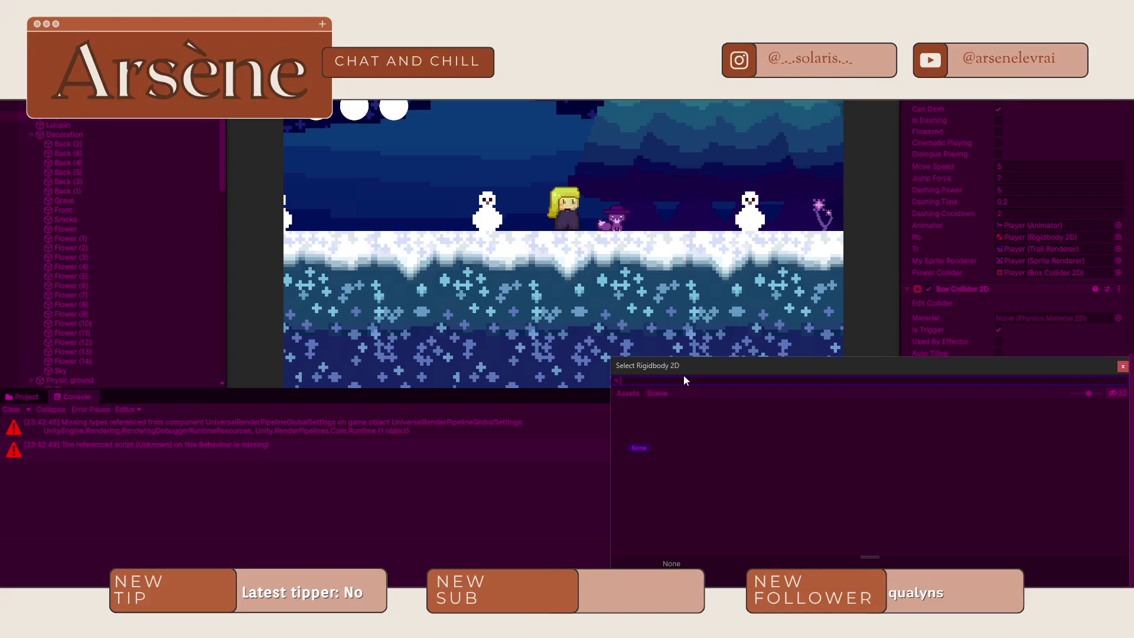
{"action": "left_click", "coordinate": [1123, 366]}
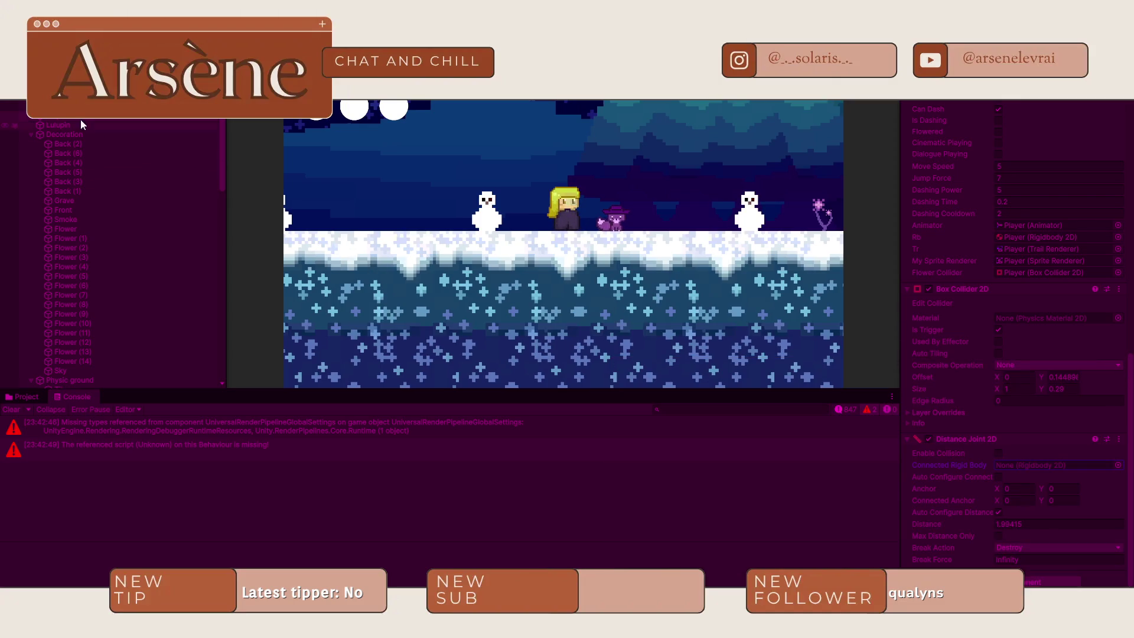
{"action": "left_click_drag", "start_coordinate": [1035, 477], "coordinate": [1038, 466]}
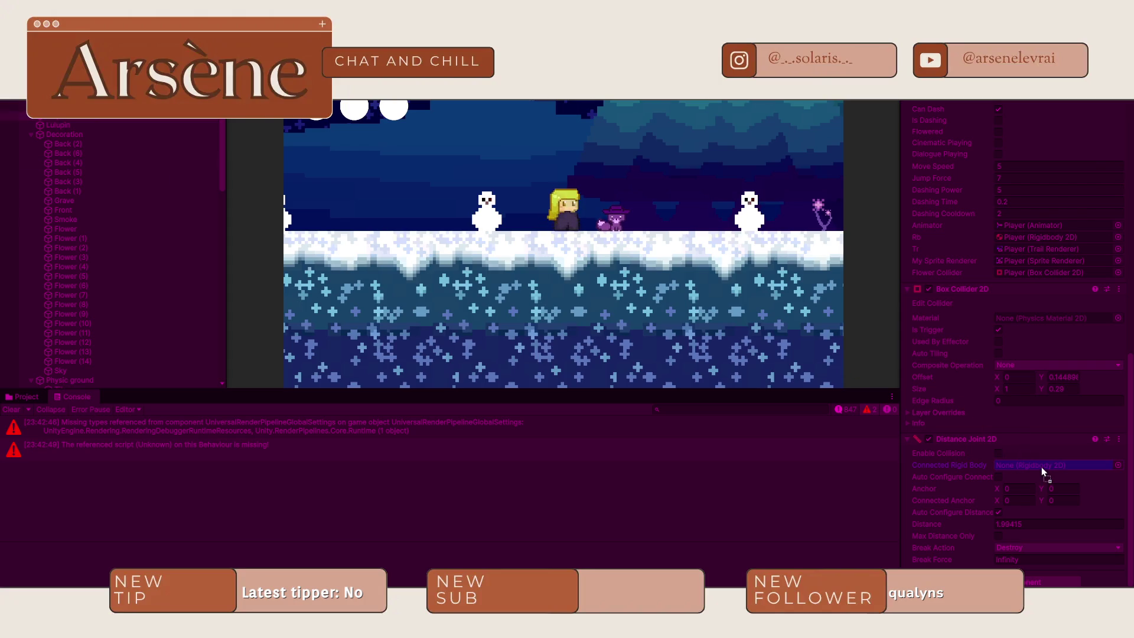
{"action": "key", "text": "Left"}
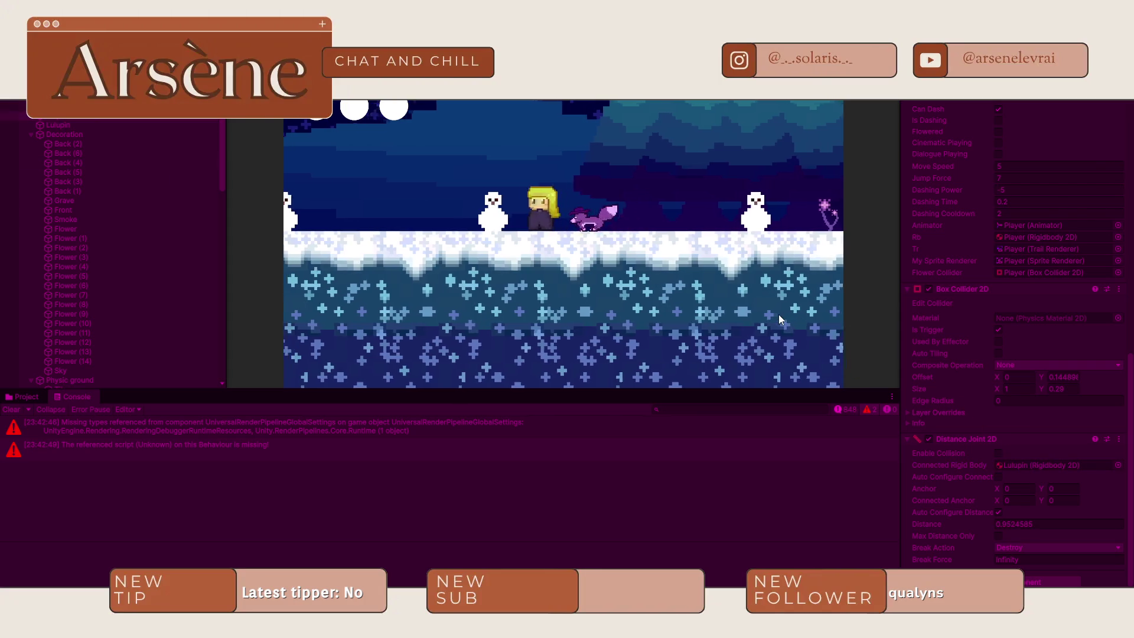
- Turn off automatic distance configuration and set the joint Distance to 2.64, testing with jumps
{"action": "key", "text": "Right"}
{"action": "key", "text": "space"}
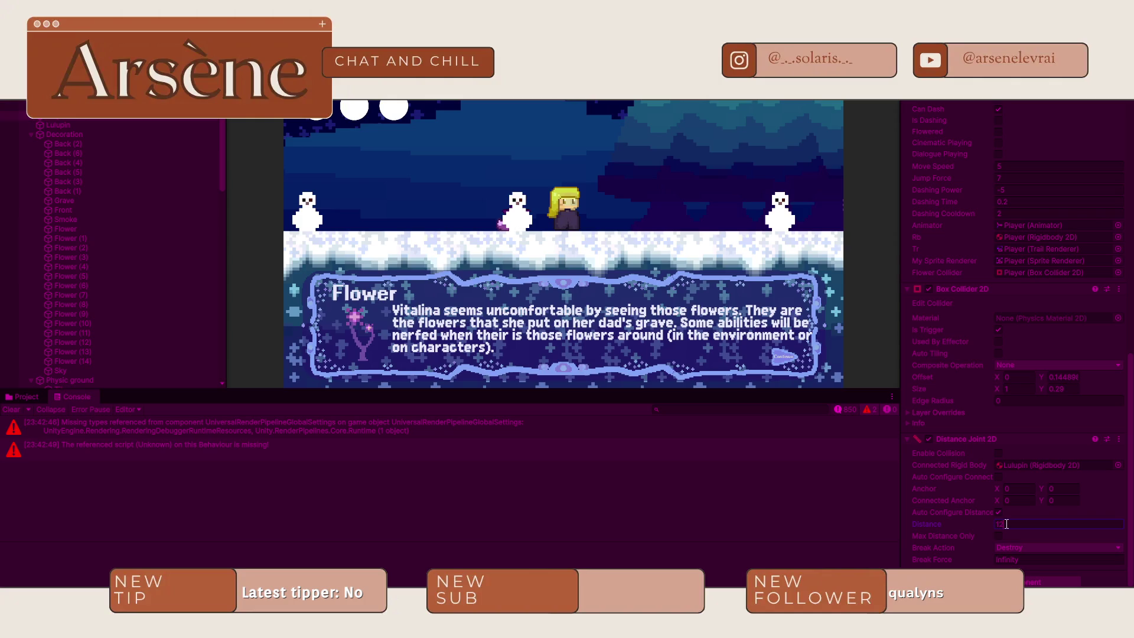
{"action": "key", "text": "d"}
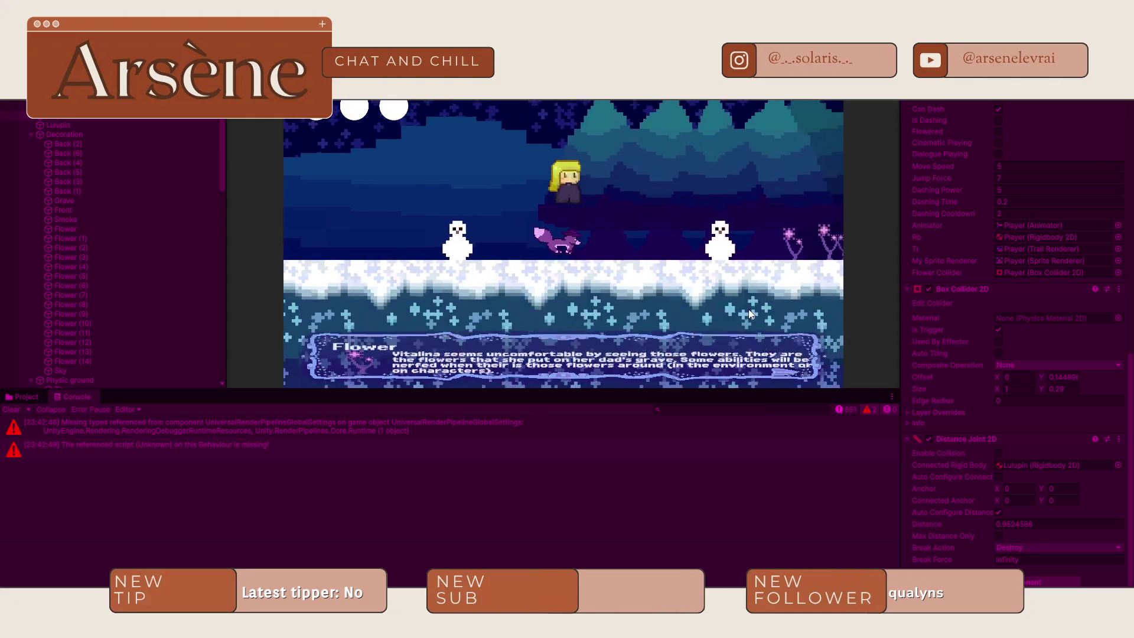
{"action": "key", "text": "space"}
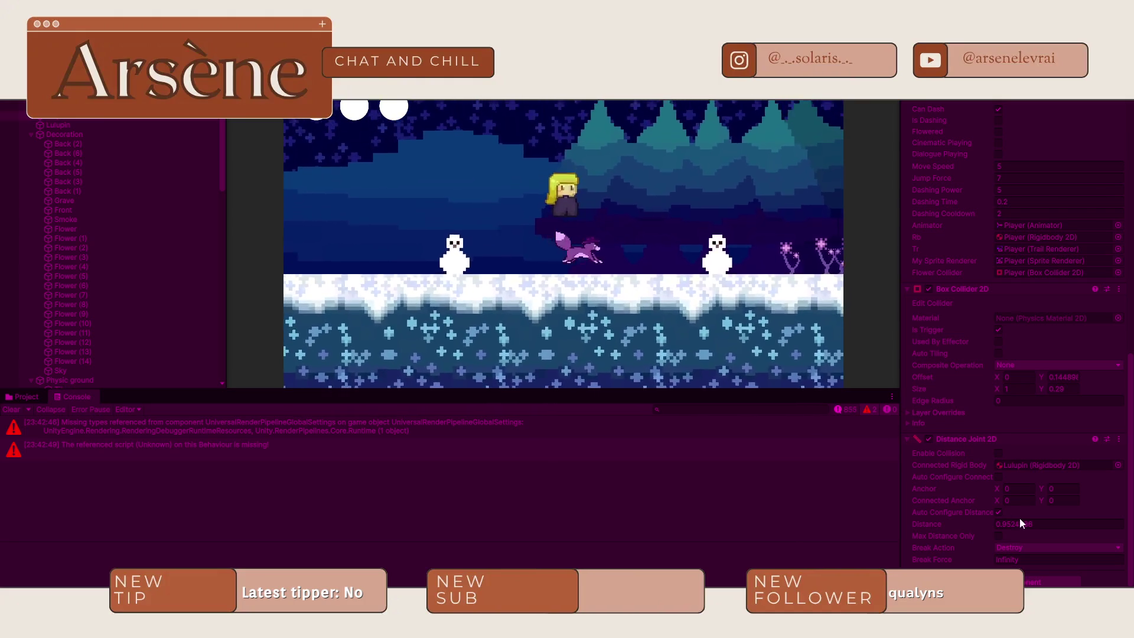
{"action": "left_click", "coordinate": [999, 512]}
{"action": "left_click_drag", "start_coordinate": [963, 520], "coordinate": [980, 523]}
{"action": "left_click", "coordinate": [729, 323]}
{"action": "key", "text": "a"}
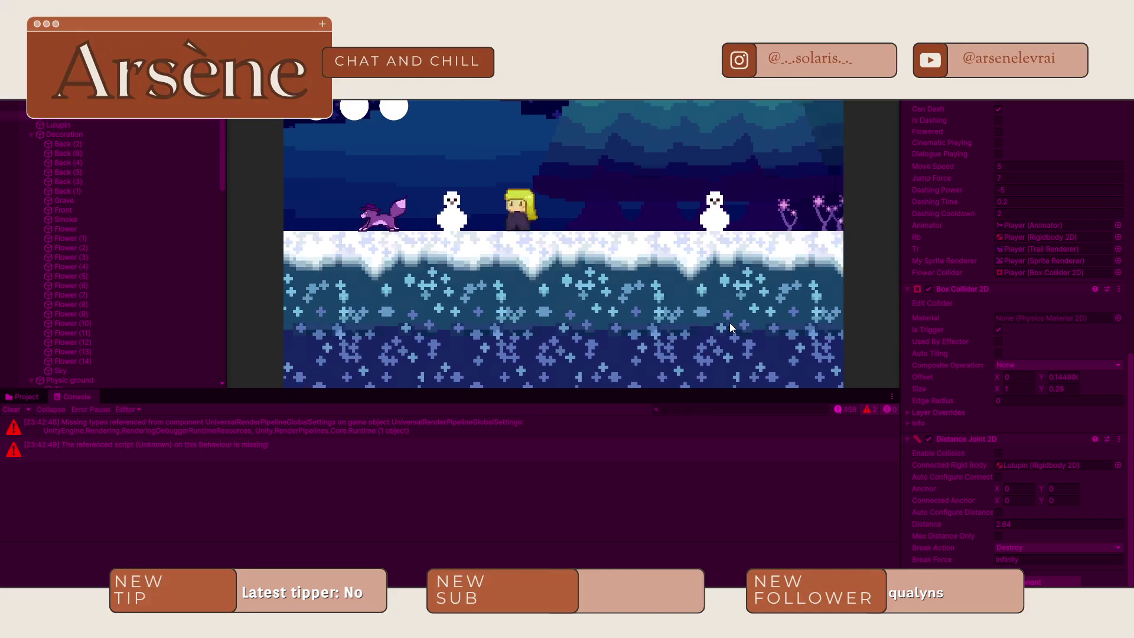
{"action": "key", "text": "space"}
- Enable Collision between player and fox, then run and jump to test it
{"action": "left_click", "coordinate": [998, 453]}
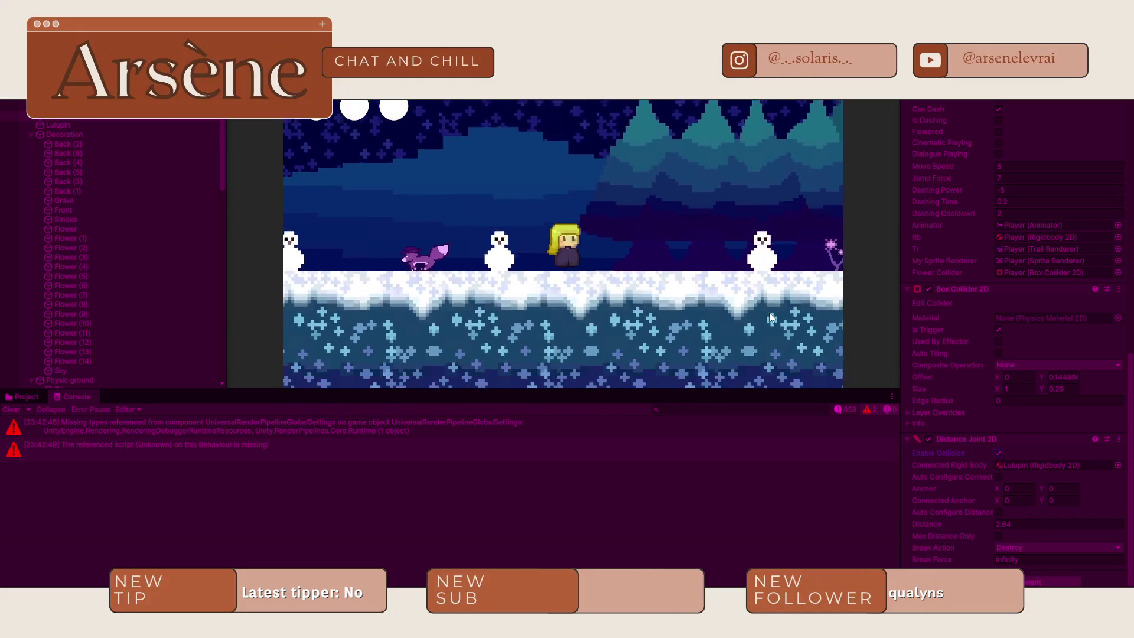
{"action": "key", "text": "d"}
{"action": "key", "text": "a"}
{"action": "key", "text": "d"}
{"action": "key", "text": "space"}
{"action": "key", "text": "a"}
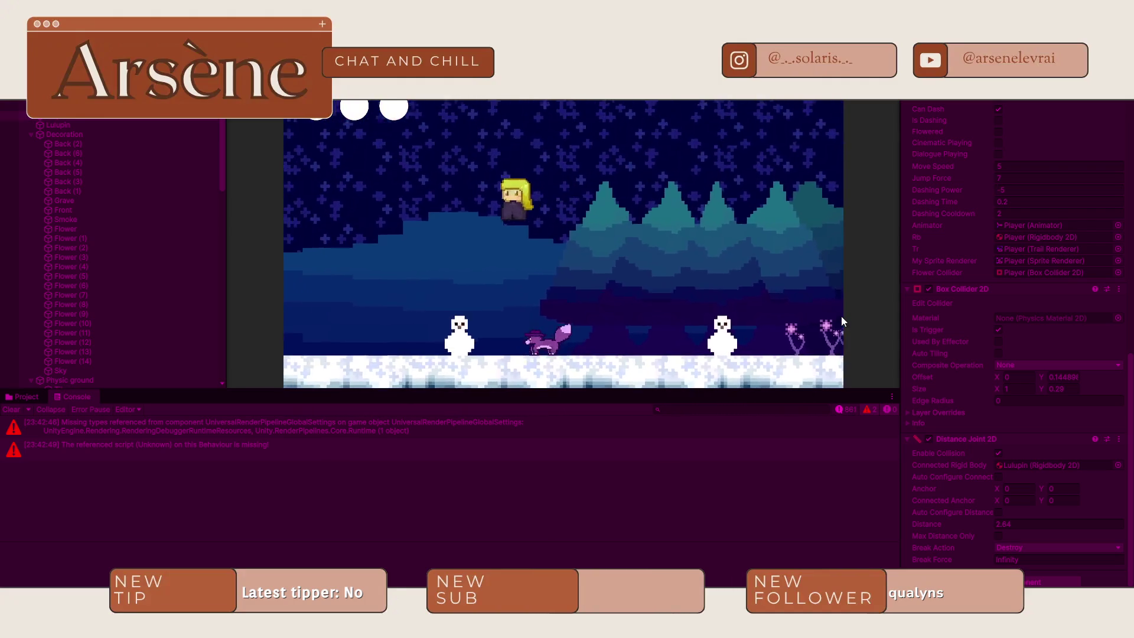
{"action": "key", "text": "space"}
{"action": "key", "text": "d"}
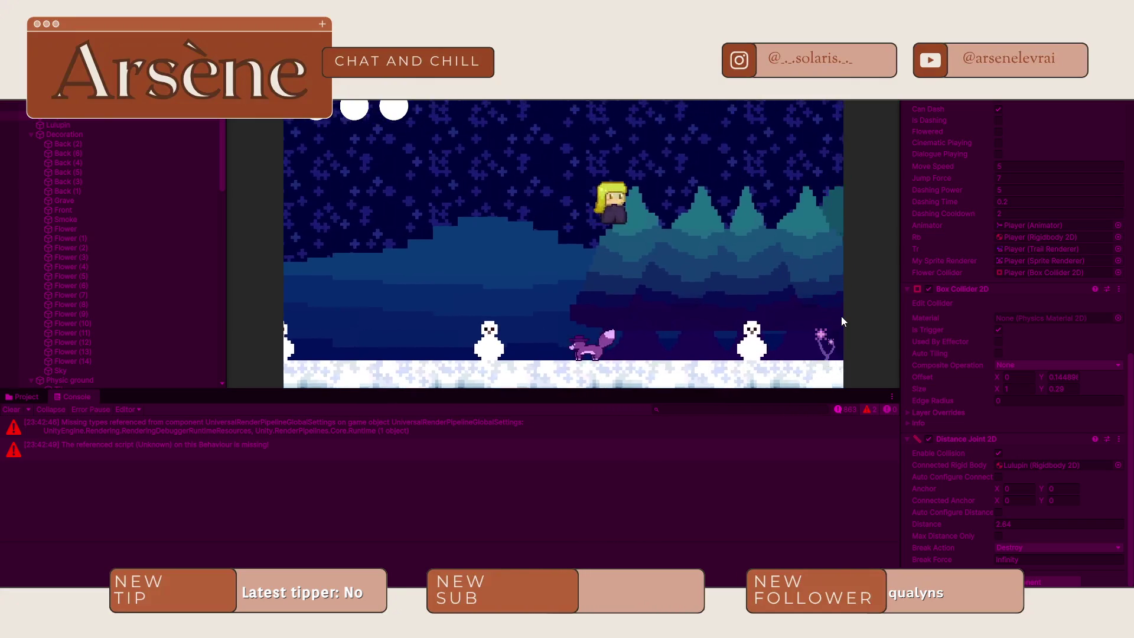
{"action": "key", "text": "d"}
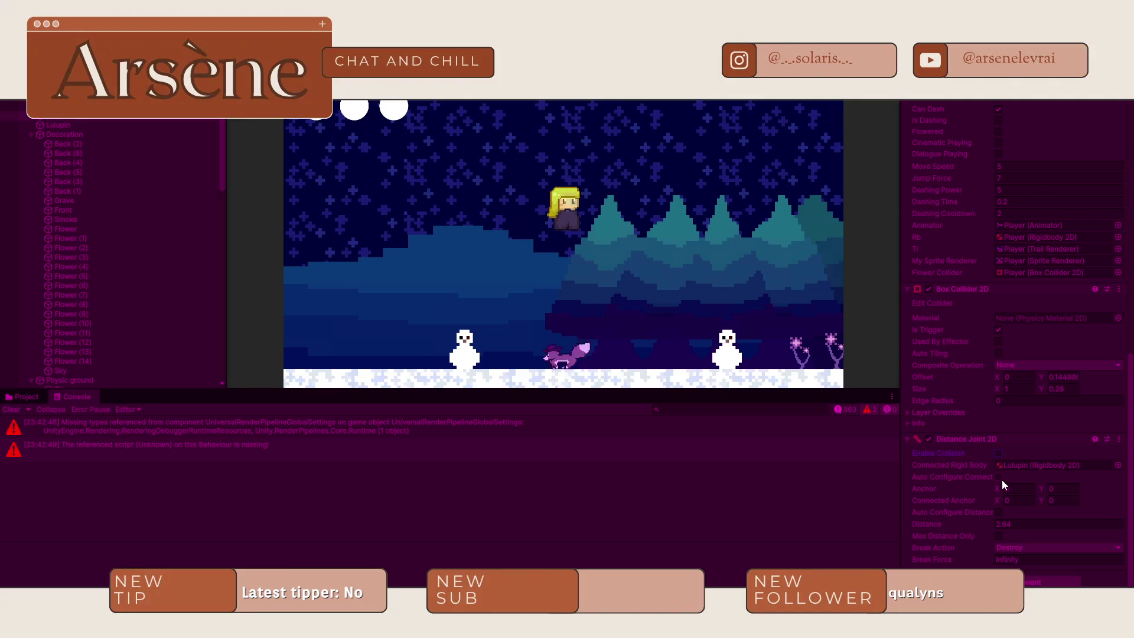
- Try automatic connected anchor on and off, then enable Max Distance Only and test movement
{"action": "left_click", "coordinate": [1002, 479]}
{"action": "key", "text": "space"}
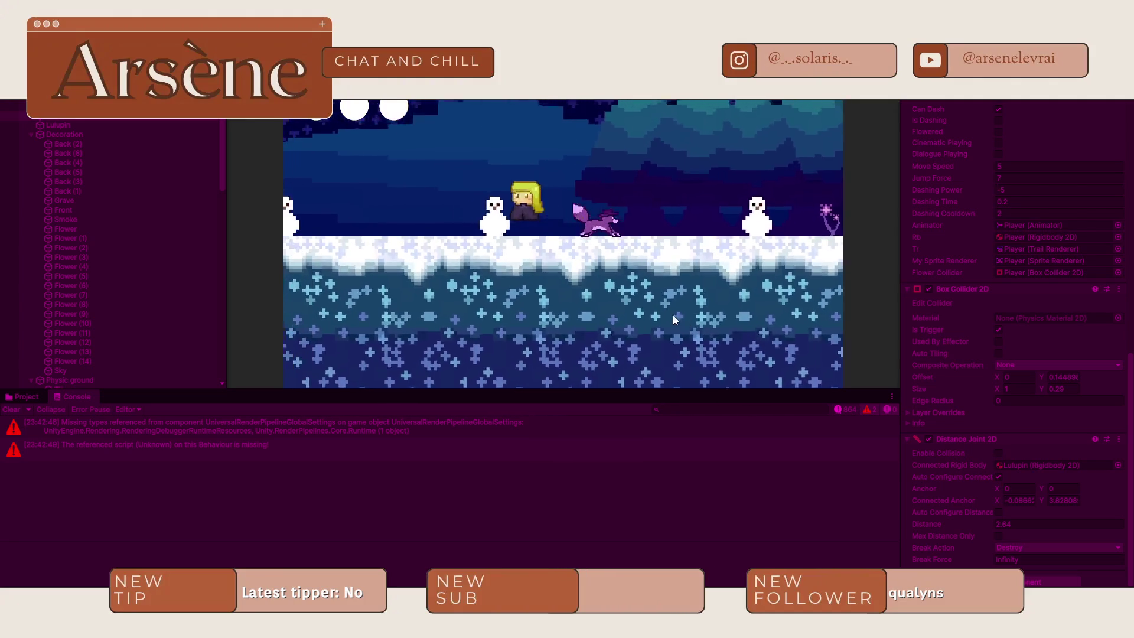
{"action": "key", "text": "a"}
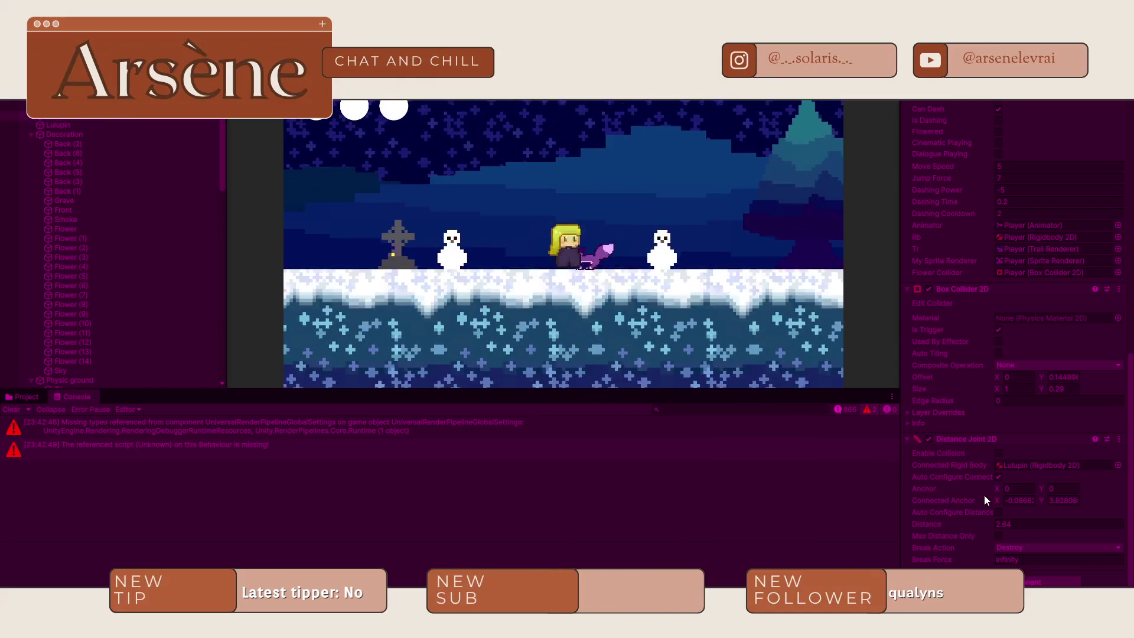
{"action": "left_click", "coordinate": [998, 477]}
{"action": "left_click", "coordinate": [998, 535]}
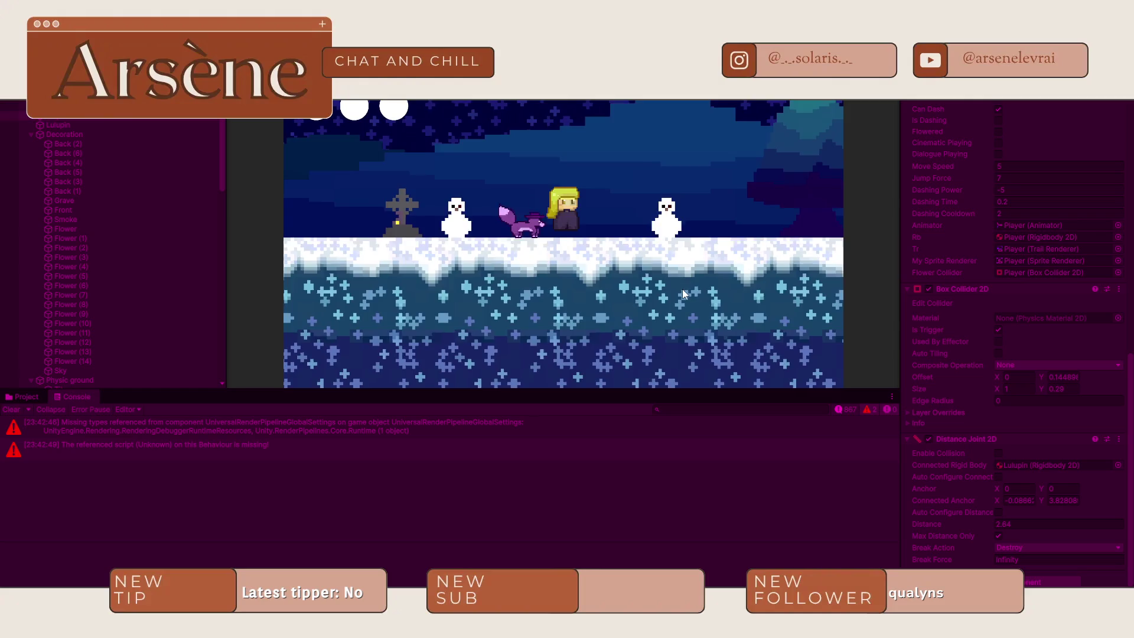
{"action": "key", "text": "d"}
{"action": "key", "text": "space"}
{"action": "key", "text": "a"}
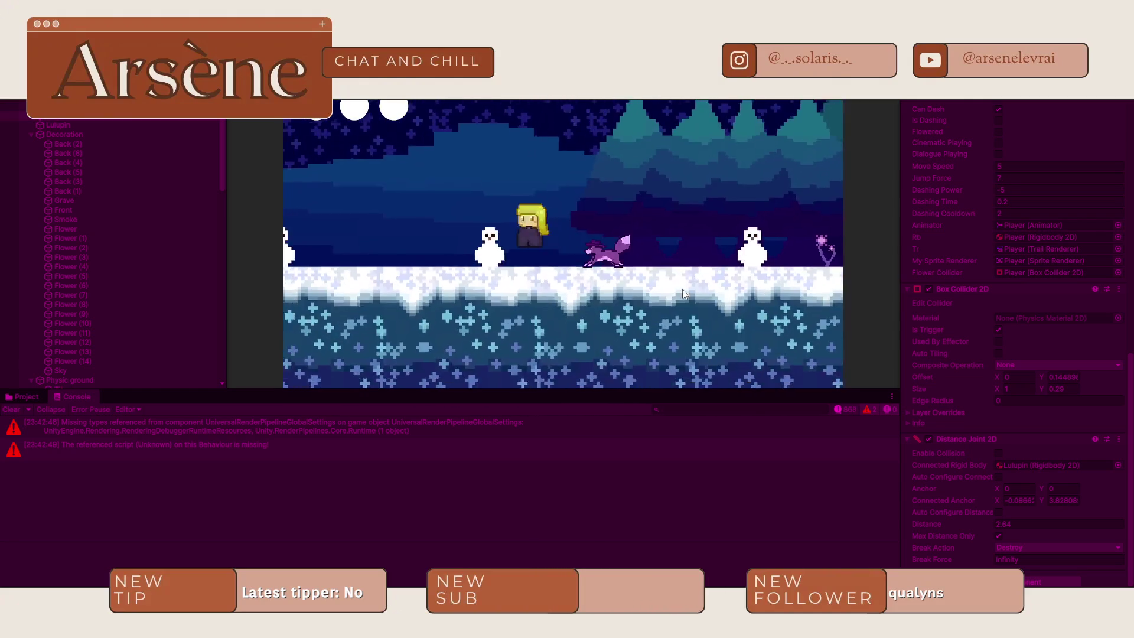
{"action": "key", "text": "d"}
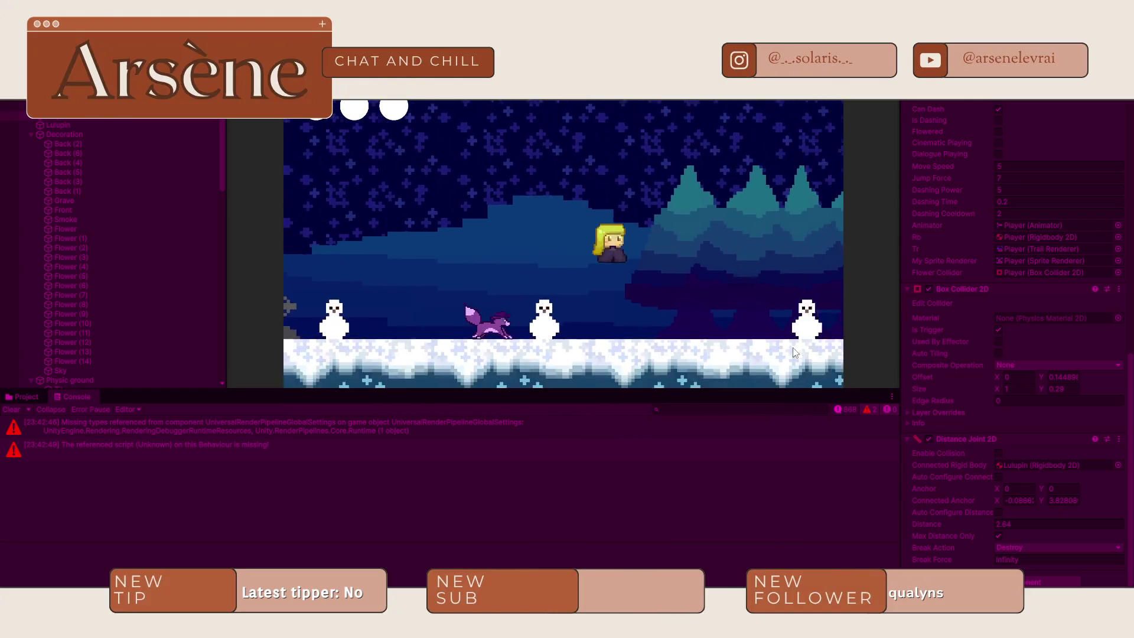
{"action": "key", "text": "space"}
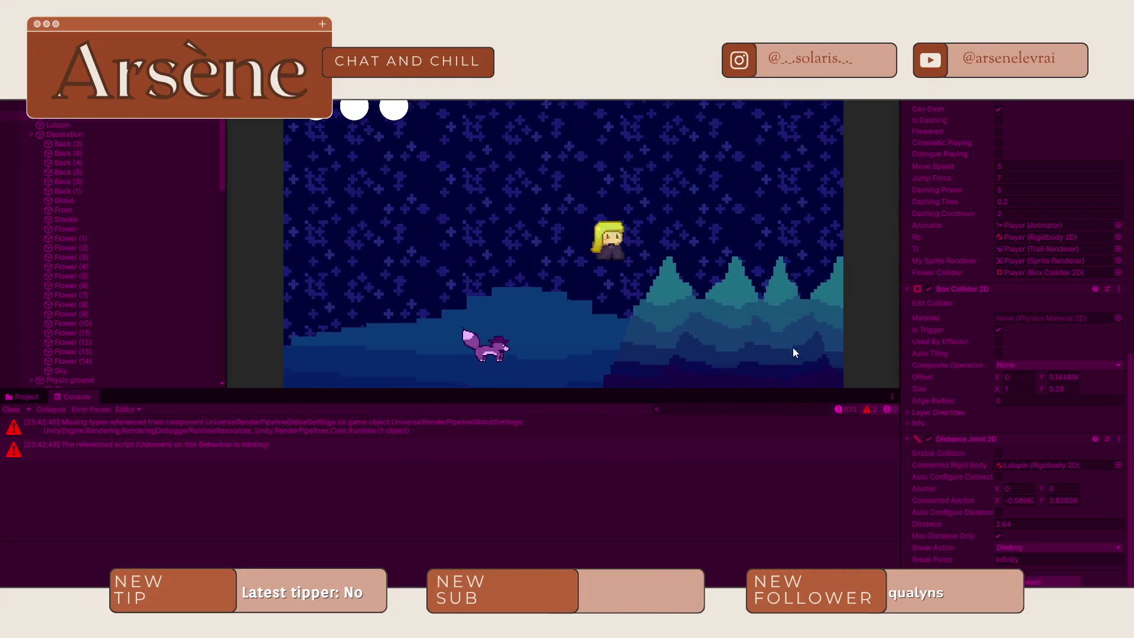
{"action": "key", "text": "a"}
- Turn collision back on and run left and right to watch Lulupin follow
{"action": "left_click", "coordinate": [997, 453]}
{"action": "key", "text": "d"}
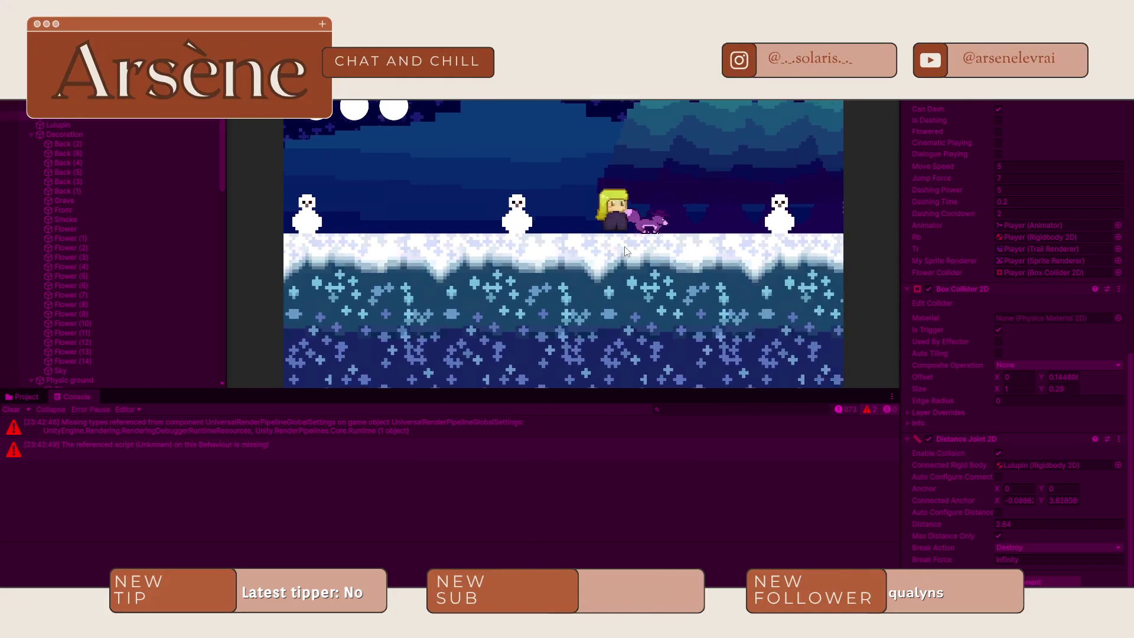
{"action": "key", "text": "space"}
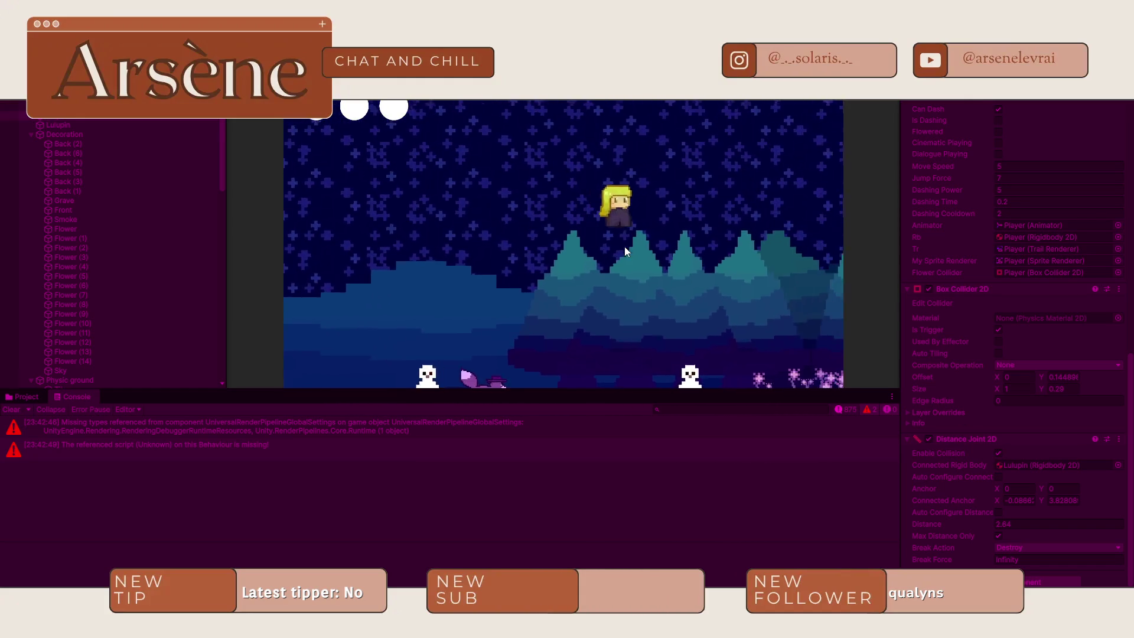
{"action": "key", "text": "a"}
{"action": "key", "text": "Right"}
{"action": "key", "text": "Left"}
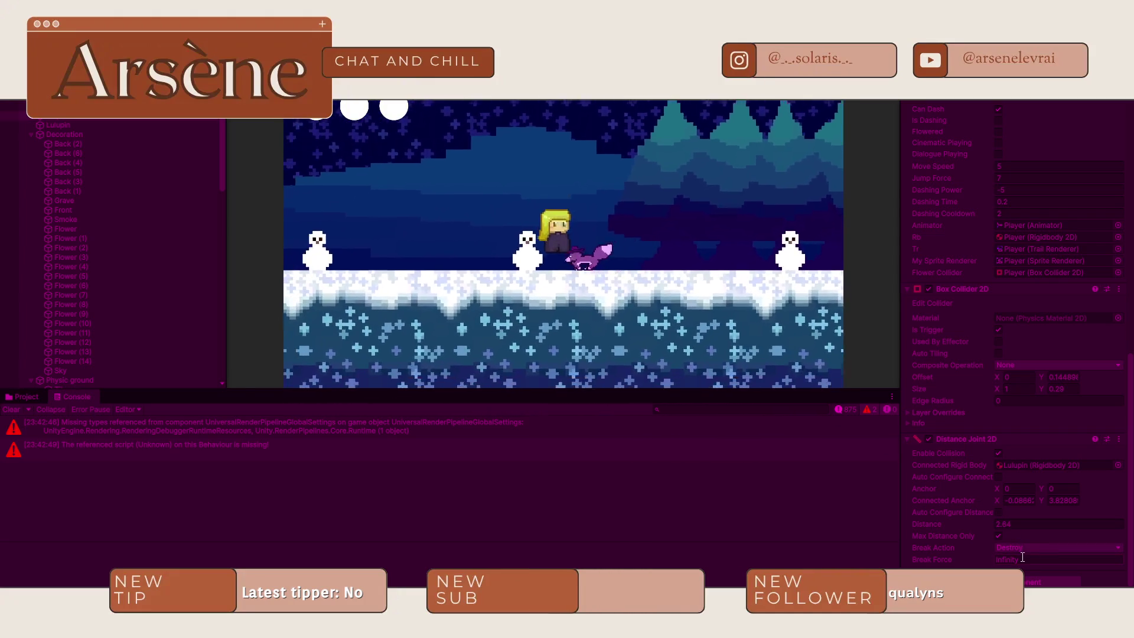
- Set the joint's Break Action to Callback Only and test the setup with a jump
{"action": "left_click", "coordinate": [1020, 551]}
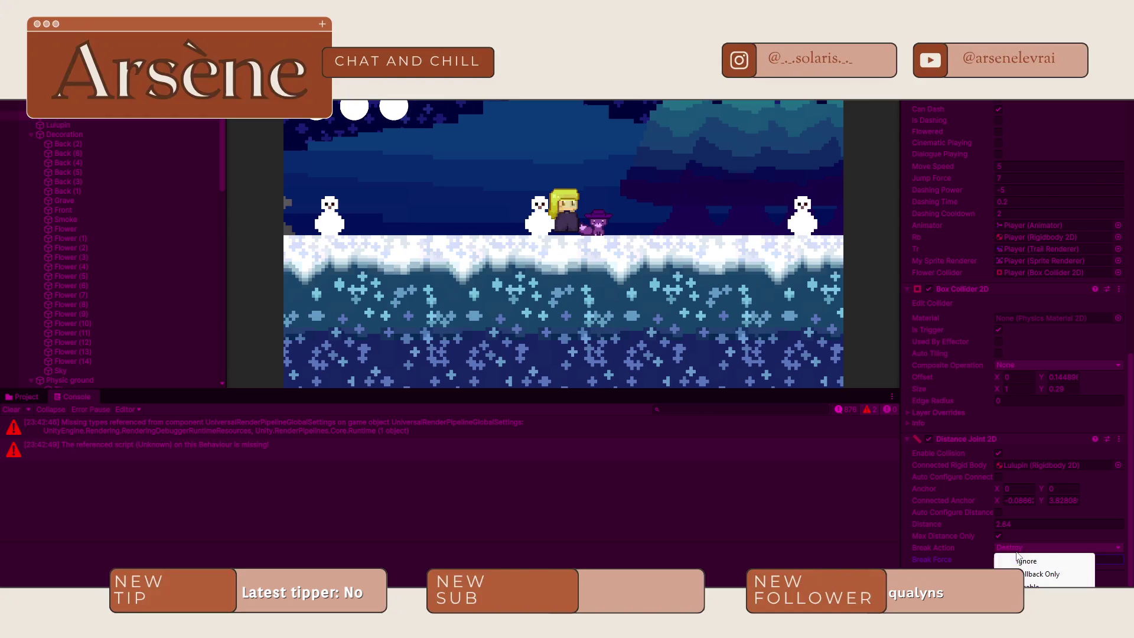
{"action": "left_click", "coordinate": [1042, 574]}
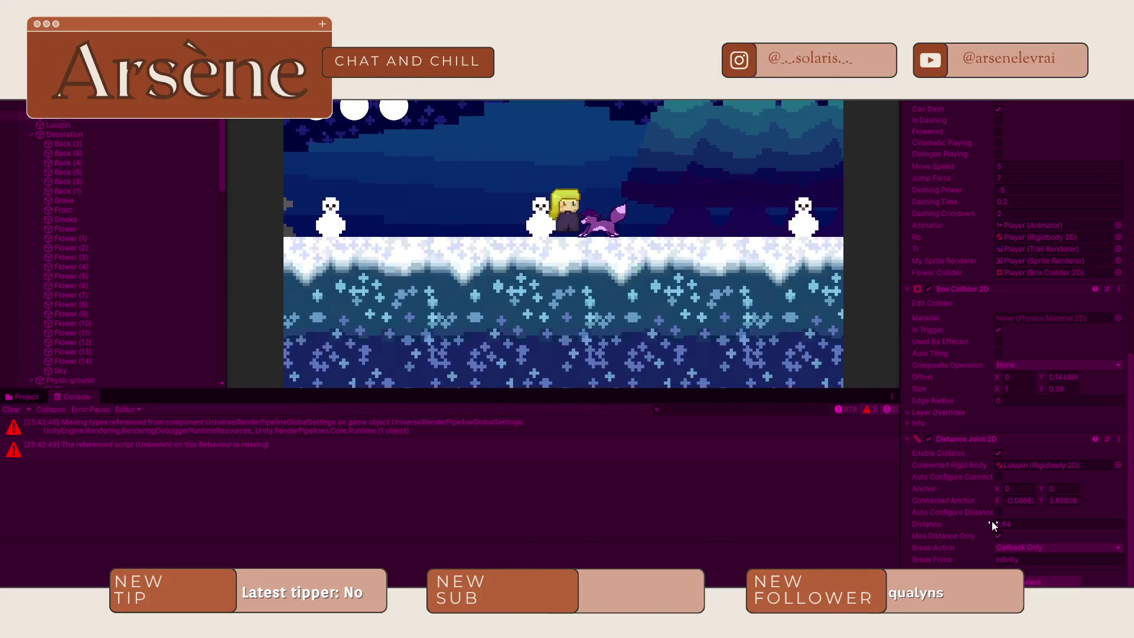
{"action": "left_click", "coordinate": [998, 513]}
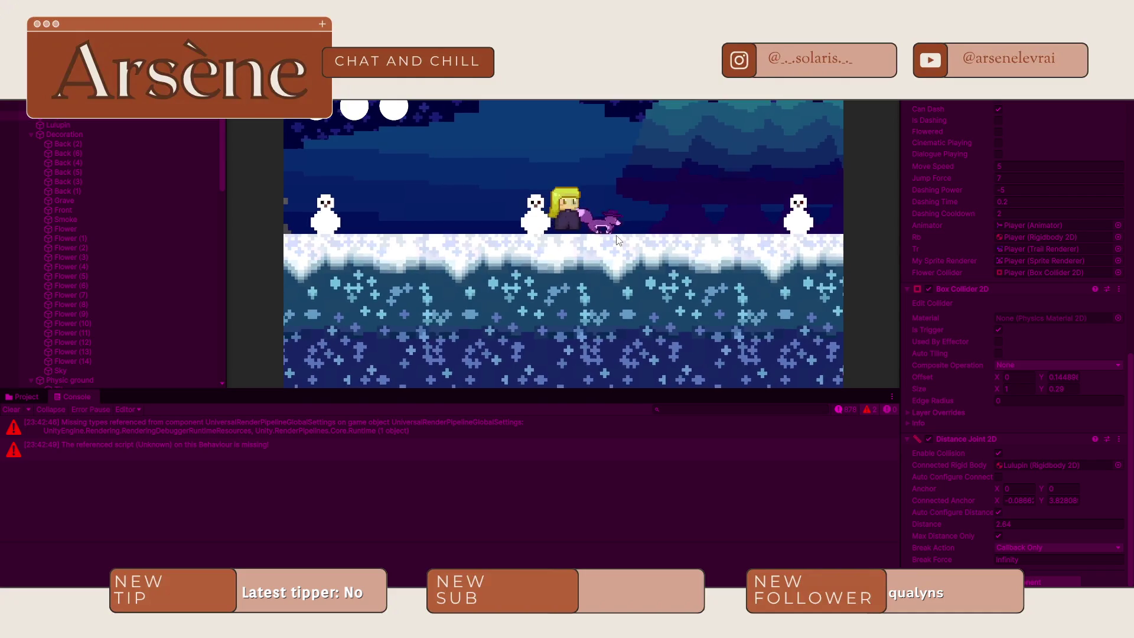
{"action": "key", "text": "space"}
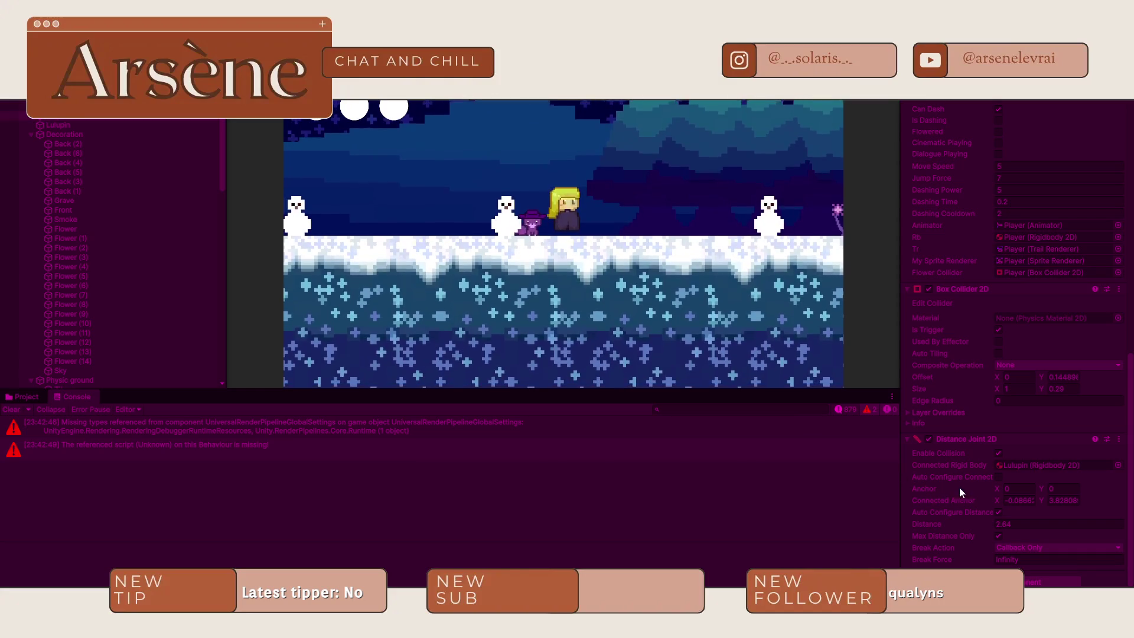
- Auto-configure the connected anchor, set the joint Distance to 1.78, and bring up Lulupin
{"action": "left_click", "coordinate": [998, 477]}
{"action": "left_click", "coordinate": [998, 512]}
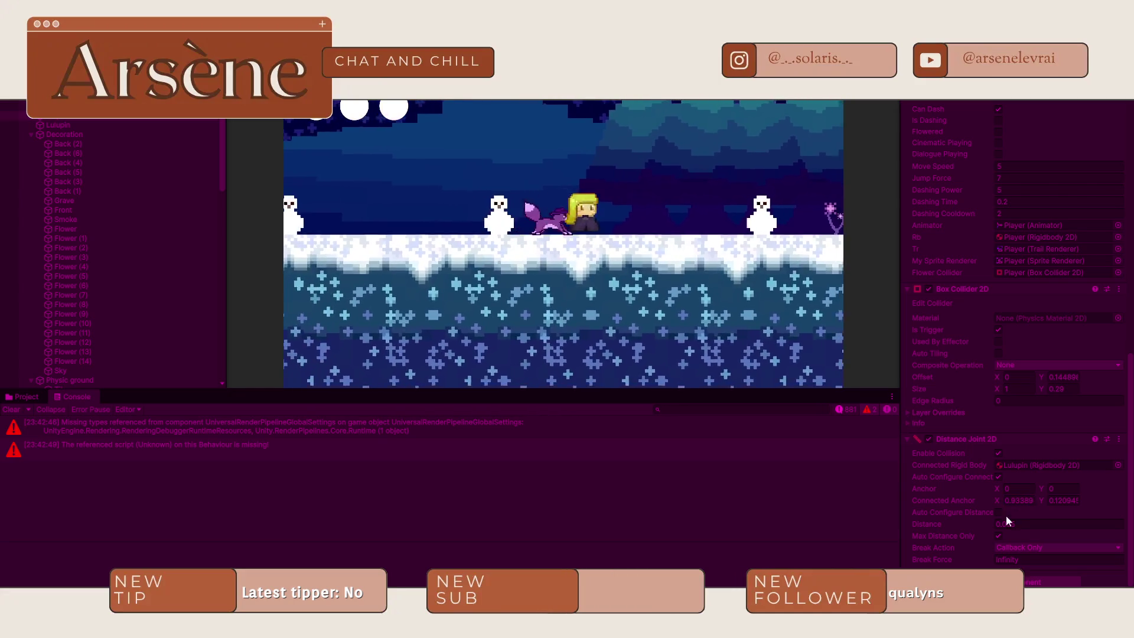
{"action": "left_click_drag", "start_coordinate": [929, 524], "coordinate": [957, 521]}
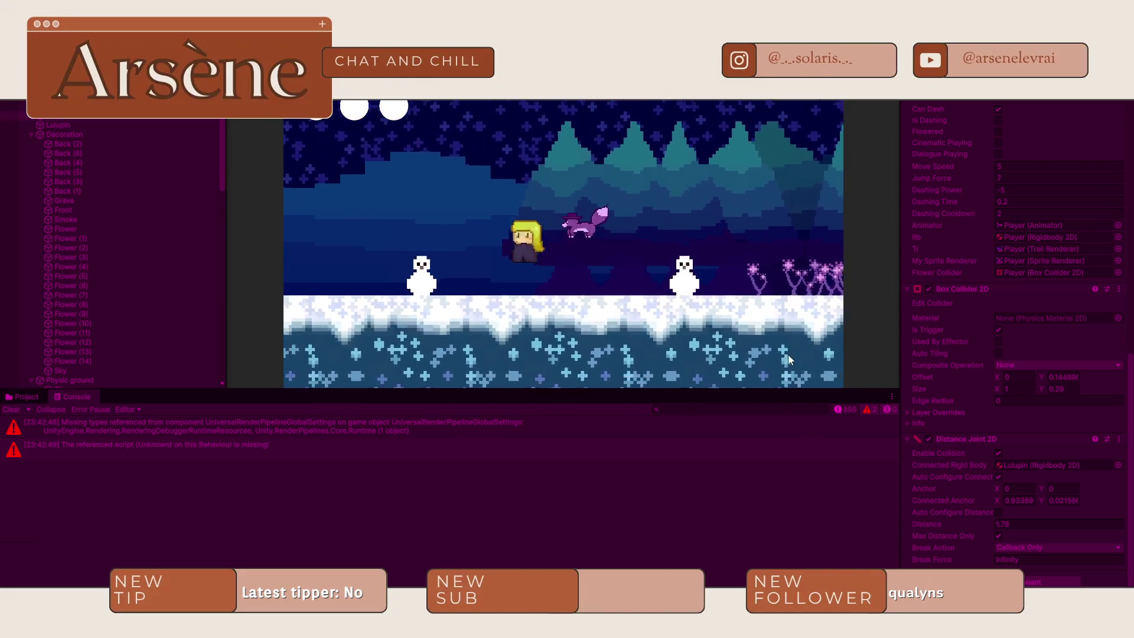
{"action": "double_click", "coordinate": [1031, 465]}
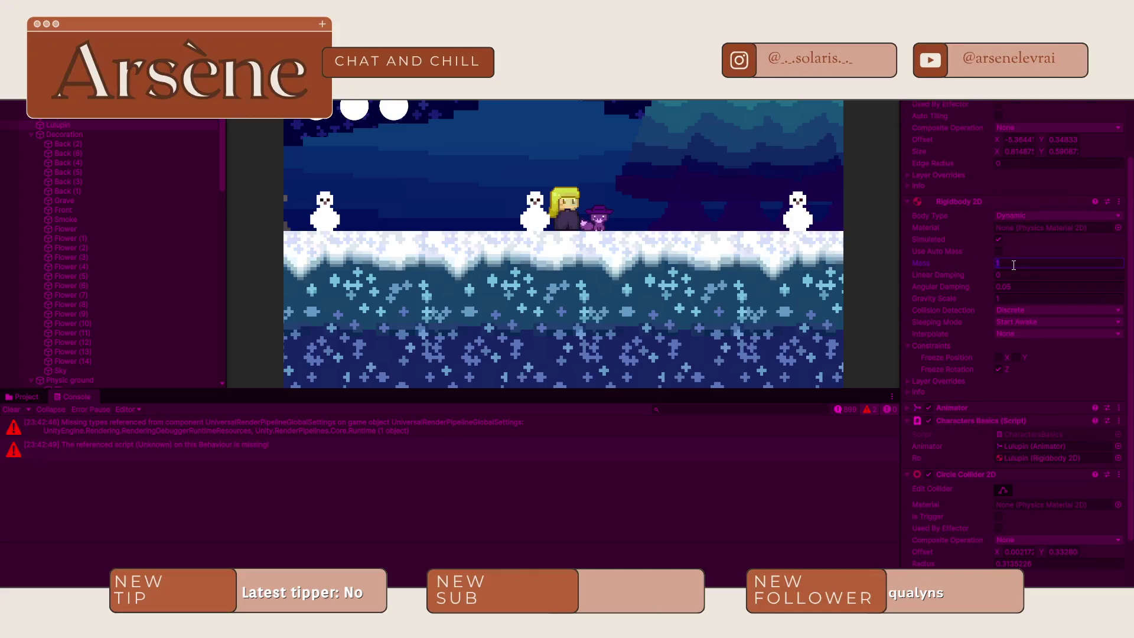
- Give Lulupin's Rigidbody 2D a mass of 0.0001 and commit it in the Game view
{"action": "type", "text": ".0001"}
{"action": "left_click", "coordinate": [769, 267]}
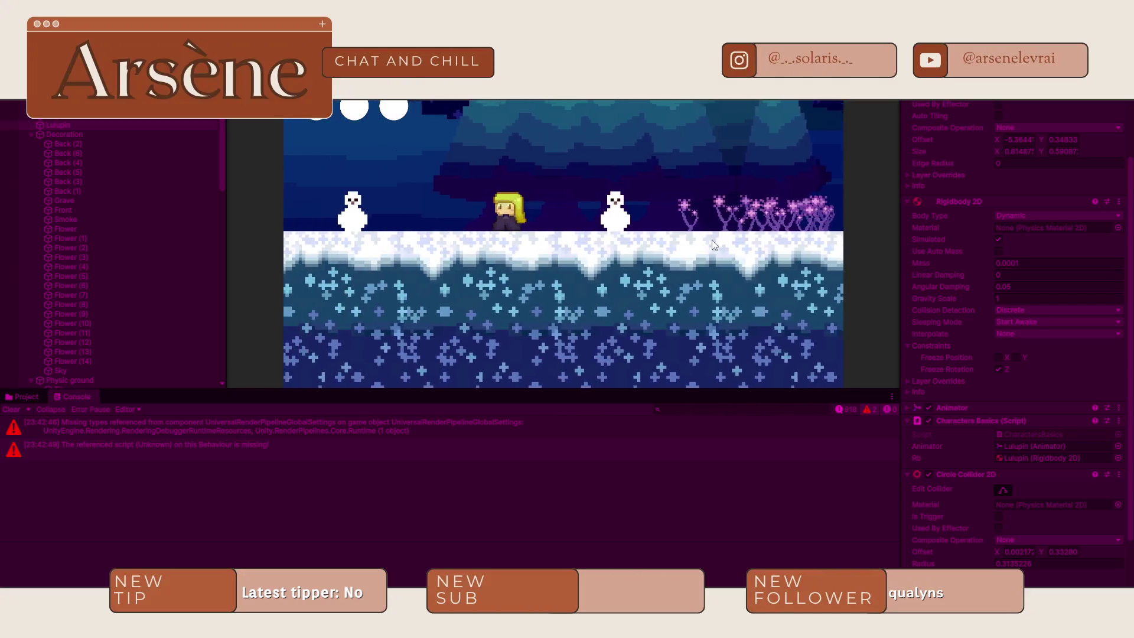
- Exit Play mode, pan the Scene view right past the flowers, then switch to the browser
{"action": "key", "text": "ctrl+p"}
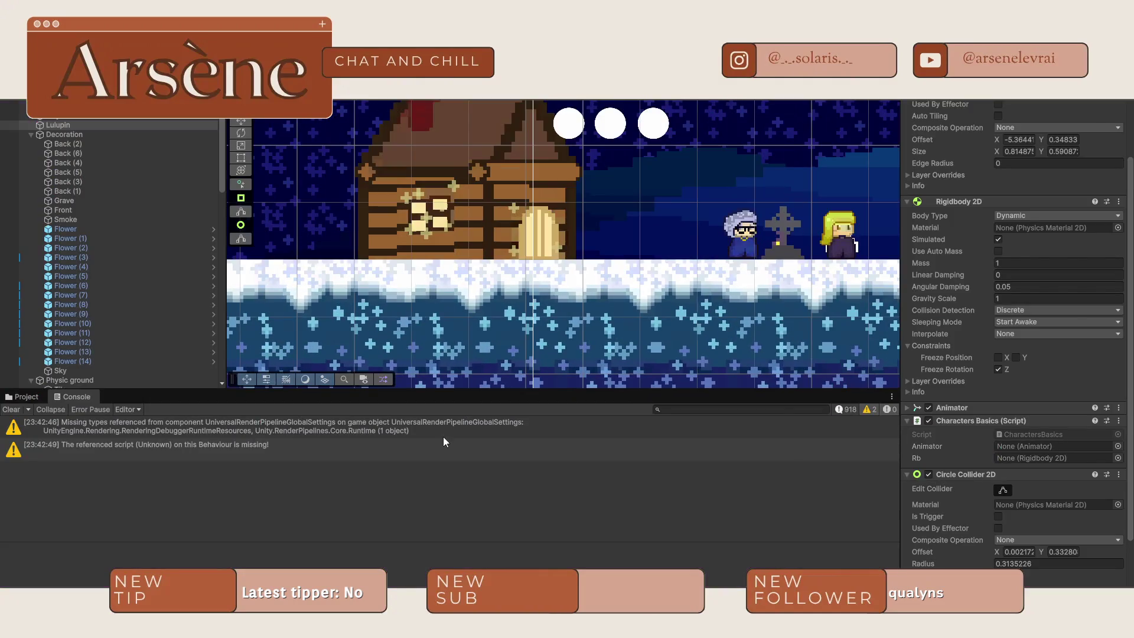
{"action": "left_click_drag", "start_coordinate": [889, 237], "coordinate": [473, 227]}
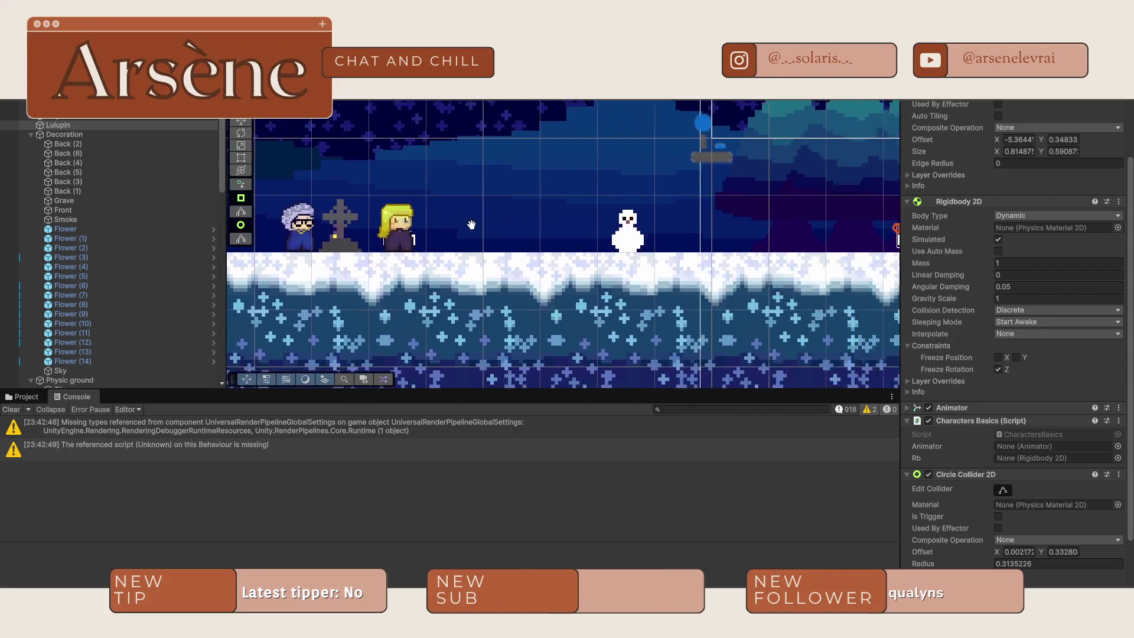
{"action": "left_click_drag", "start_coordinate": [768, 224], "coordinate": [589, 223]}
{"action": "left_click_drag", "start_coordinate": [694, 235], "coordinate": [381, 231]}
{"action": "left_click_drag", "start_coordinate": [800, 233], "coordinate": [575, 234]}
{"action": "mouse_move", "coordinate": [844, 238]}
{"action": "left_mouse_down"}
{"action": "mouse_move", "coordinate": [643, 240]}
{"action": "mouse_move", "coordinate": [663, 258]}
{"action": "mouse_move", "coordinate": [399, 220]}
{"action": "mouse_move", "coordinate": [683, 224]}
{"action": "left_mouse_up"}
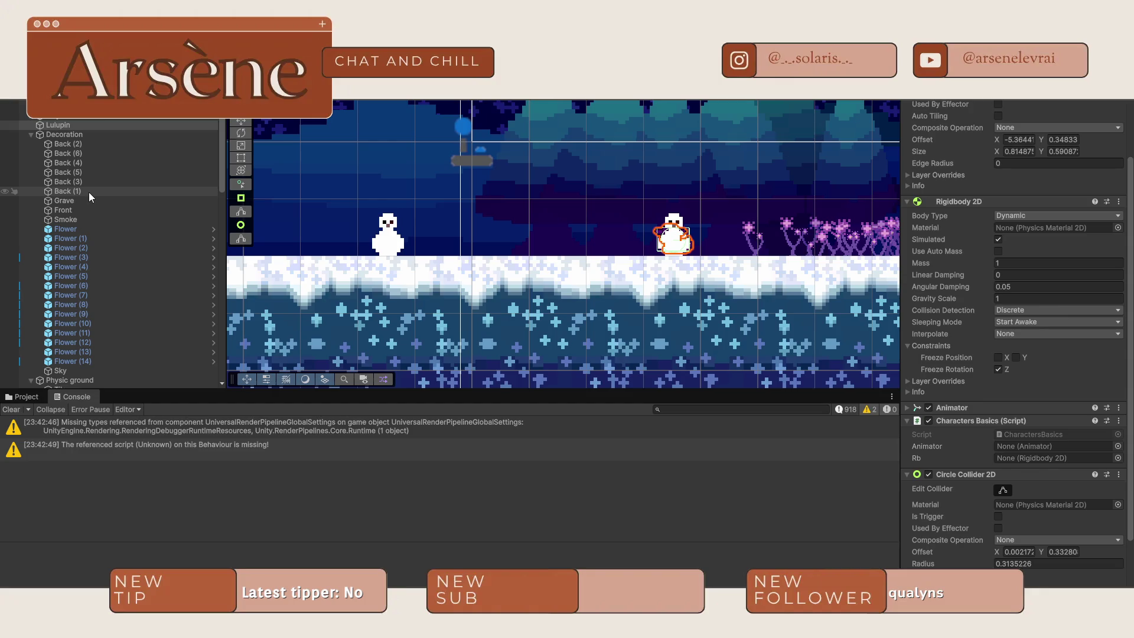
{"action": "key", "text": "alt+Tab"}
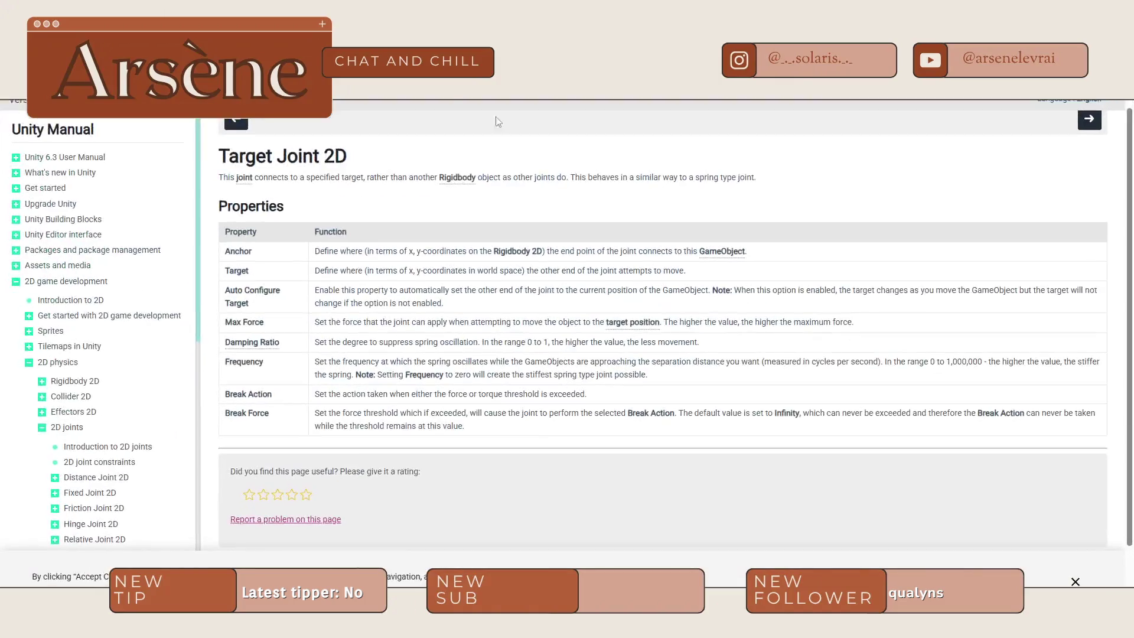
- Google how to join two characters, then check the Target Joint 2D manual tab
{"action": "key", "text": "ctrl+t"}
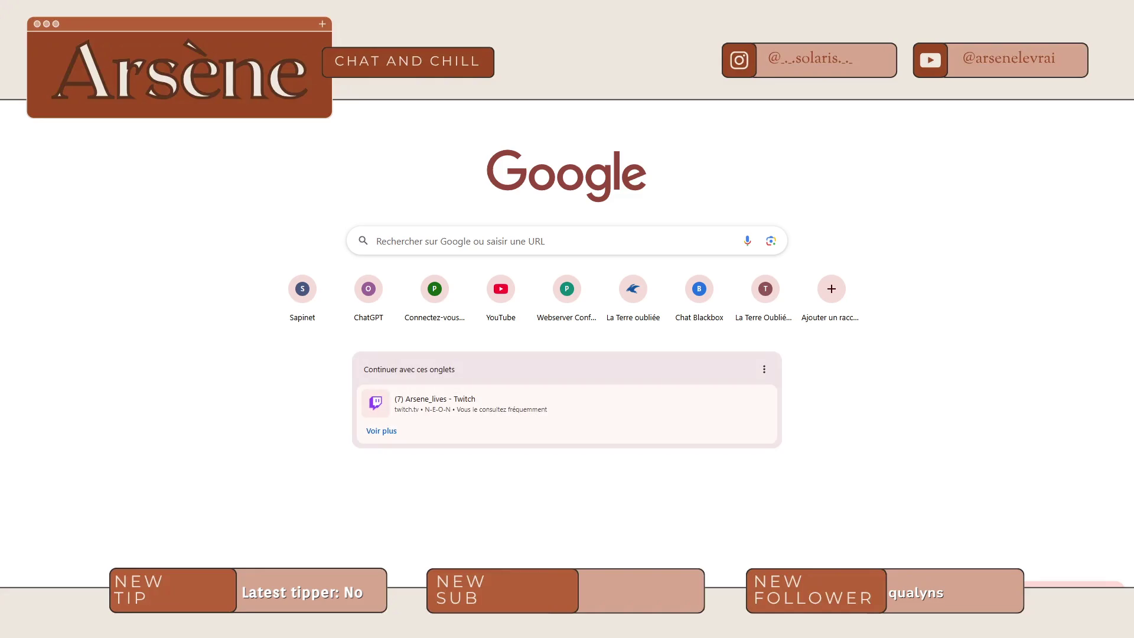
{"action": "type", "text": "join two"}
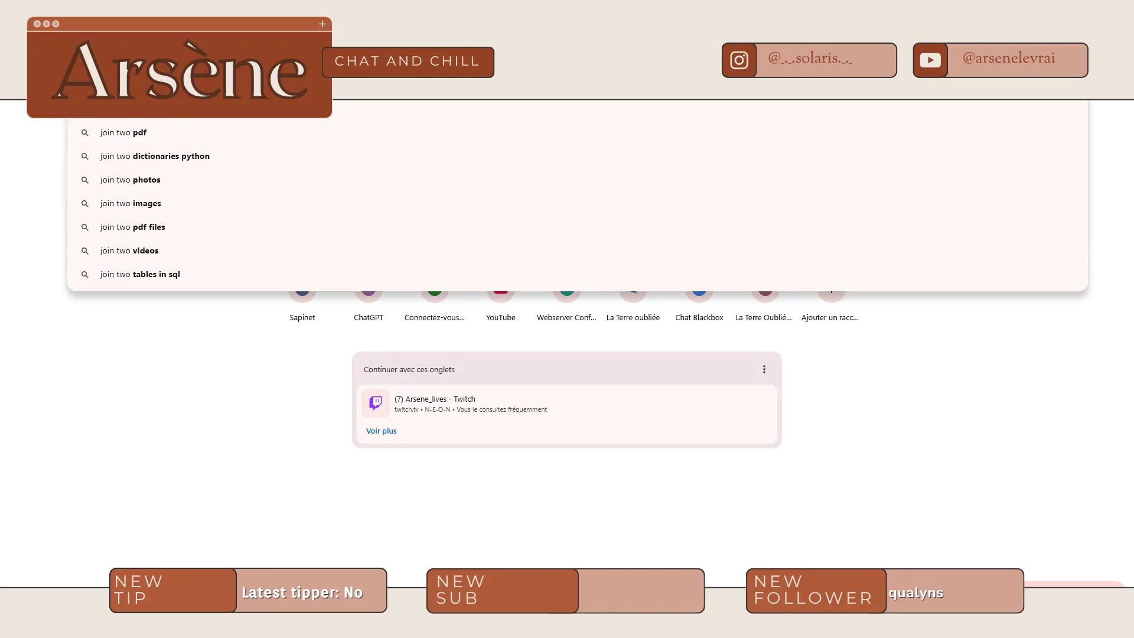
{"action": "type", "text": "characters"}
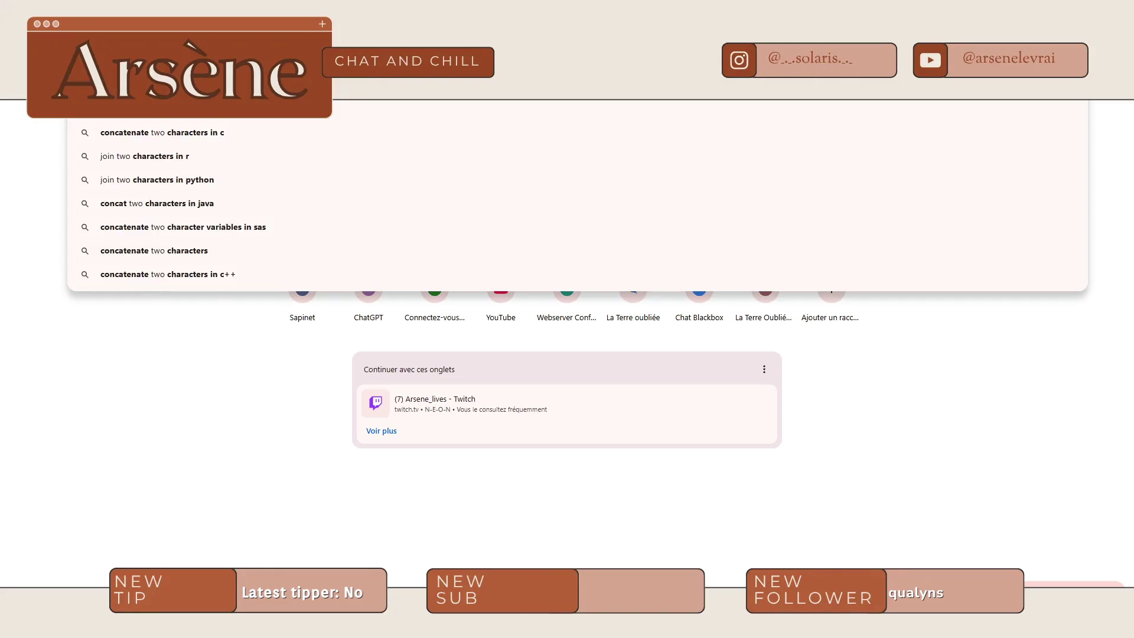
{"action": "key", "text": "BackSpace"}
{"action": "key", "text": "BackSpace"}
{"action": "key", "text": "BackSpace"}
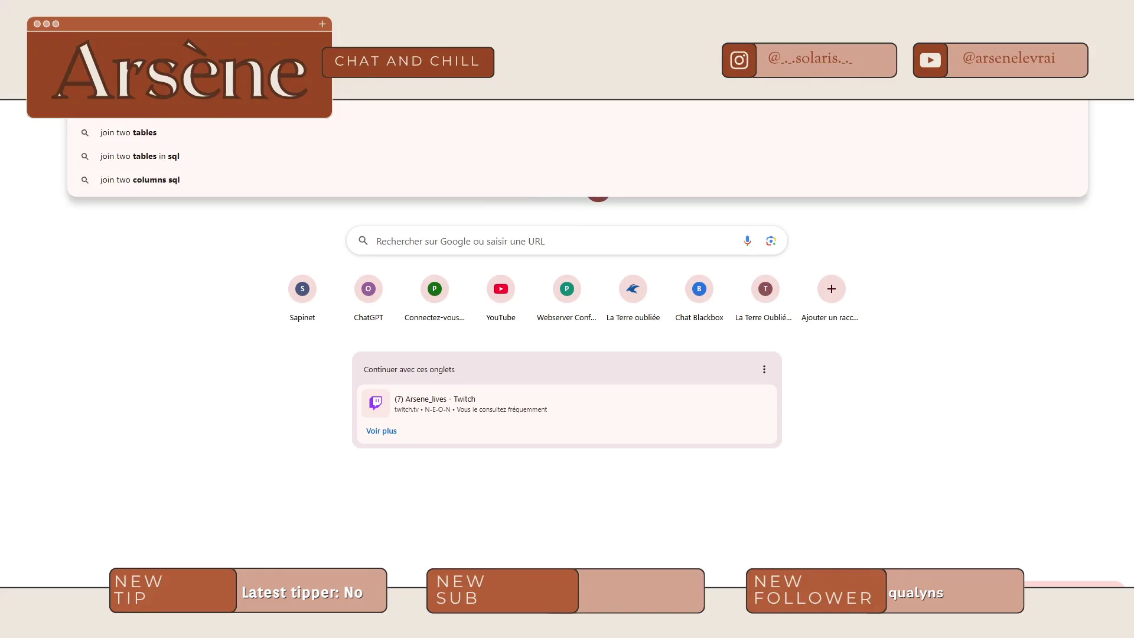
{"action": "key", "text": "Return"}
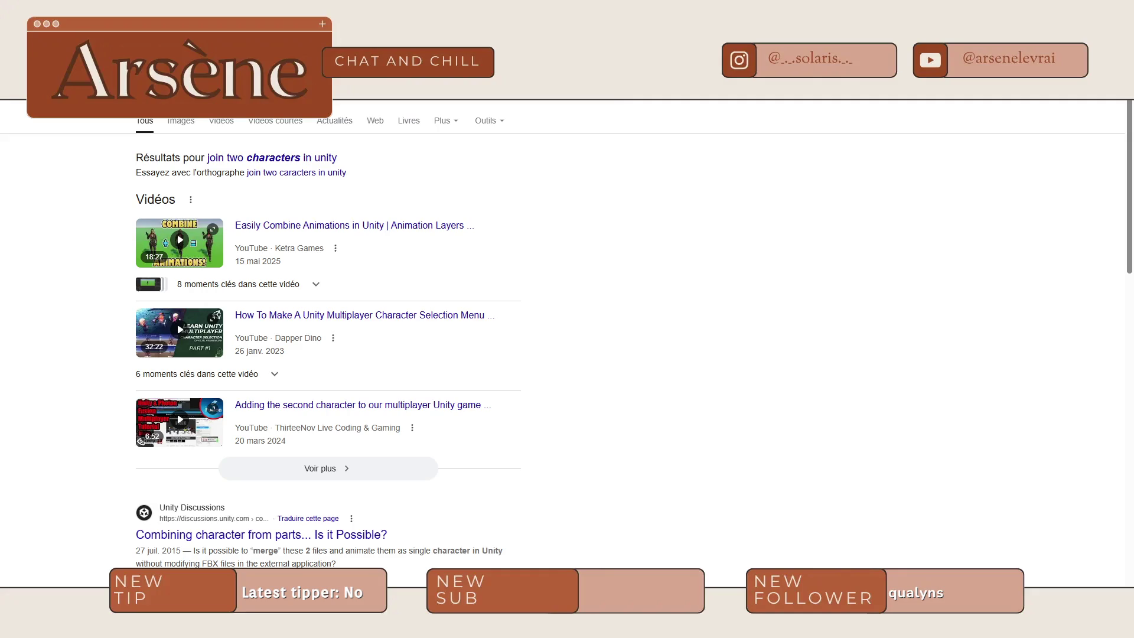
{"action": "scroll", "coordinate": [295, 171], "scroll_direction": "down", "scroll_amount": 1}
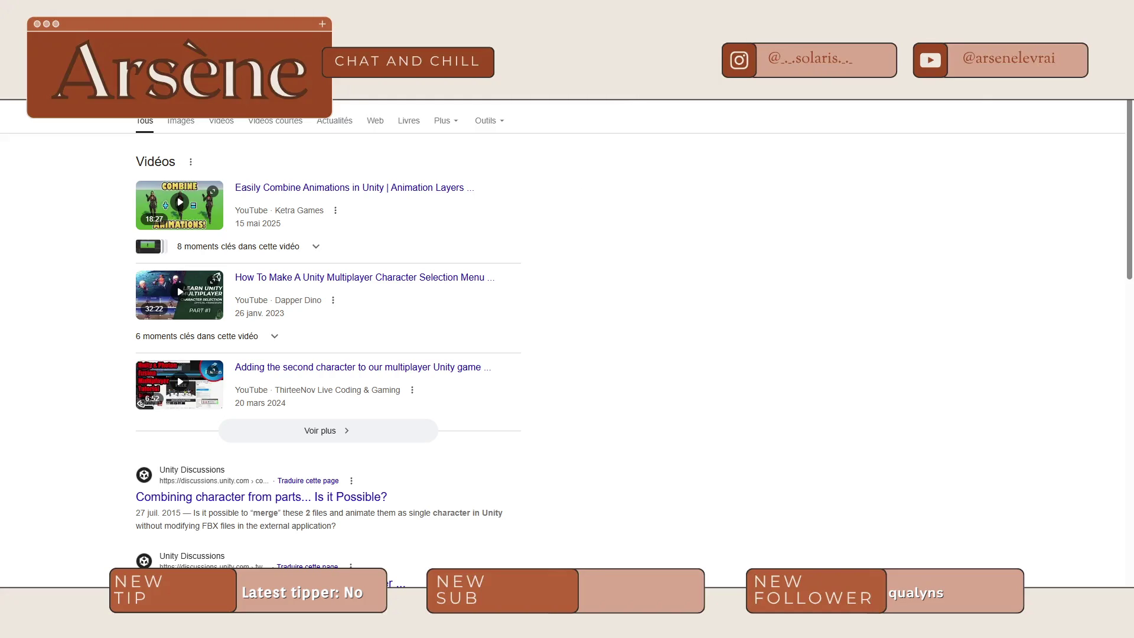
{"action": "key", "text": "ctrl+Tab"}
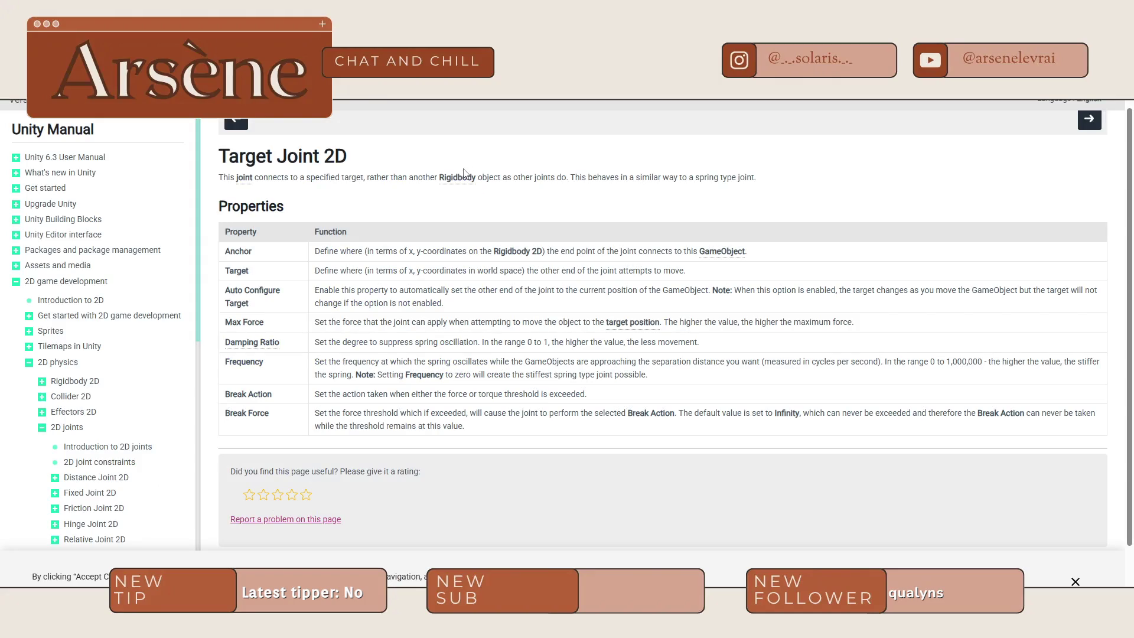
{"action": "key", "text": "alt+Tab"}
- Pan and zoom the Scene view to bring the mountain backdrop below the platforms into view
{"action": "mouse_move", "coordinate": [449, 260]}
{"action": "left_mouse_down"}
{"action": "mouse_move", "coordinate": [518, 251]}
{"action": "mouse_move", "coordinate": [681, 263]}
{"action": "left_mouse_up"}
{"action": "scroll", "coordinate": [681, 263], "scroll_direction": "up", "scroll_amount": 3}
{"action": "scroll", "coordinate": [681, 263], "scroll_direction": "down", "scroll_amount": 5}
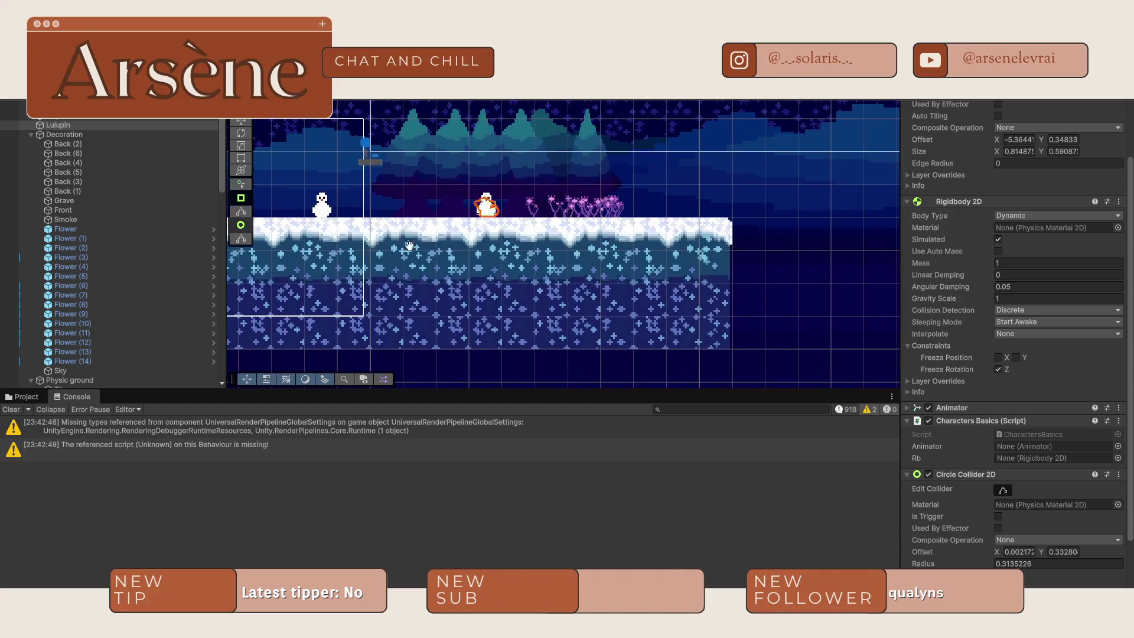
{"action": "left_click_drag", "start_coordinate": [597, 286], "coordinate": [575, 309]}
{"action": "scroll", "coordinate": [638, 285], "scroll_direction": "up", "scroll_amount": 3}
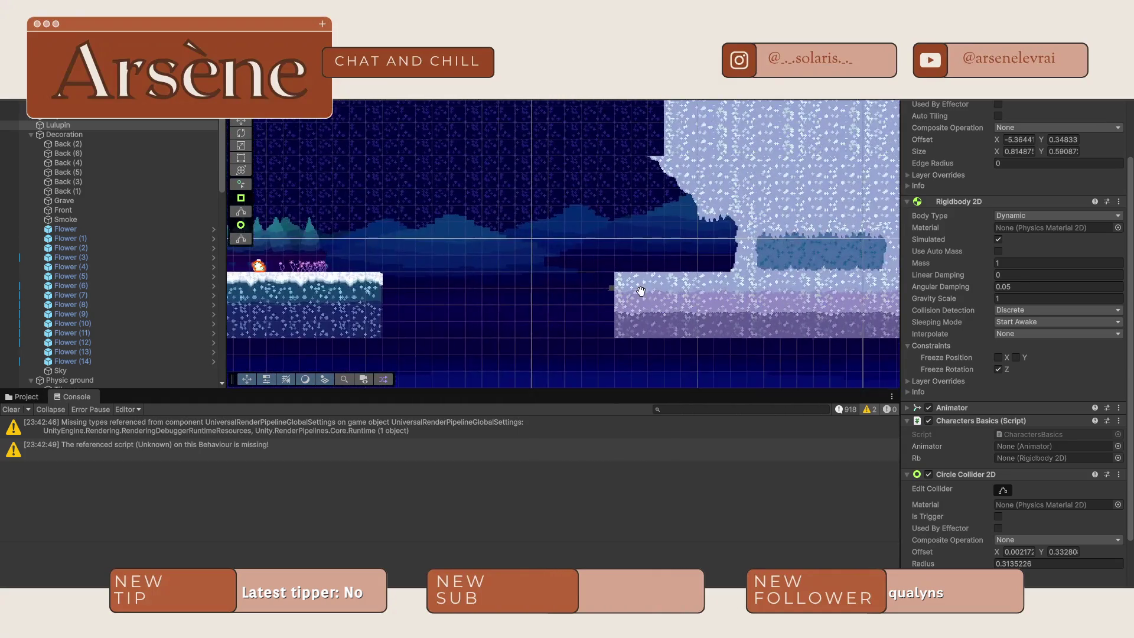
{"action": "scroll", "coordinate": [569, 317], "scroll_direction": "down", "scroll_amount": 3}
{"action": "scroll", "coordinate": [557, 309], "scroll_direction": "down", "scroll_amount": 3}
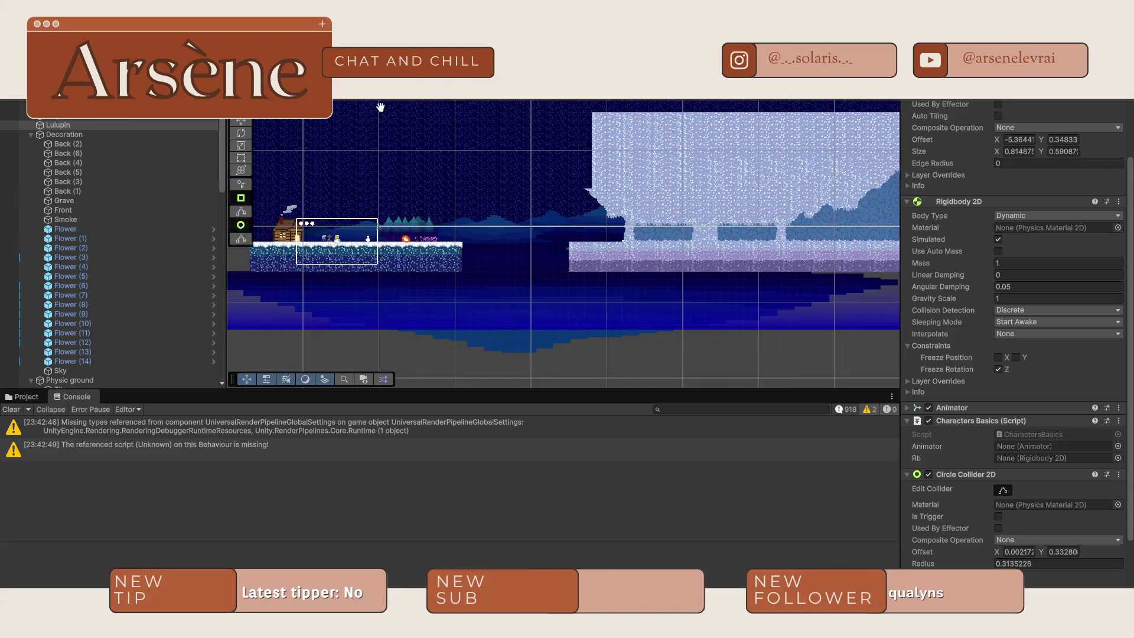
{"action": "left_click_drag", "start_coordinate": [516, 266], "coordinate": [564, 232]}
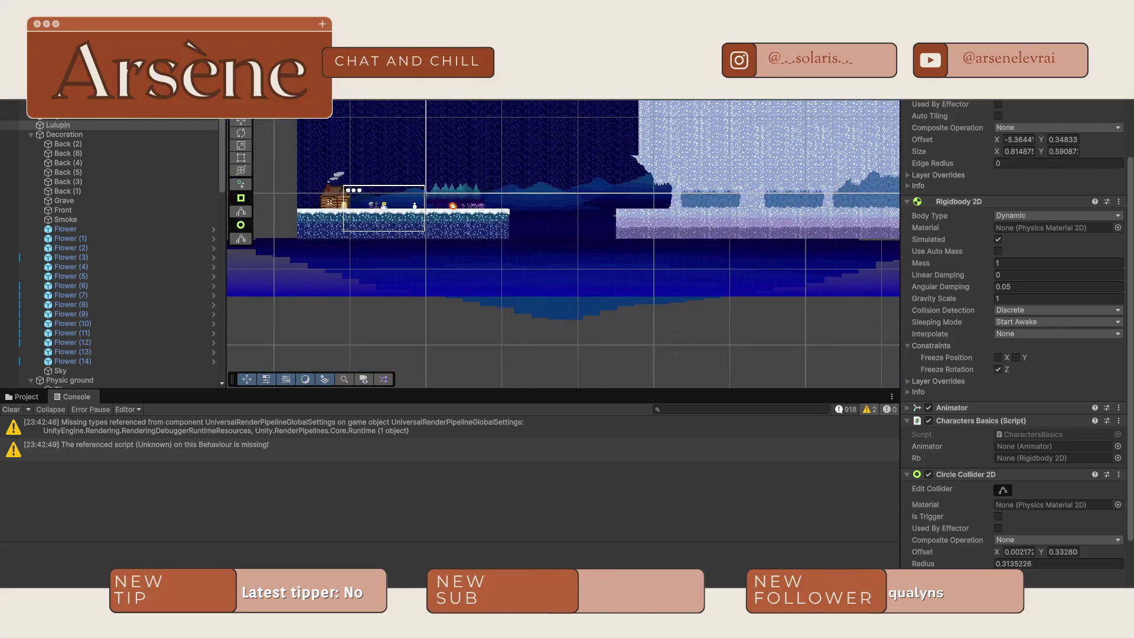
- Raise the mountain tileset TilesetSnow2.3_3 (10) from Y -12.96 to -12.29
{"action": "left_click", "coordinate": [551, 234]}
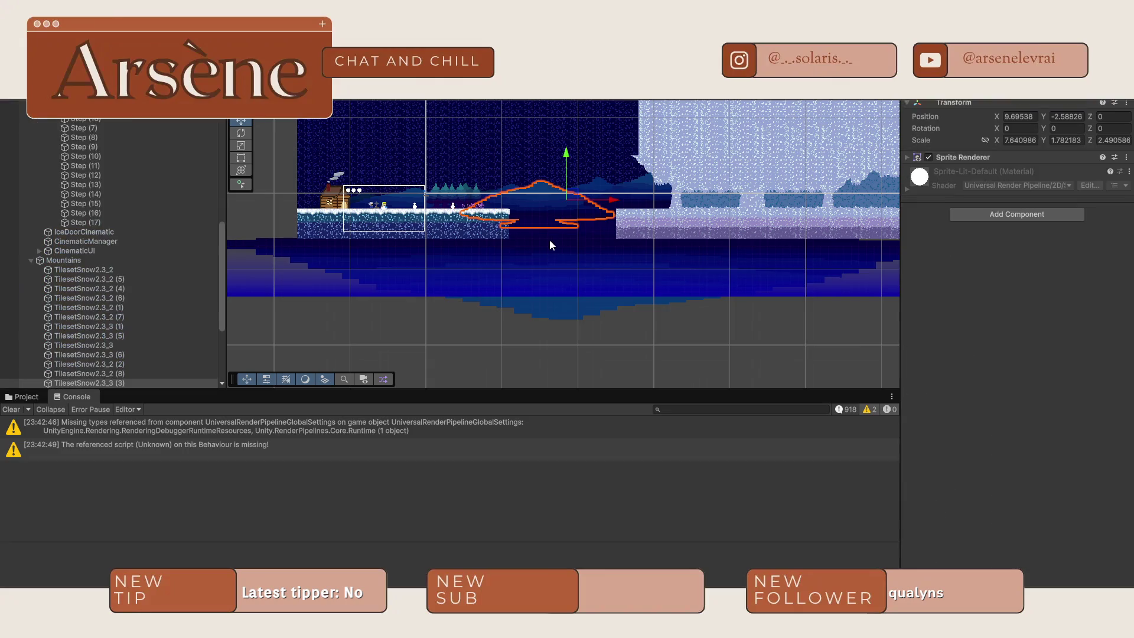
{"action": "scroll", "coordinate": [616, 261], "scroll_direction": "up", "scroll_amount": 5}
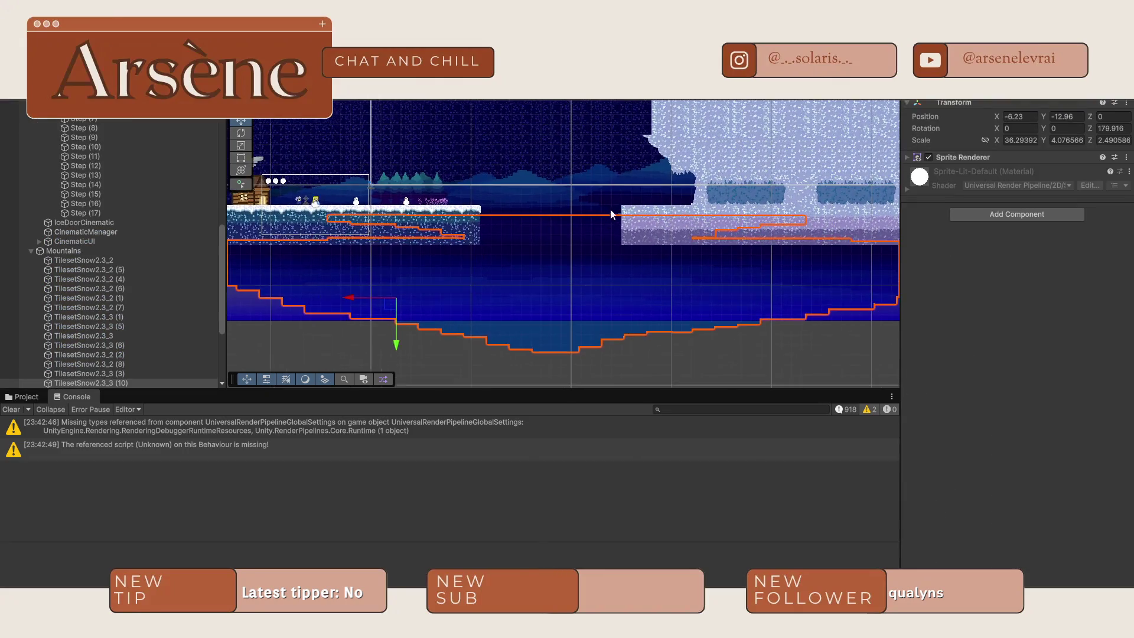
{"action": "scroll", "coordinate": [501, 344], "scroll_direction": "down", "scroll_amount": 3}
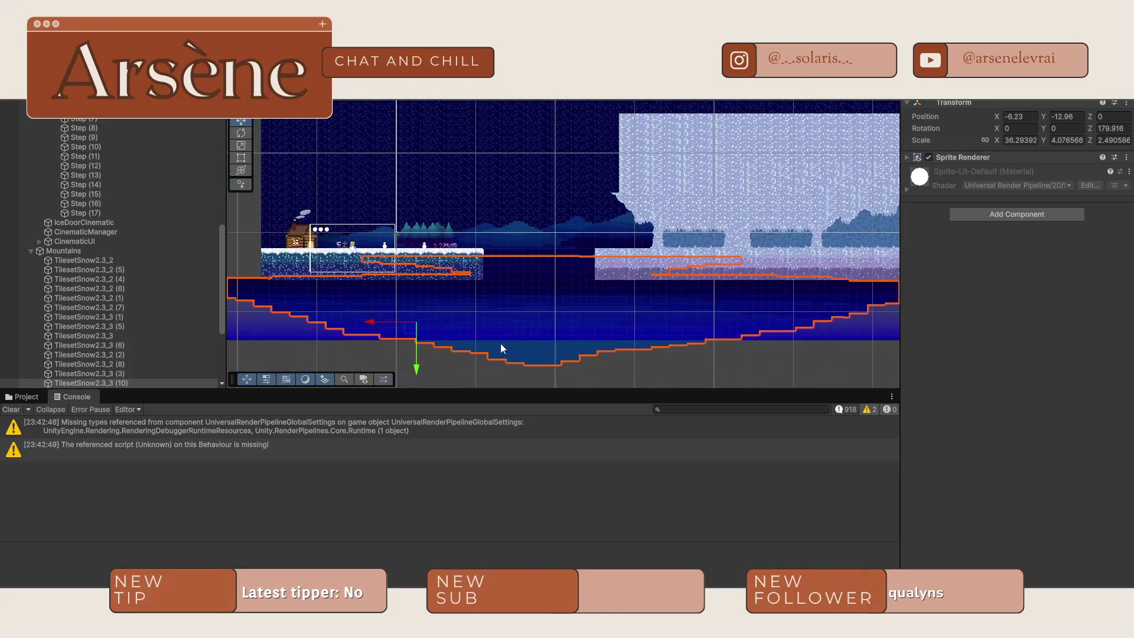
{"action": "left_click_drag", "start_coordinate": [415, 361], "coordinate": [416, 354]}
{"action": "left_click", "coordinate": [675, 371]}
{"action": "scroll", "coordinate": [671, 319], "scroll_direction": "down", "scroll_amount": 5}
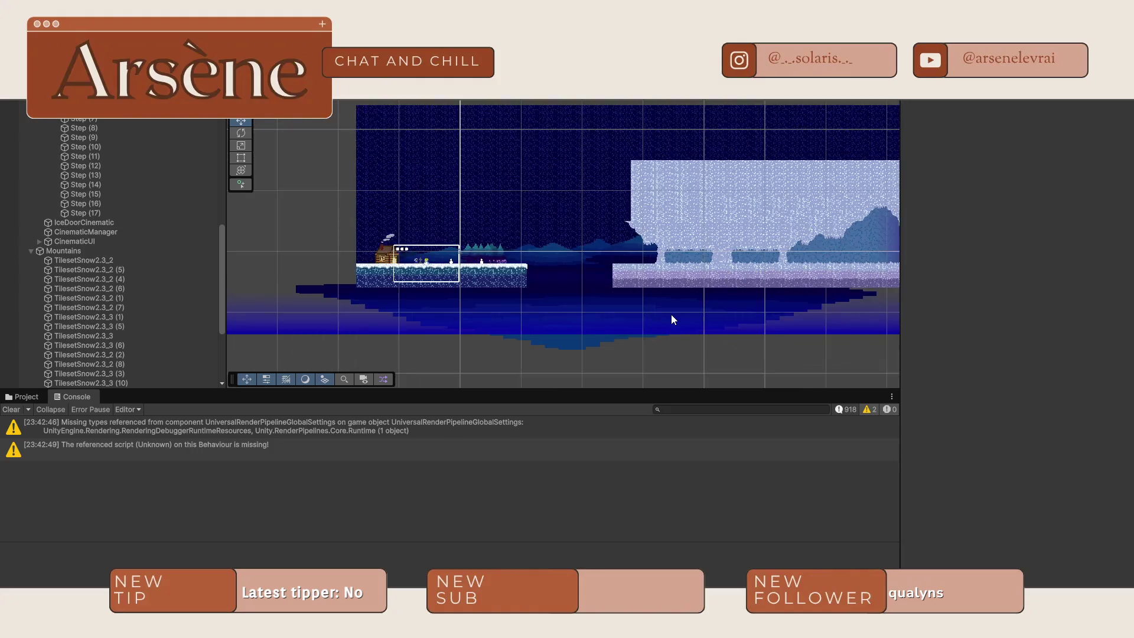
{"action": "scroll", "coordinate": [648, 306], "scroll_direction": "up", "scroll_amount": 10}
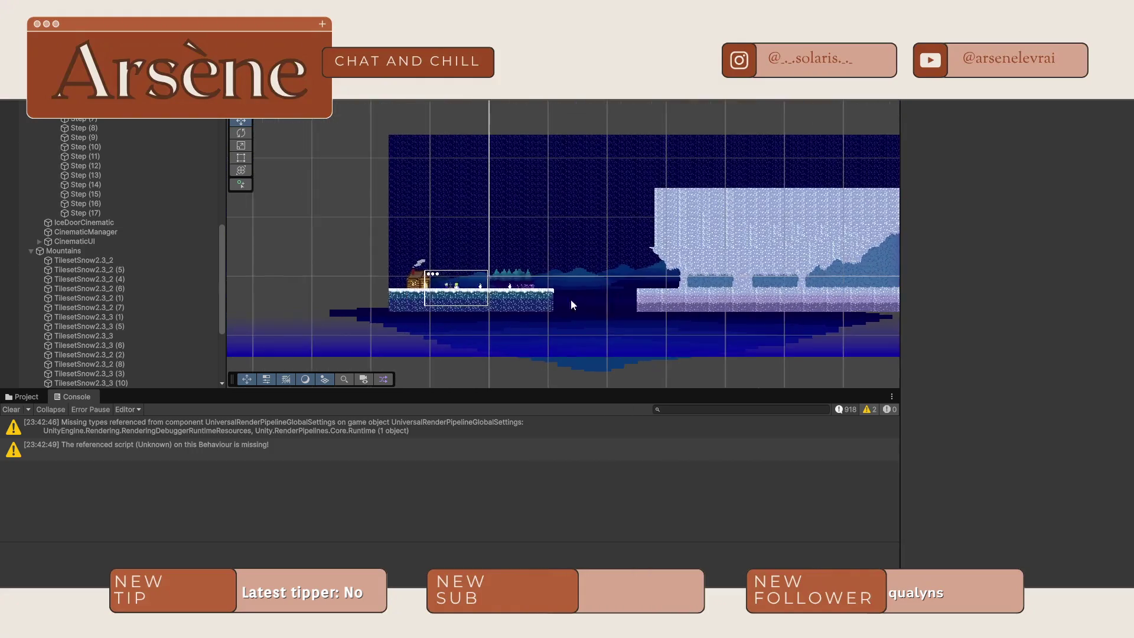
{"action": "scroll", "coordinate": [591, 271], "scroll_direction": "up", "scroll_amount": 5}
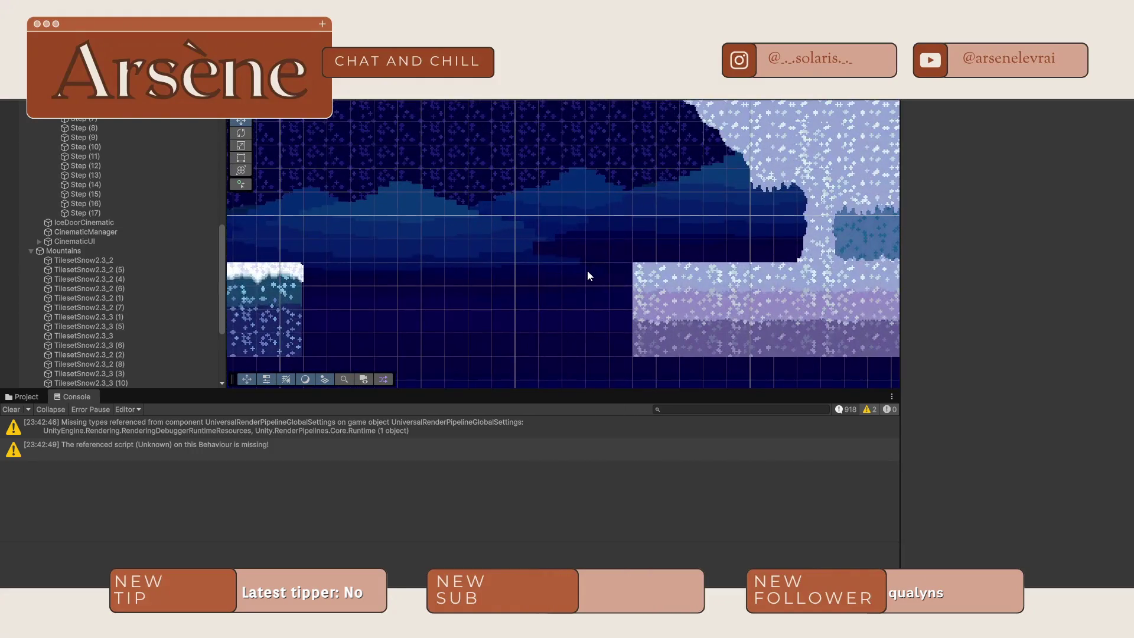
- Inspect the cinematic canvas and several background mountain sprites across the Scene view
{"action": "left_click", "coordinate": [684, 166]}
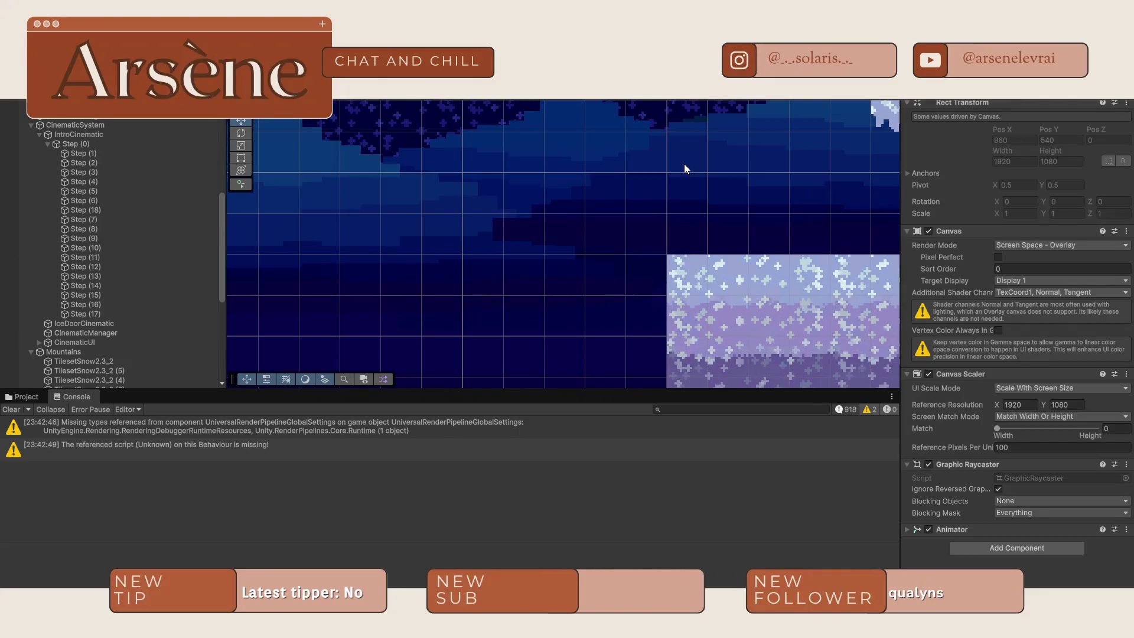
{"action": "left_click", "coordinate": [648, 232]}
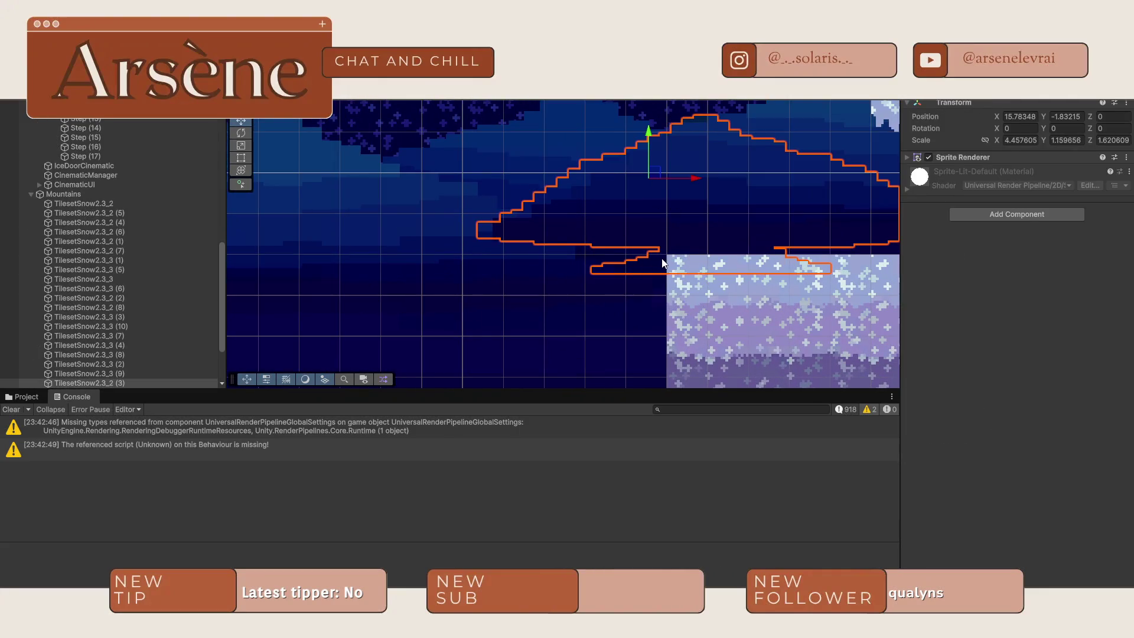
{"action": "left_click", "coordinate": [523, 344]}
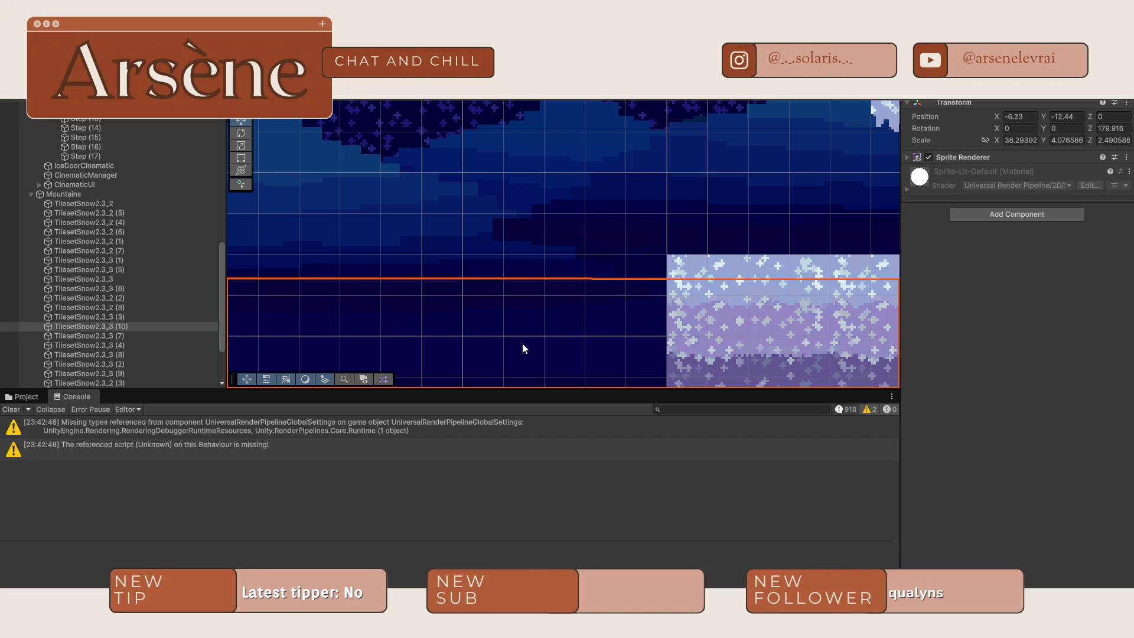
{"action": "left_click", "coordinate": [554, 268]}
{"action": "left_click", "coordinate": [629, 244]}
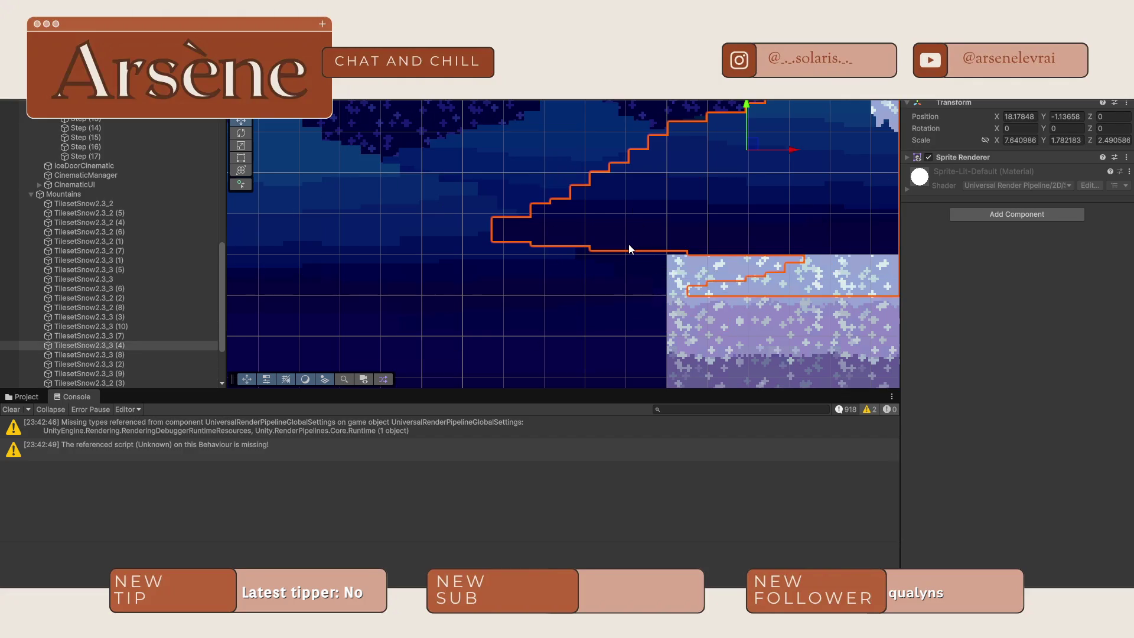
{"action": "scroll", "coordinate": [628, 243], "scroll_direction": "down", "scroll_amount": 5}
{"action": "mouse_move", "coordinate": [636, 268]}
{"action": "left_mouse_down"}
{"action": "mouse_move", "coordinate": [566, 197]}
{"action": "mouse_move", "coordinate": [345, 283]}
{"action": "mouse_move", "coordinate": [300, 345]}
{"action": "left_mouse_up"}
- Select a mountain sprite behind the cinematic image and scale it taller with the Scale tool
{"action": "left_click", "coordinate": [639, 273]}
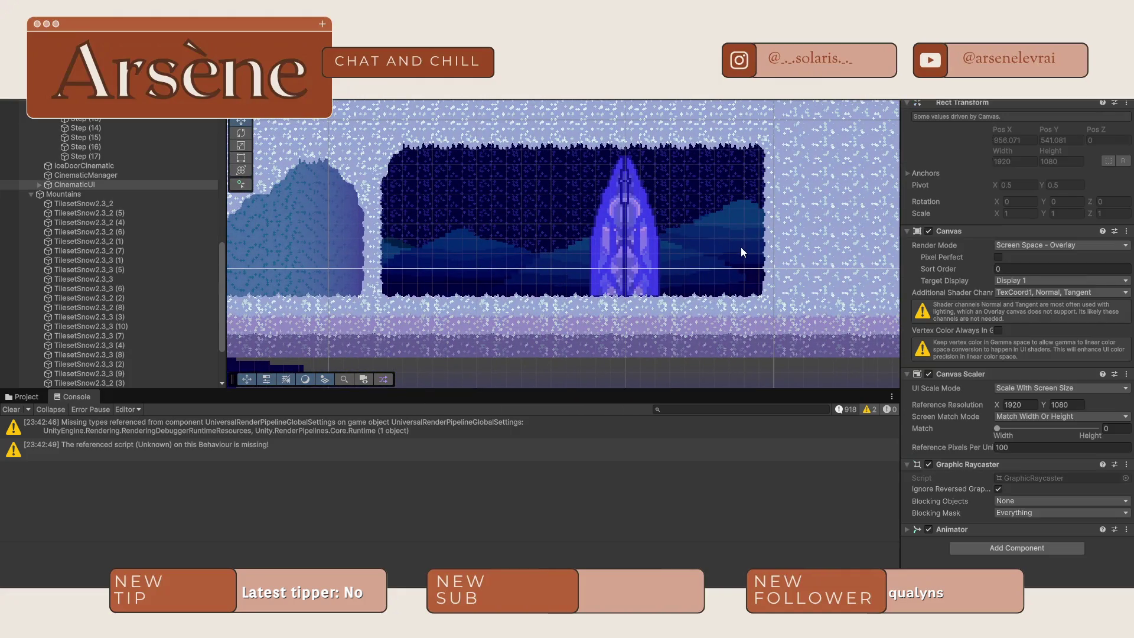
{"action": "left_click", "coordinate": [740, 247]}
{"action": "left_click", "coordinate": [741, 246]}
{"action": "left_click", "coordinate": [752, 218]}
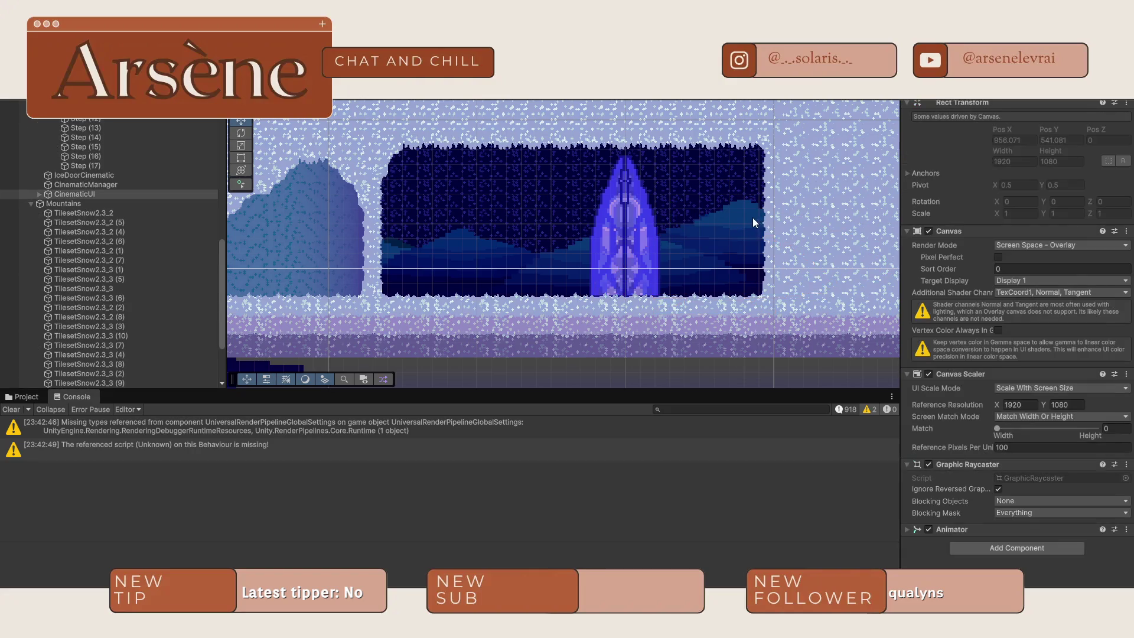
{"action": "left_click", "coordinate": [753, 222]}
{"action": "key", "text": "r"}
{"action": "left_click_drag", "start_coordinate": [694, 222], "coordinate": [698, 179]}
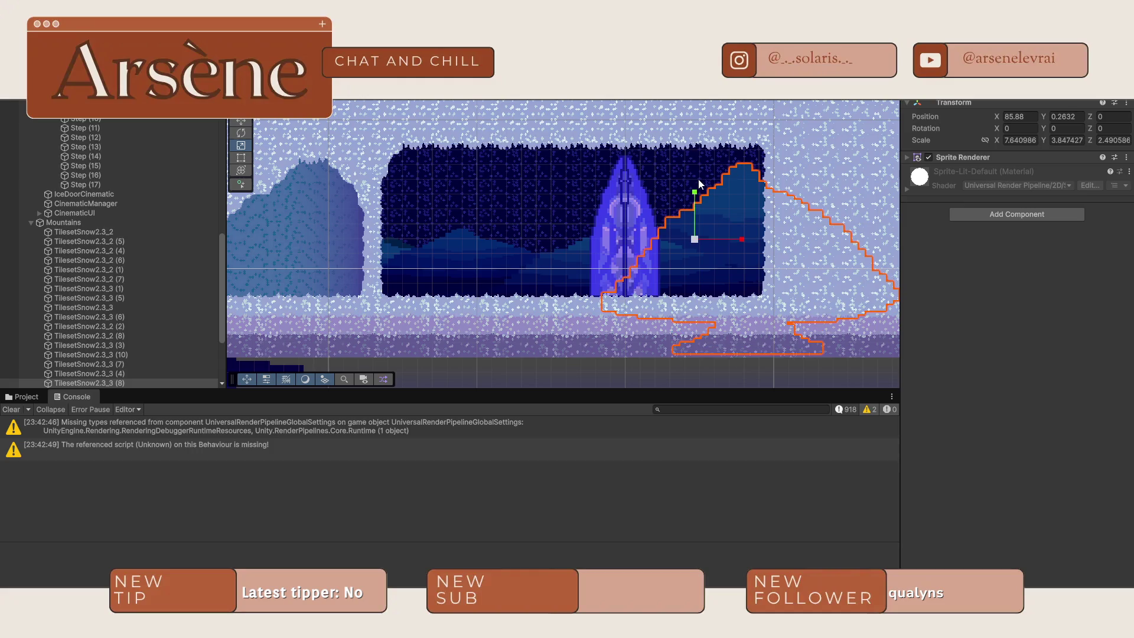
- Stretch the wide mountain behind the crystal taller
{"action": "left_click", "coordinate": [566, 262]}
{"action": "left_click", "coordinate": [565, 262]}
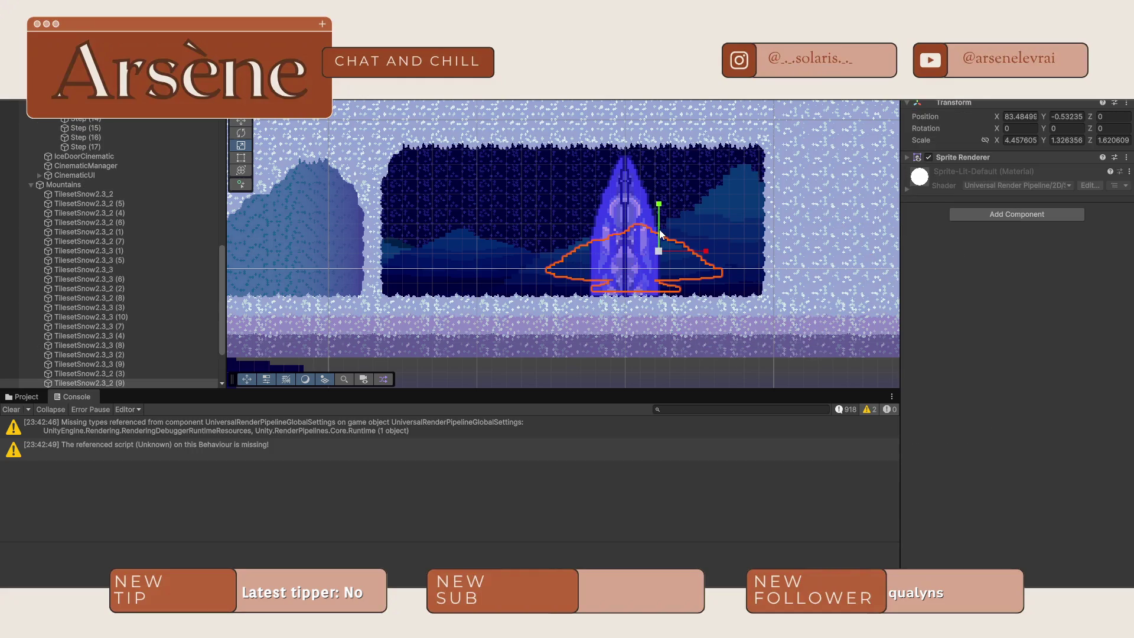
{"action": "left_click", "coordinate": [570, 267]}
{"action": "mouse_move", "coordinate": [566, 243]}
{"action": "left_mouse_down"}
{"action": "mouse_move", "coordinate": [576, 162]}
{"action": "mouse_move", "coordinate": [573, 244]}
{"action": "mouse_move", "coordinate": [577, 216]}
{"action": "left_mouse_up"}
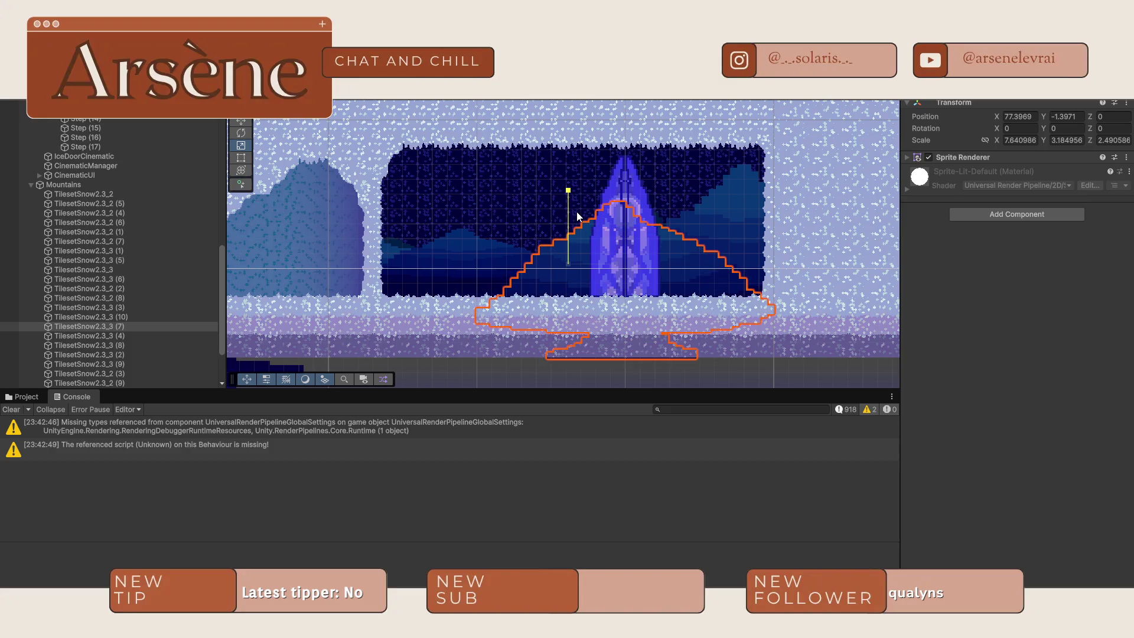
- Stretch the left mountain sprite taller as well
{"action": "left_click", "coordinate": [490, 262]}
{"action": "left_click", "coordinate": [478, 244]}
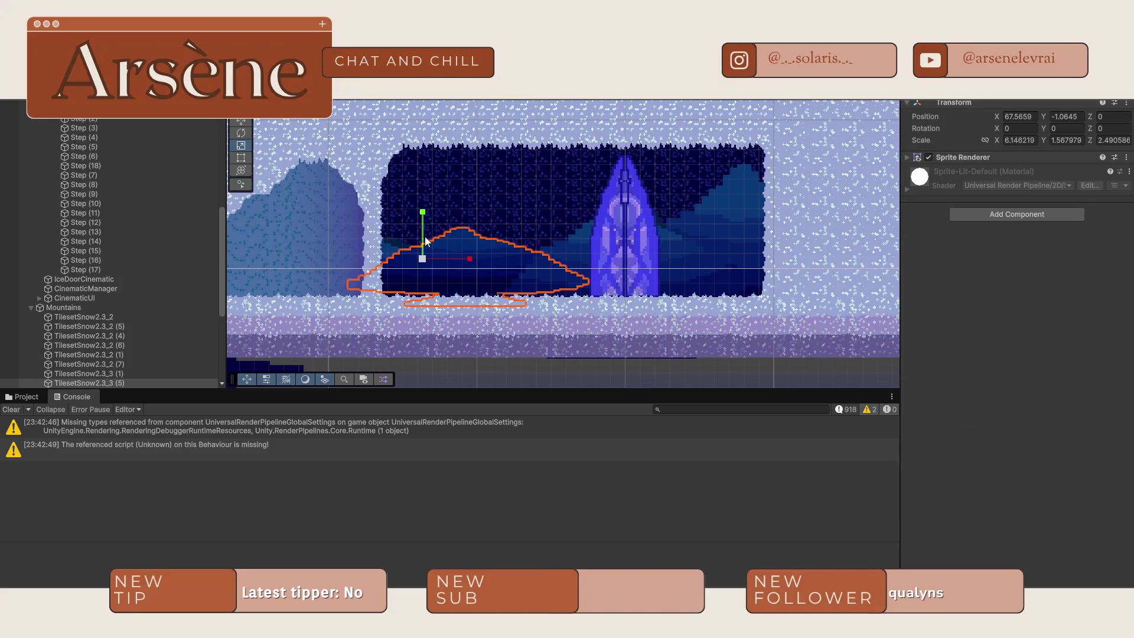
{"action": "left_click_drag", "start_coordinate": [424, 237], "coordinate": [433, 224]}
{"action": "left_click", "coordinate": [527, 375]}
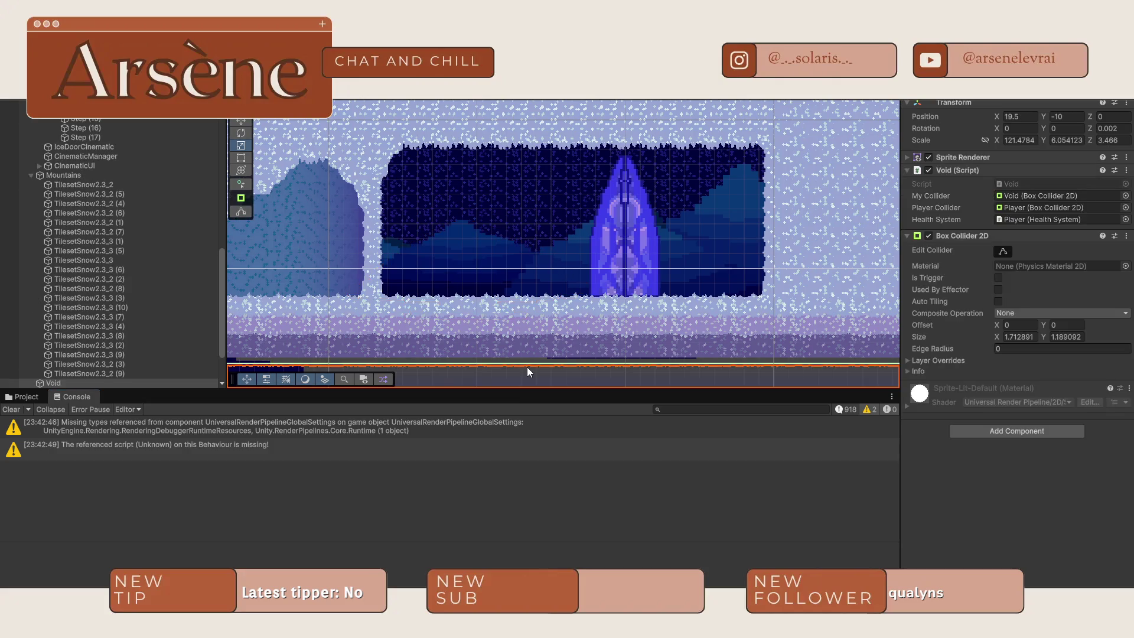
{"action": "key", "text": "f"}
{"action": "scroll", "coordinate": [640, 264], "scroll_direction": "down", "scroll_amount": 10}
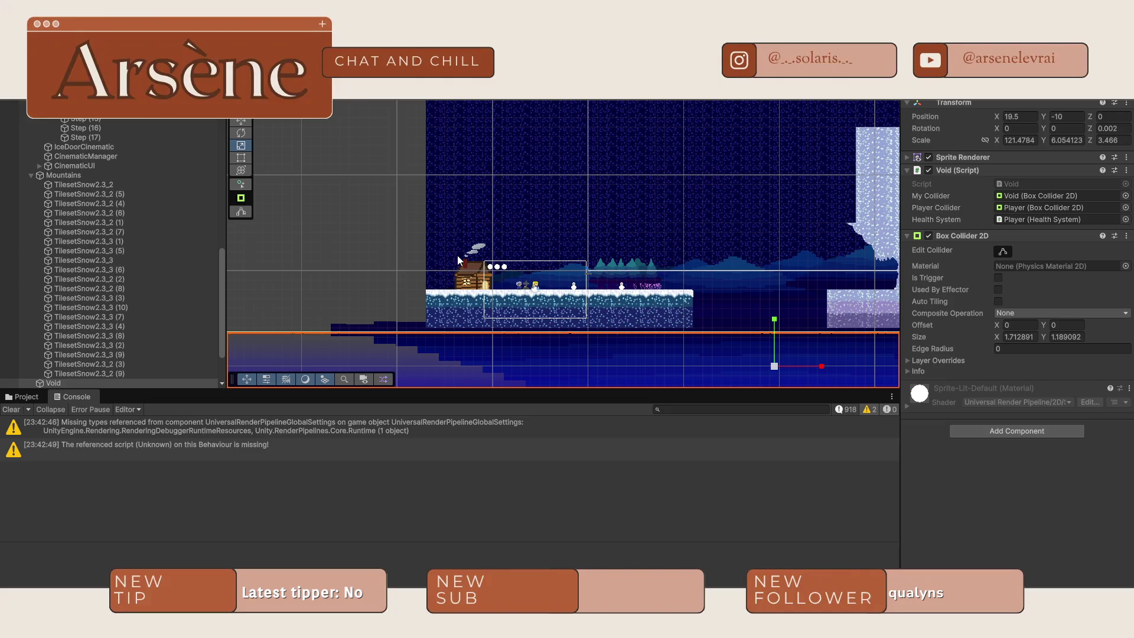
{"action": "scroll", "coordinate": [458, 260], "scroll_direction": "down", "scroll_amount": 3}
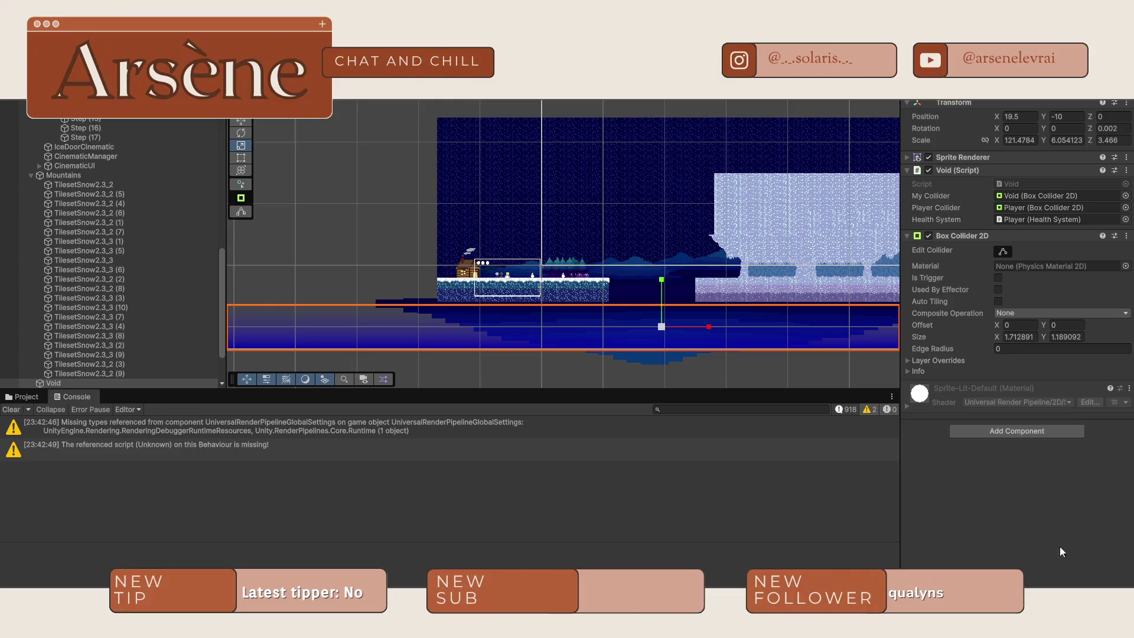
{"action": "key", "text": "alt+Tab"}
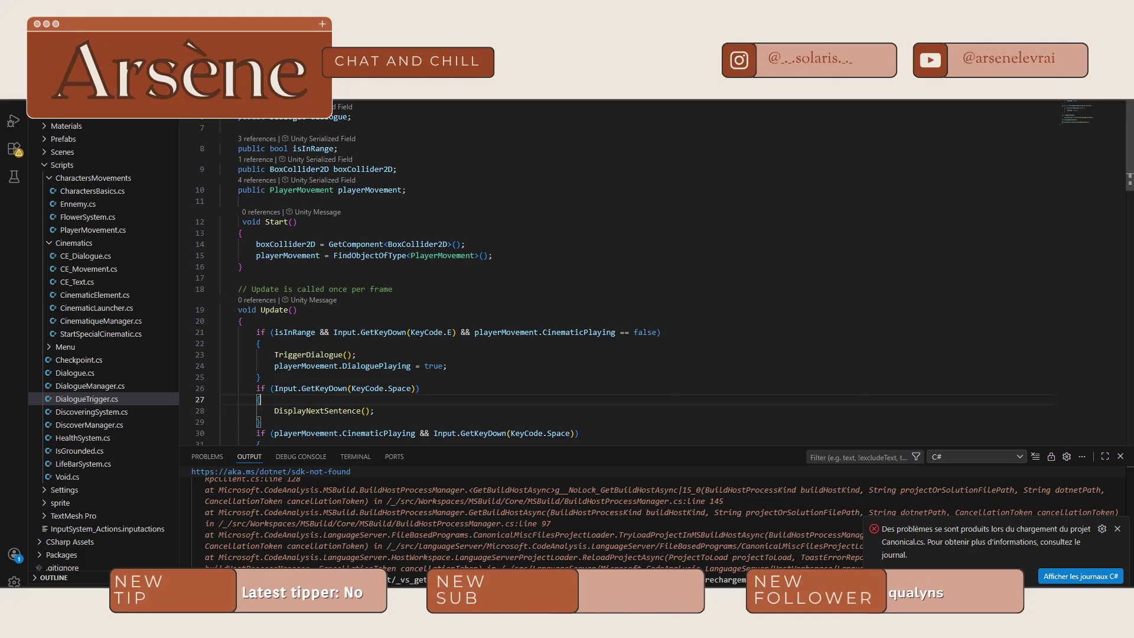
{"action": "key", "text": "alt+Tab"}
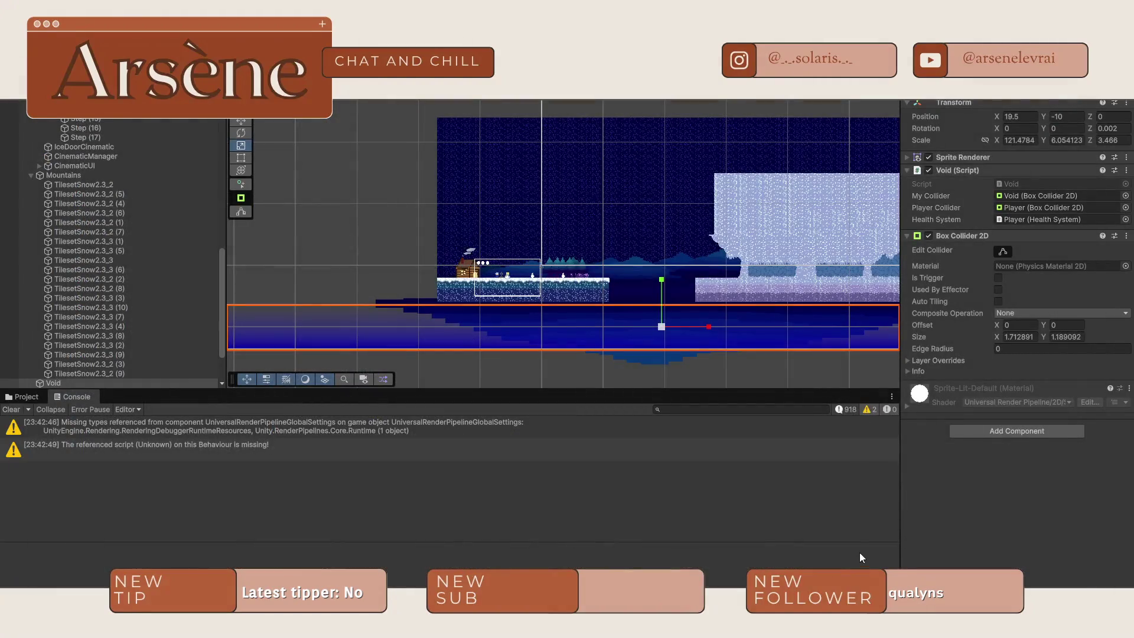